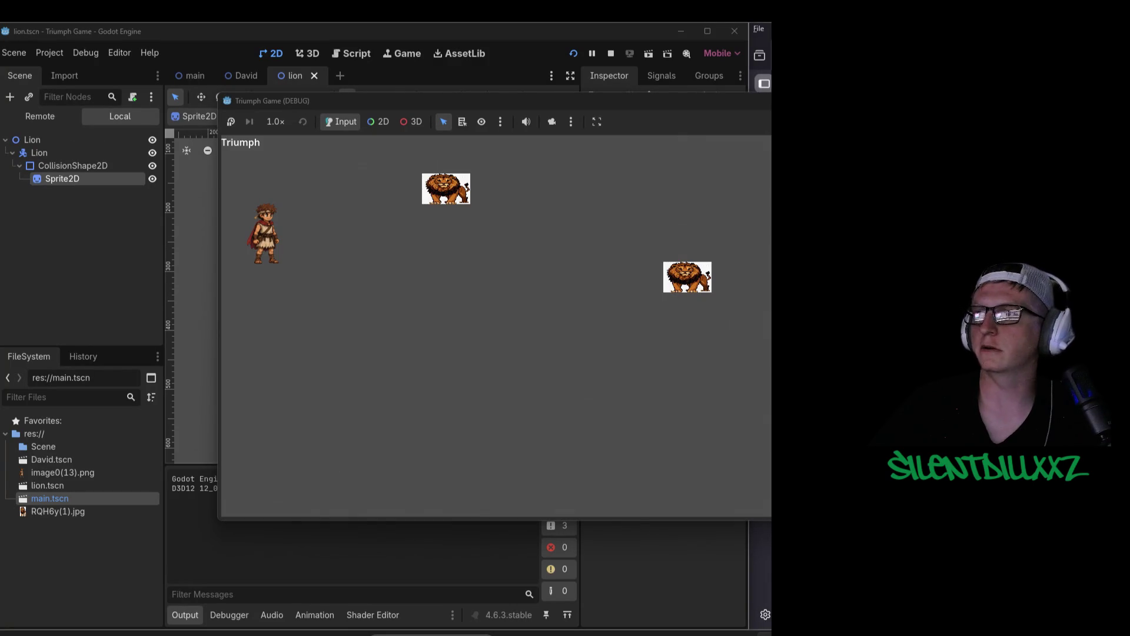
- Stop the game test and inspect the lion's 66 × 62 rectangle collision shape and its sprite
key(F8)
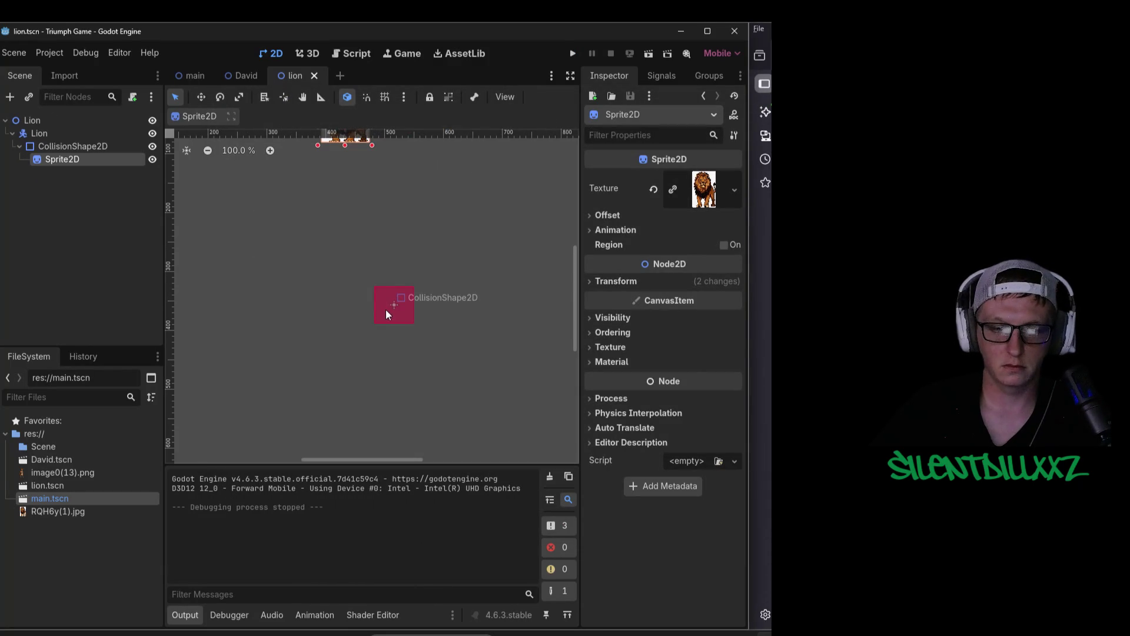
click(390, 310)
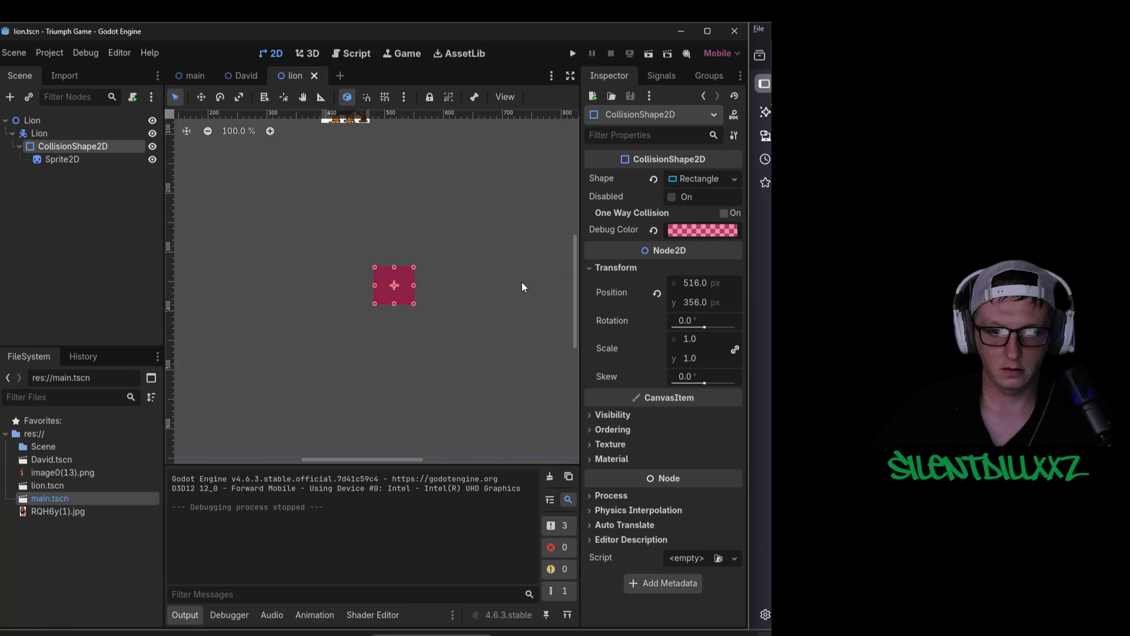
click(679, 179)
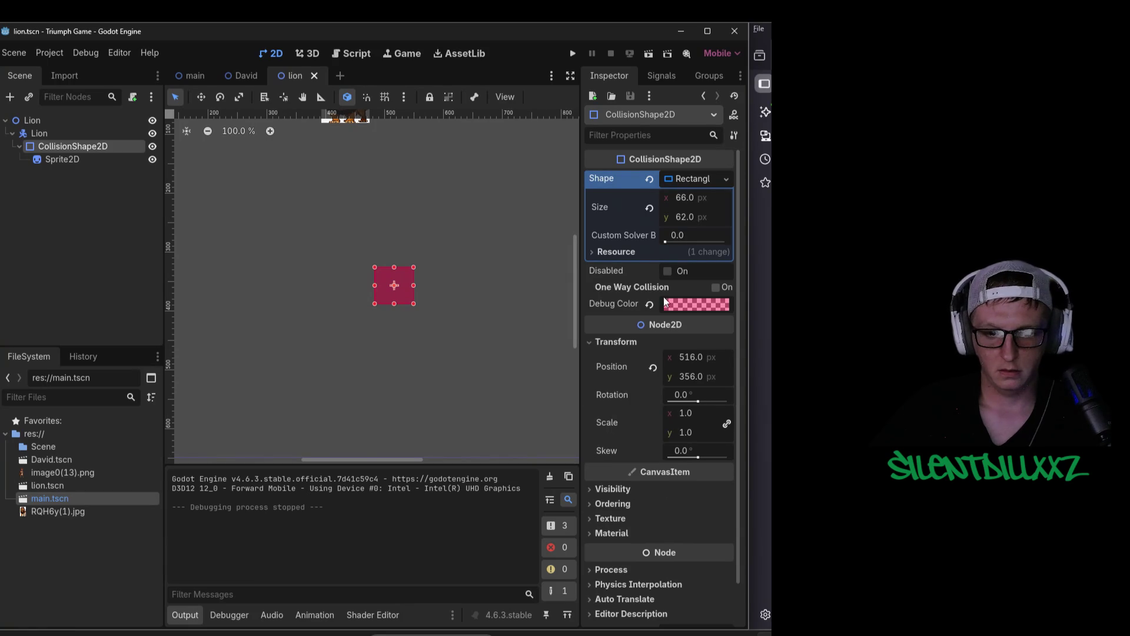
click(59, 159)
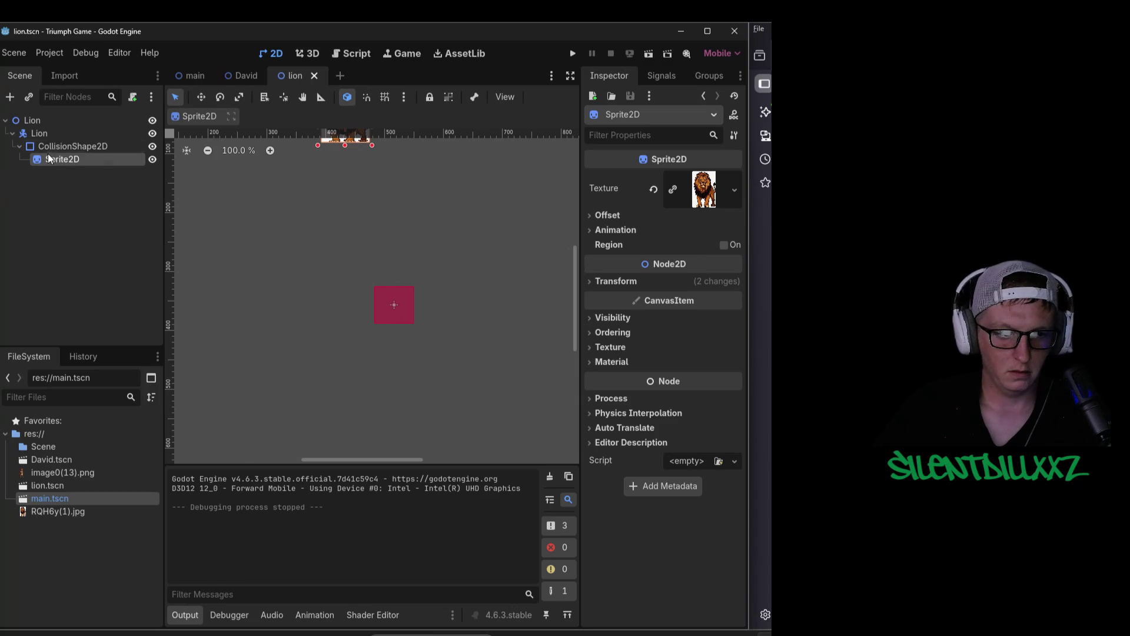
- Reselect the collision shape, glance at the David scene, and come back to the lion scene
click(27, 145)
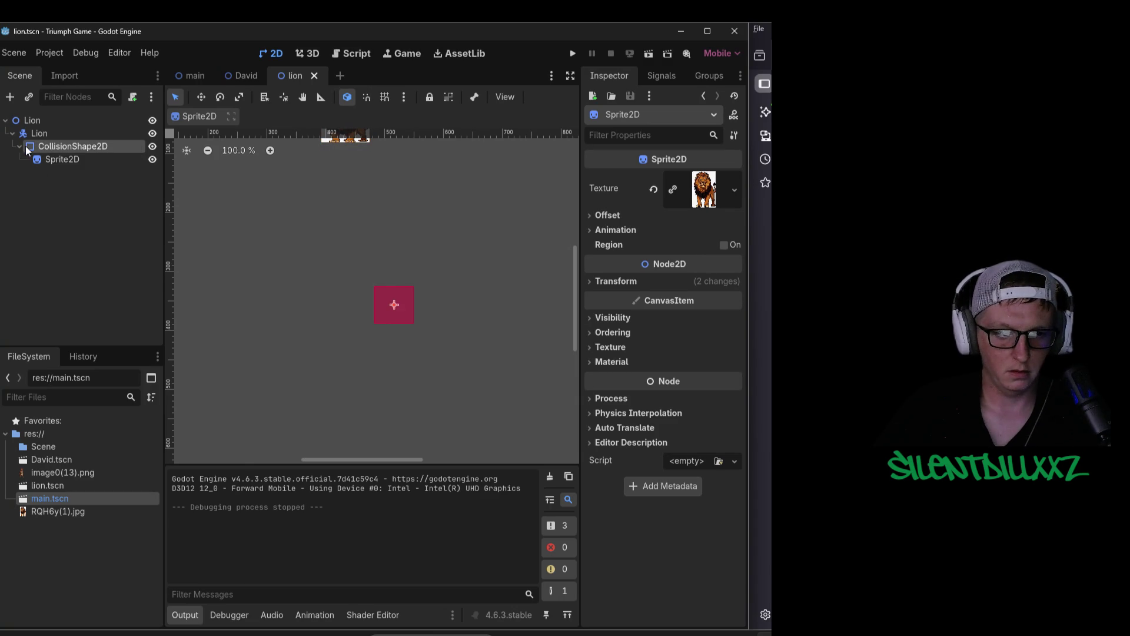
click(242, 73)
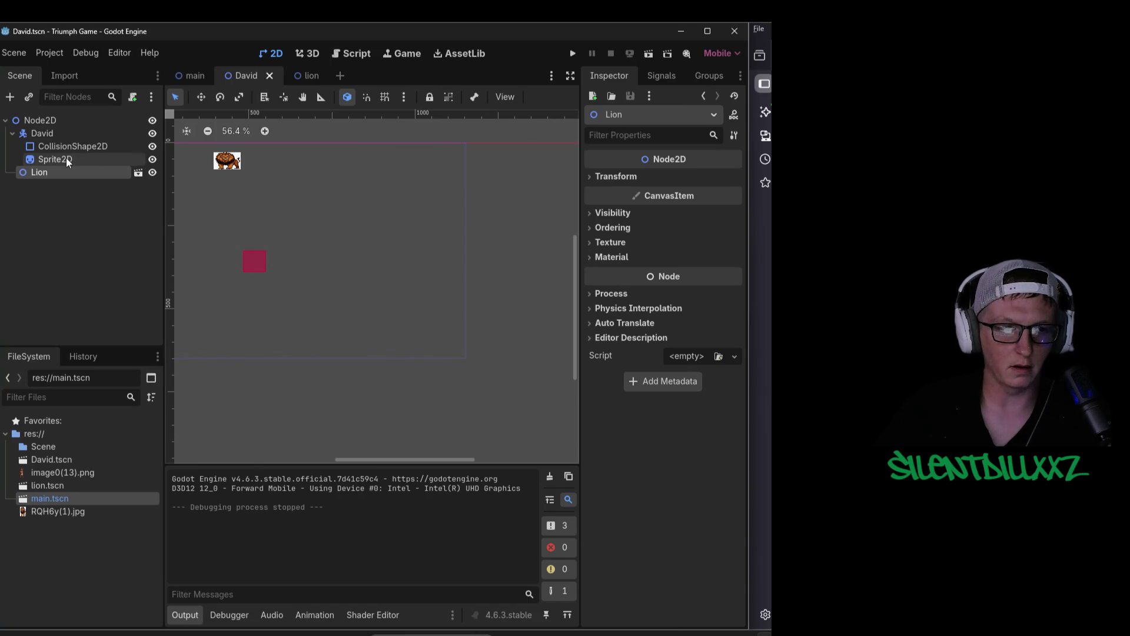
click(301, 77)
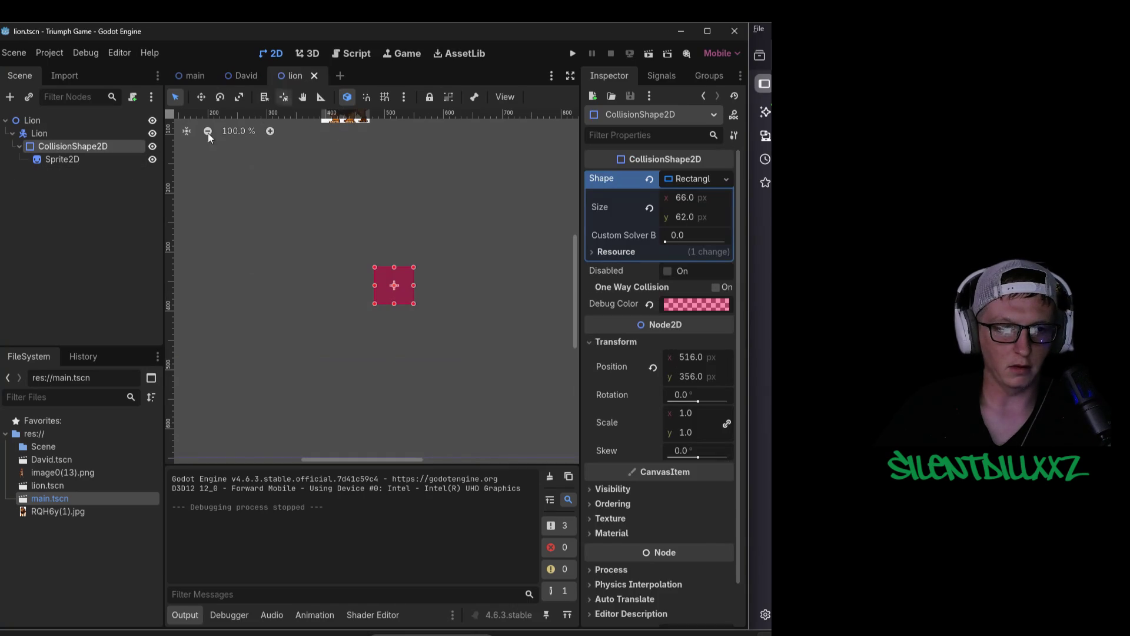
right_click(68, 155)
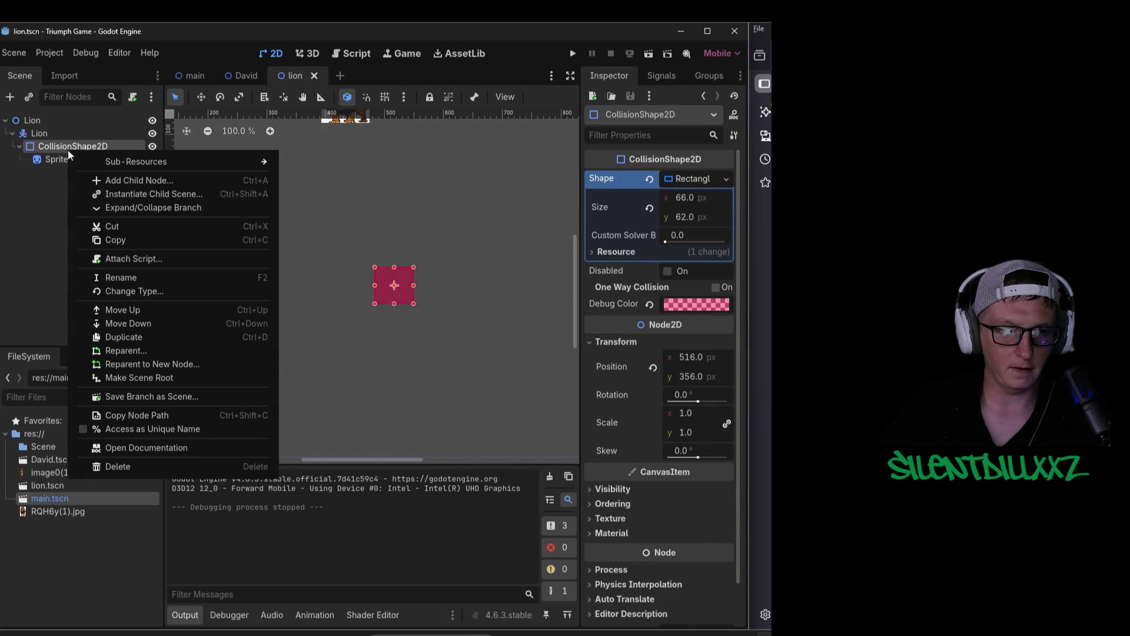
- Delete the collision shape node, then back out of adding a child to the Lion body
click(134, 467)
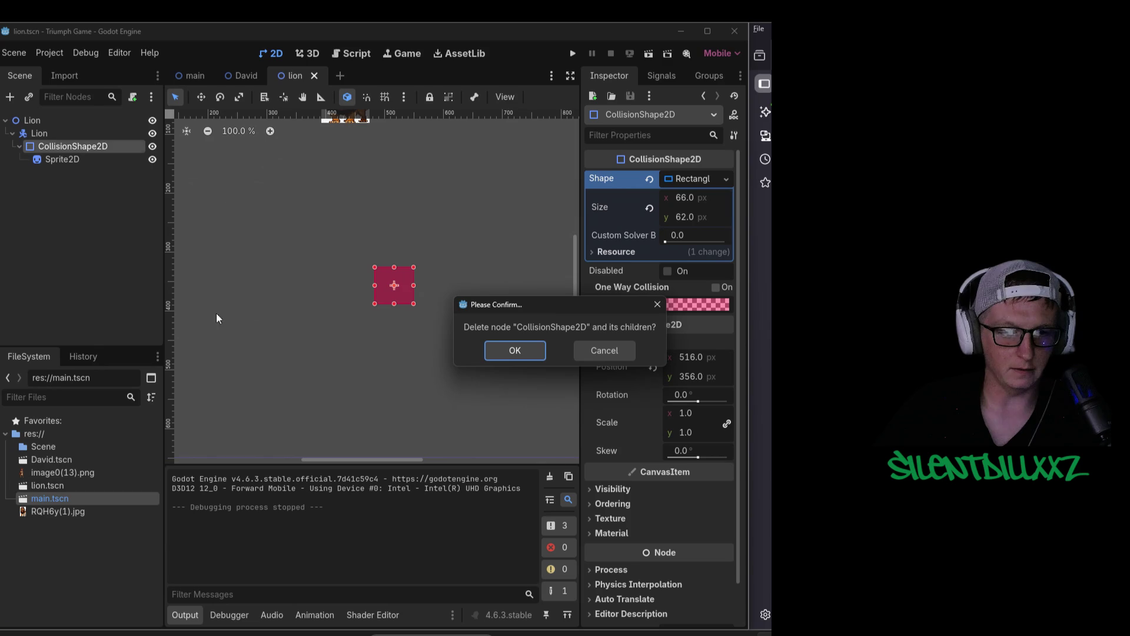
click(520, 354)
right_click(62, 136)
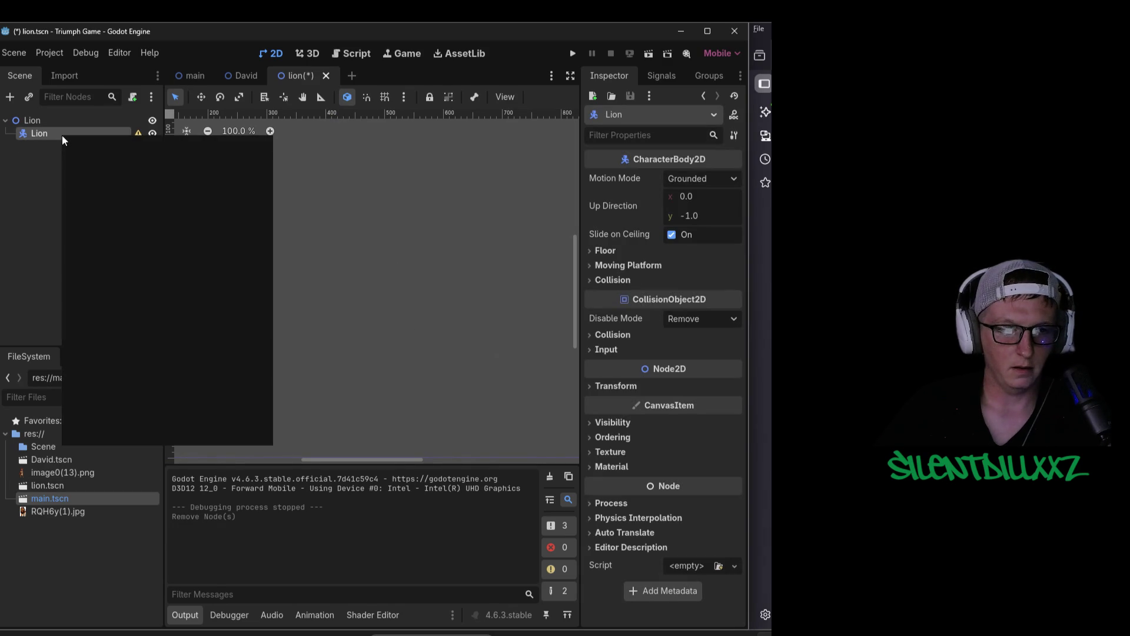
click(101, 148)
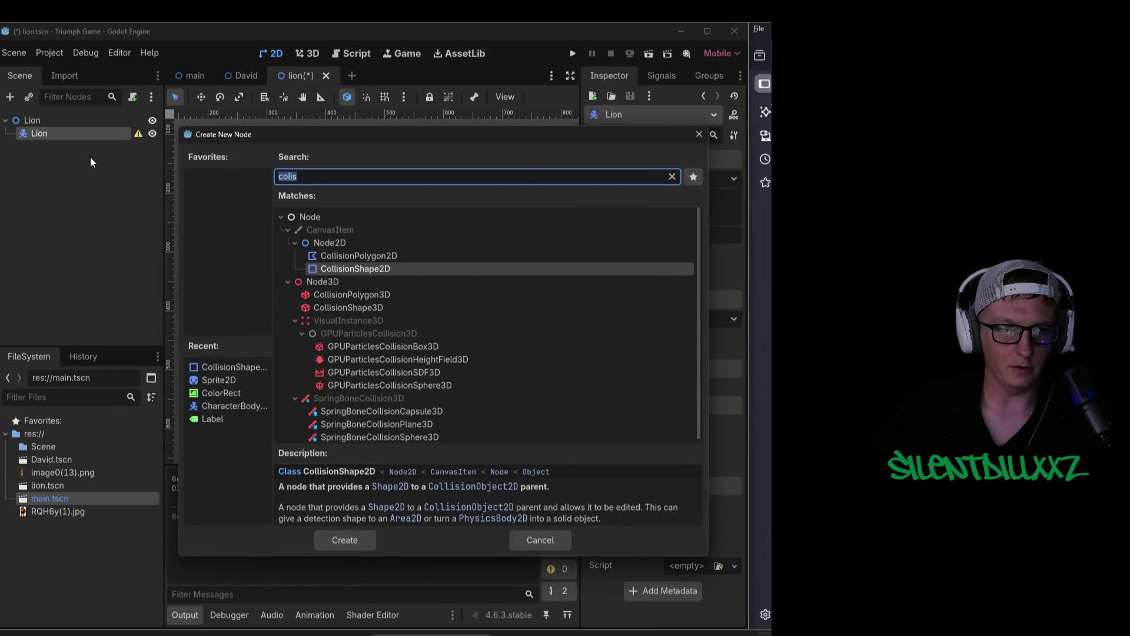
click(703, 137)
- Add a CollisionPolygon2D under the root Lion via the 'coll' search, then undo it
click(24, 121)
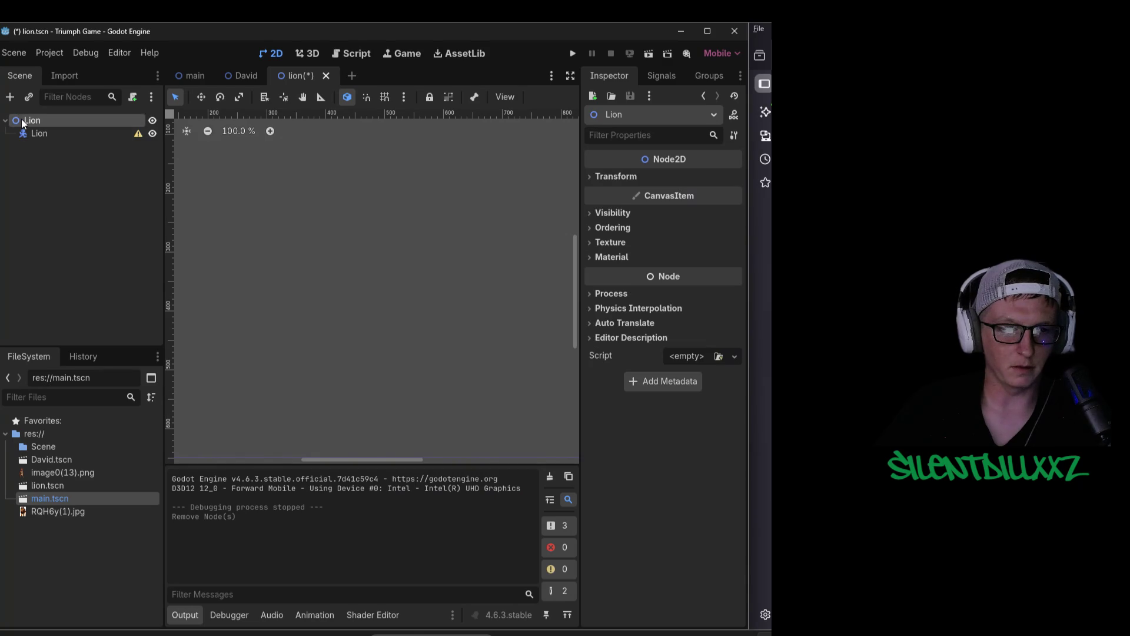
right_click(24, 121)
click(45, 131)
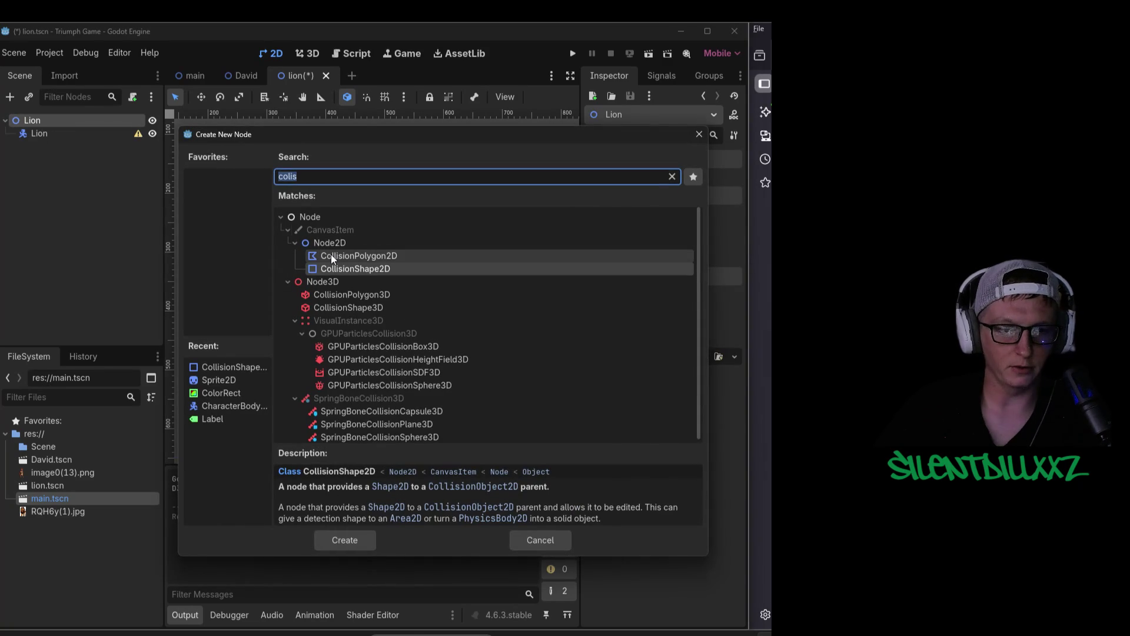
text(coll)
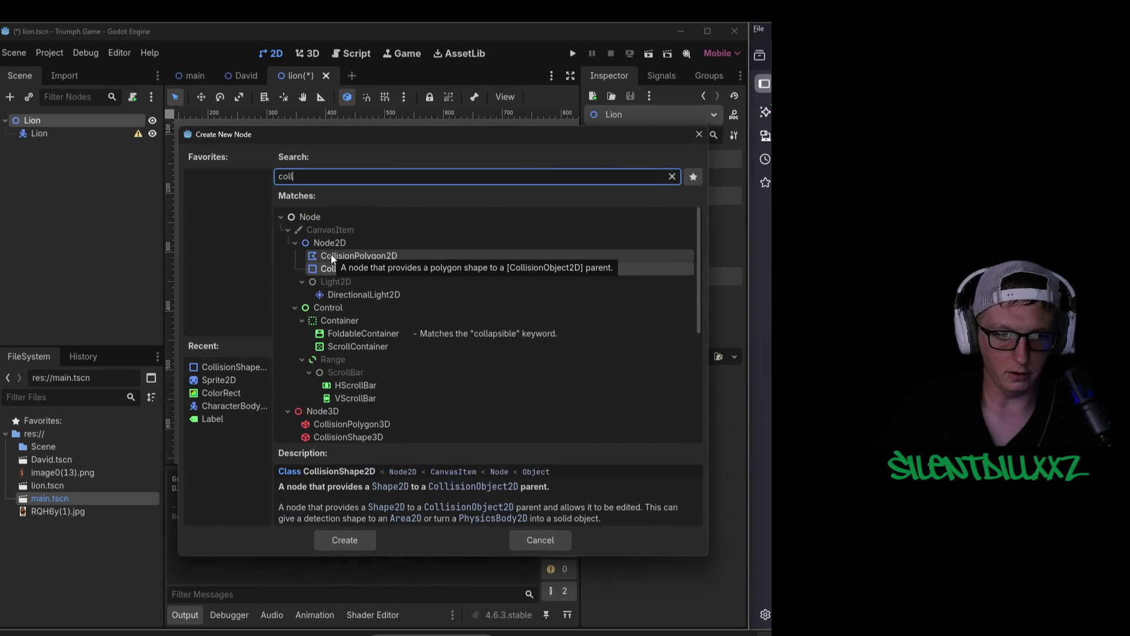
double_click(332, 256)
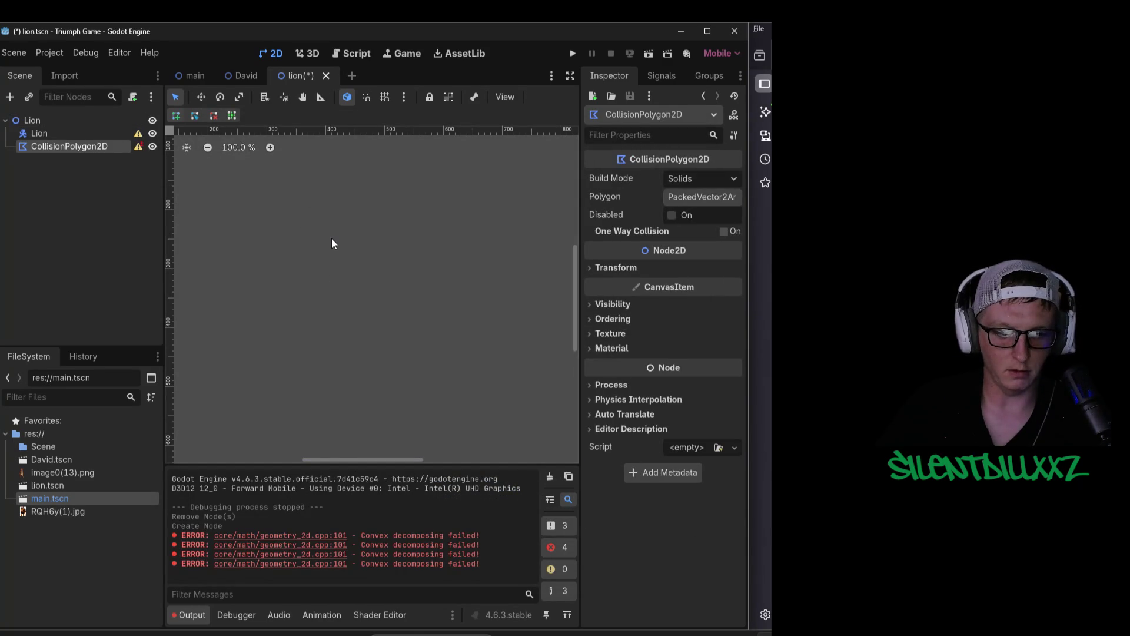
key(ctrl+z)
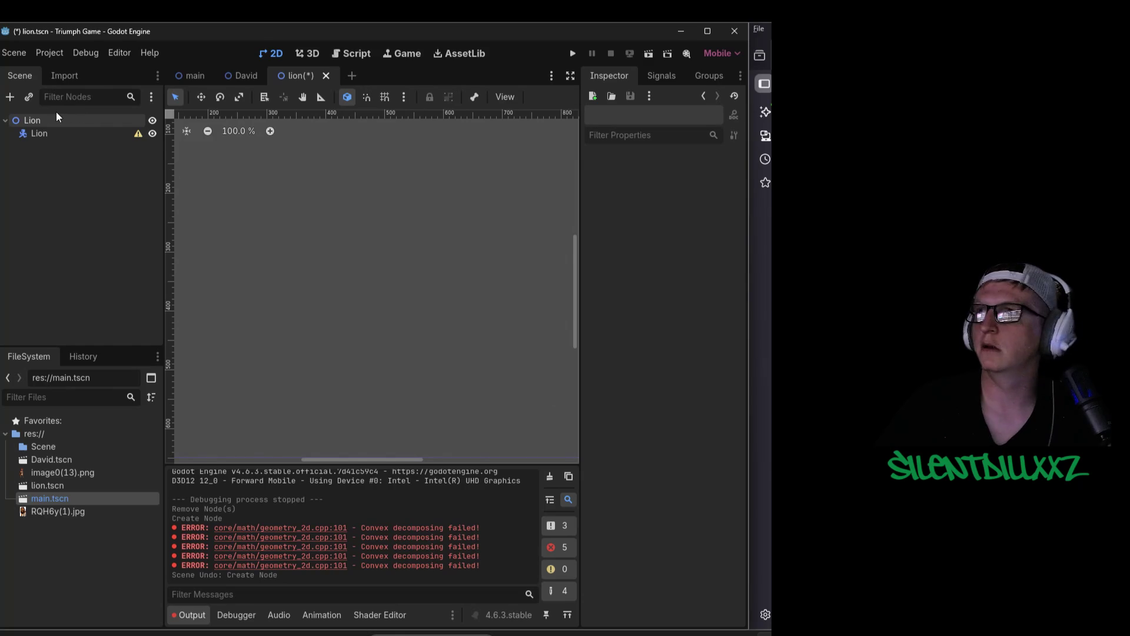
- Add a CollisionShape2D as a child of the root Lion node
click(35, 117)
right_click(33, 115)
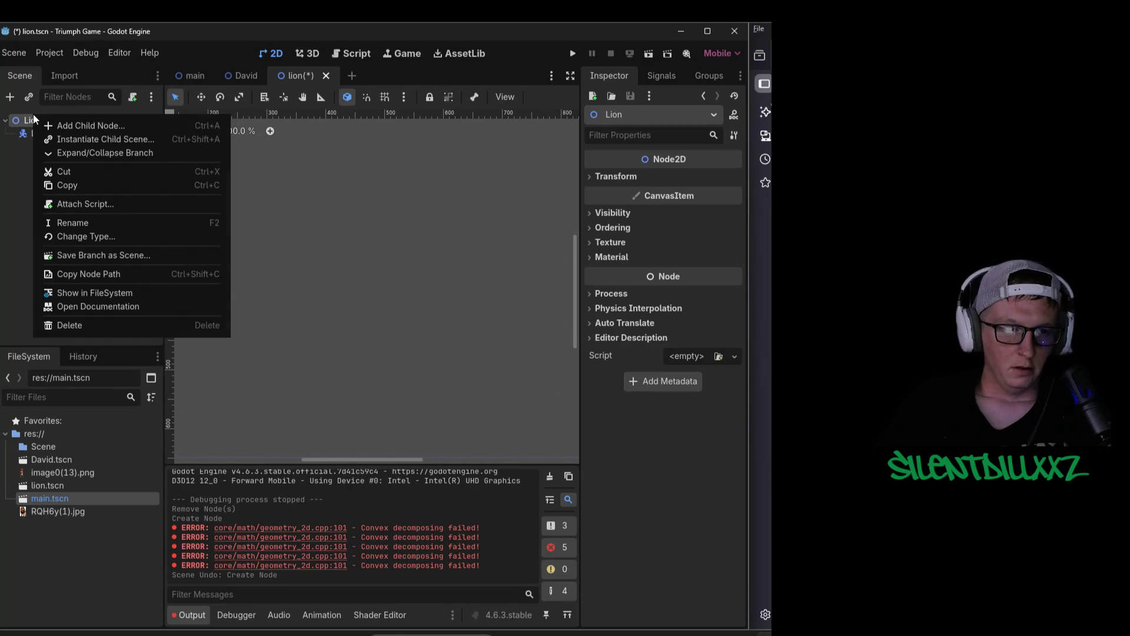
click(86, 125)
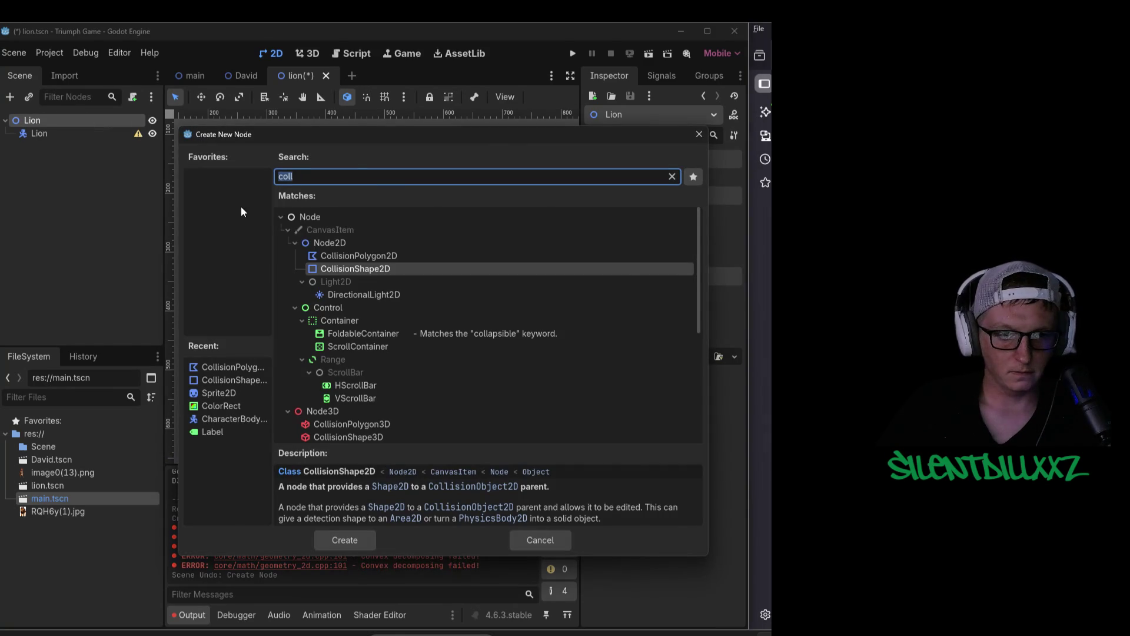
click(329, 268)
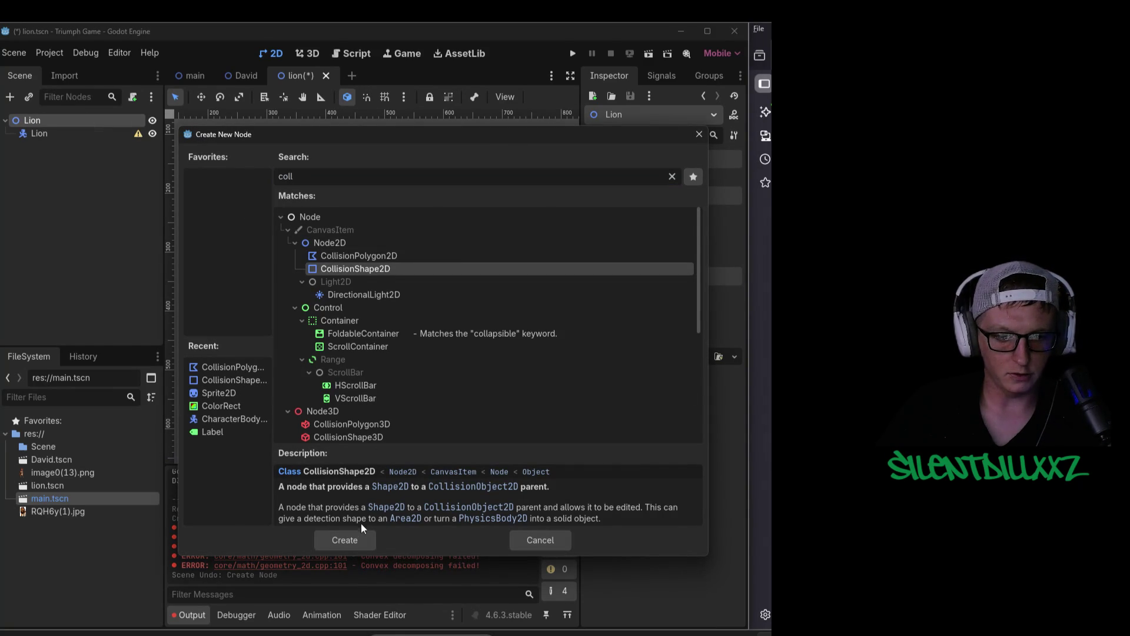
click(354, 540)
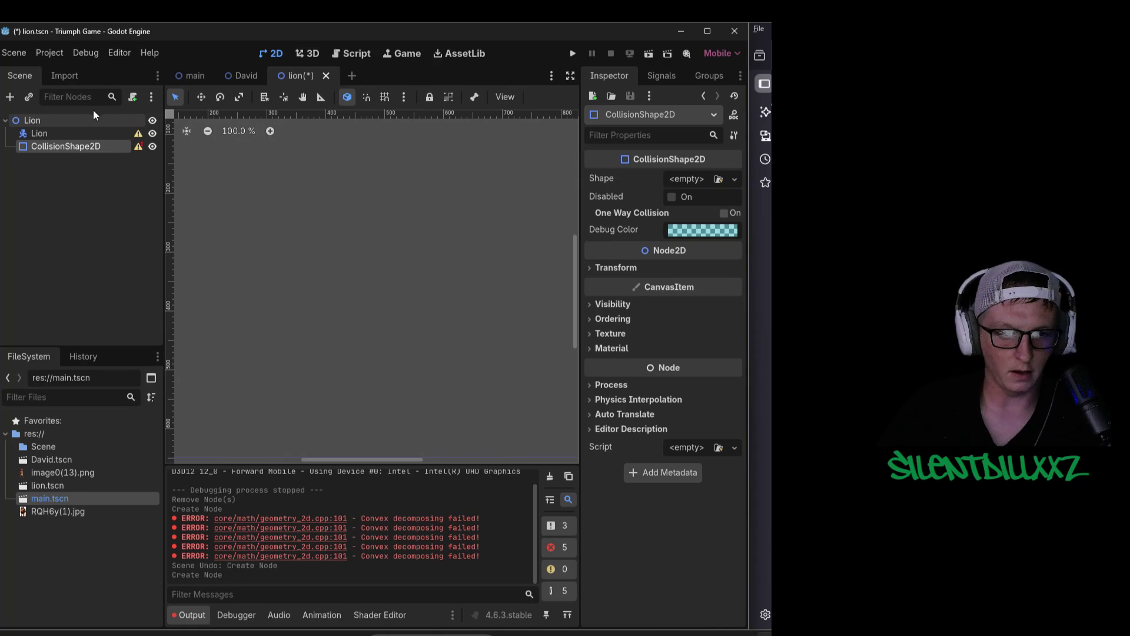
- Add a Sprite2D under the root Lion via the 'spr' search and check the collision shape's warning
click(52, 119)
right_click(51, 118)
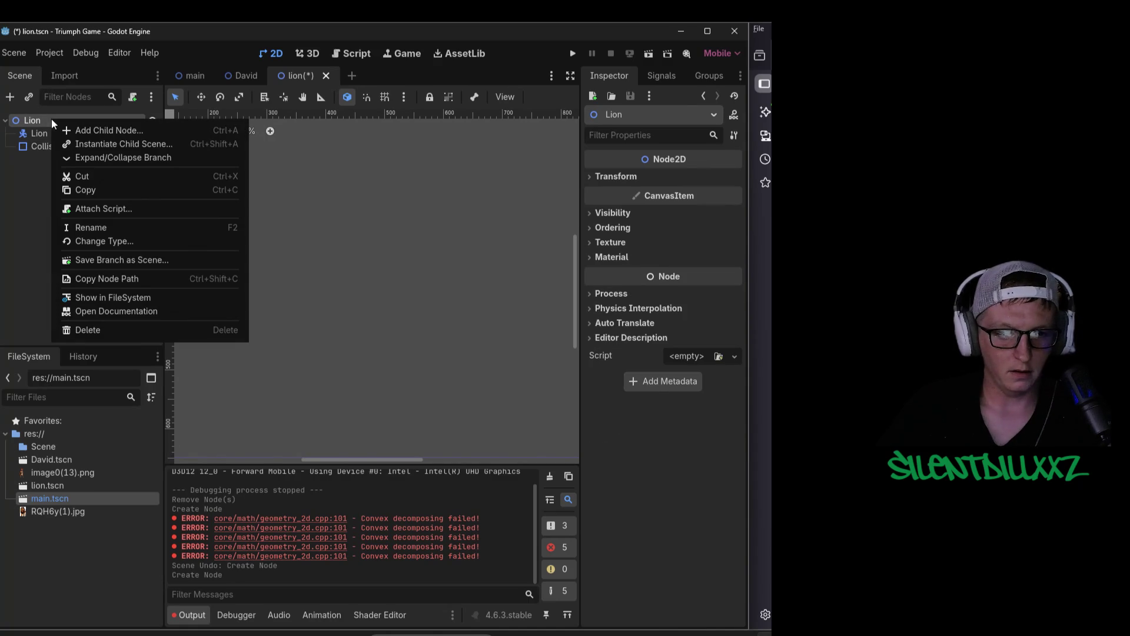
click(76, 130)
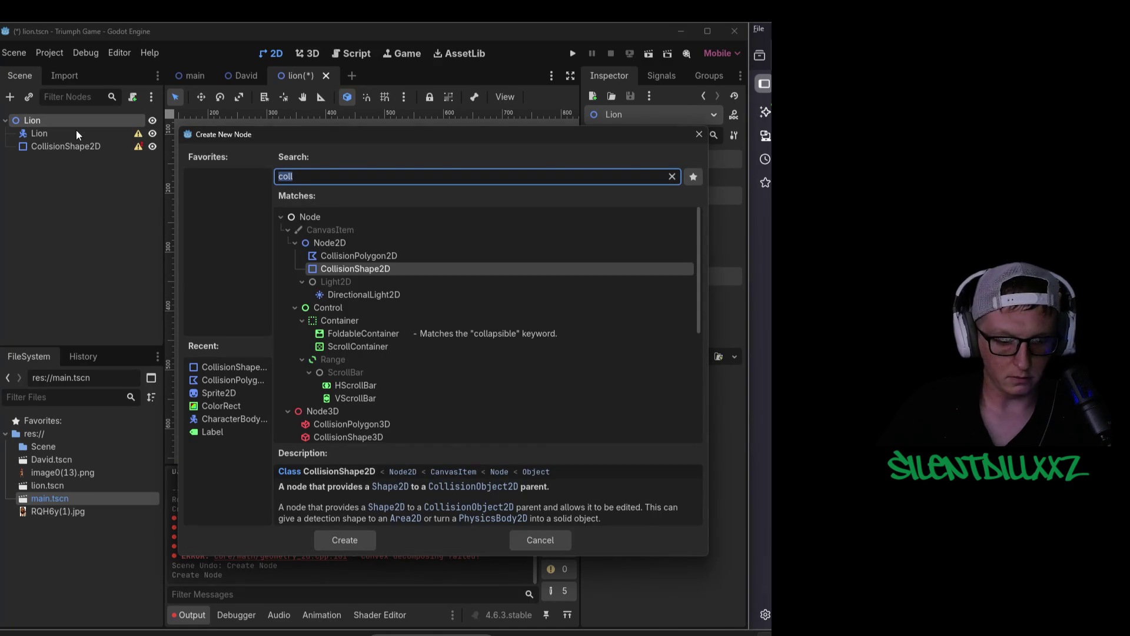
text(spr)
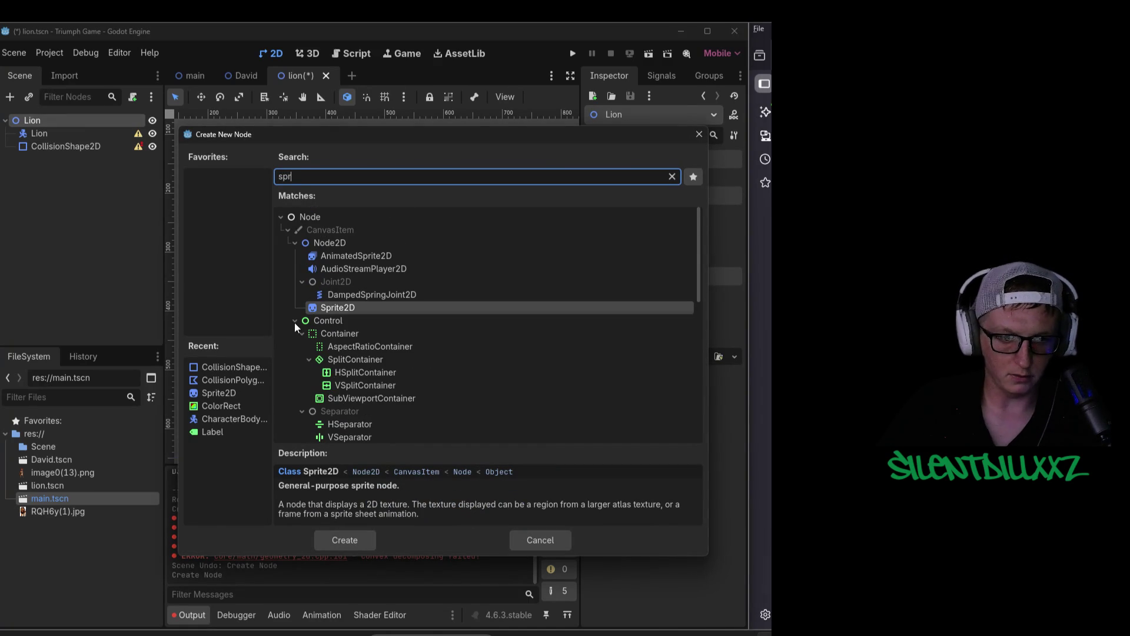
click(332, 307)
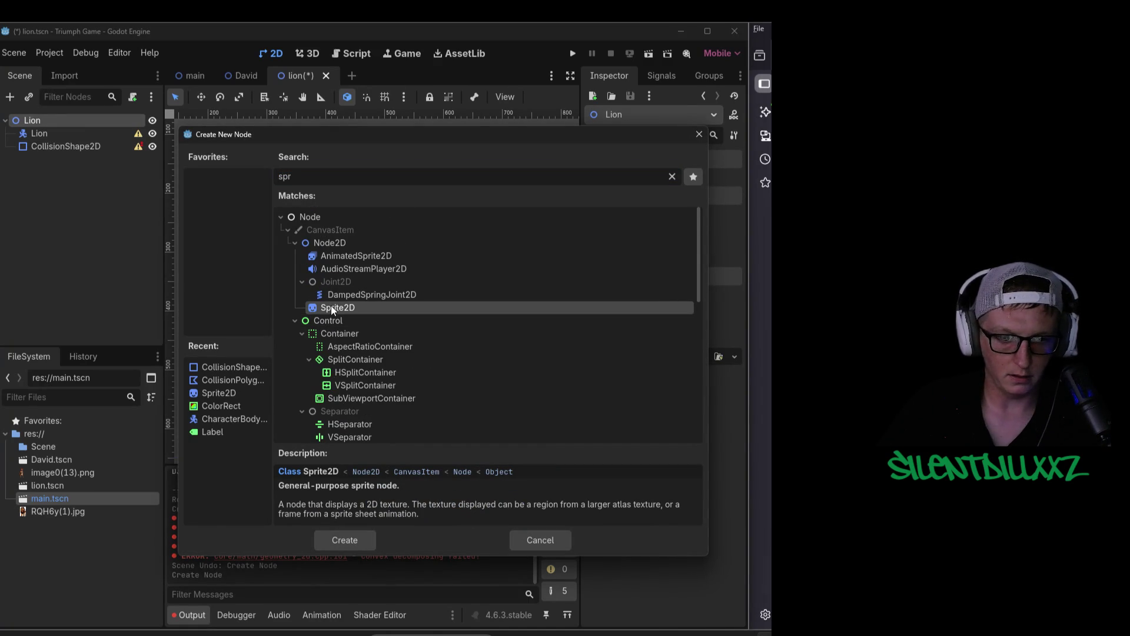
click(340, 540)
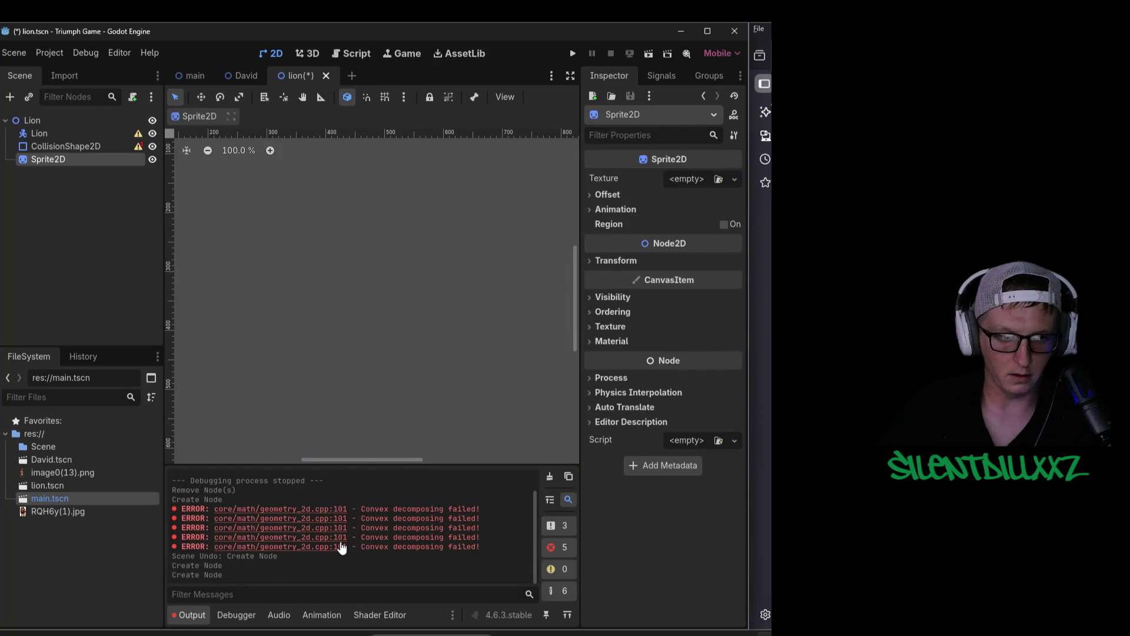
click(139, 146)
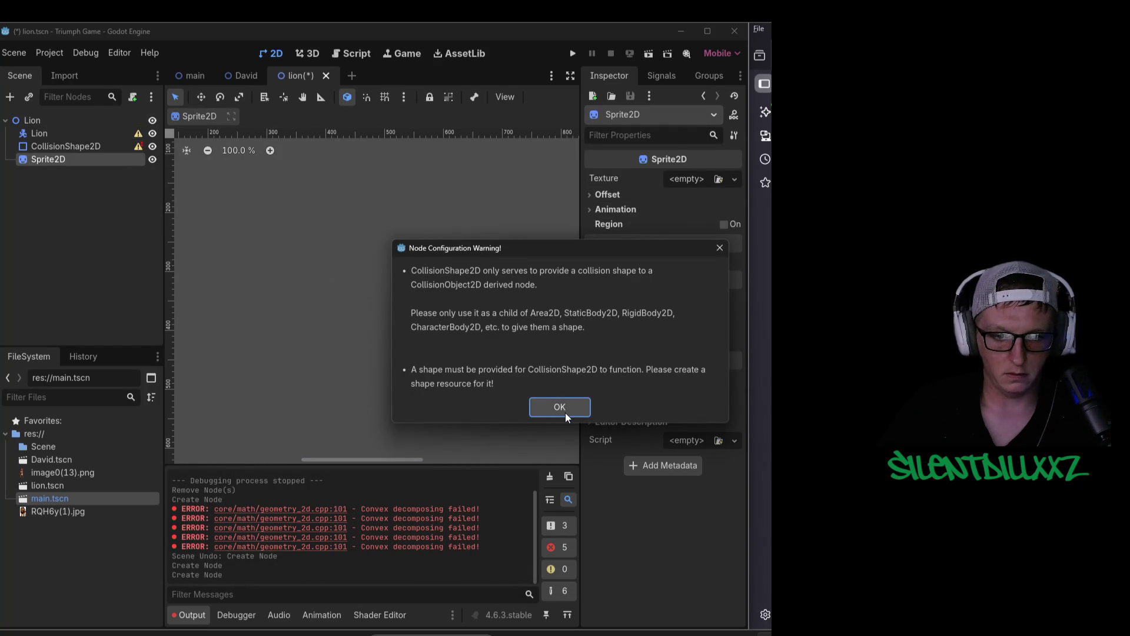
- Dismiss the collision shape warning, review the Lion body's warning, and select the Lion body
click(566, 412)
click(140, 135)
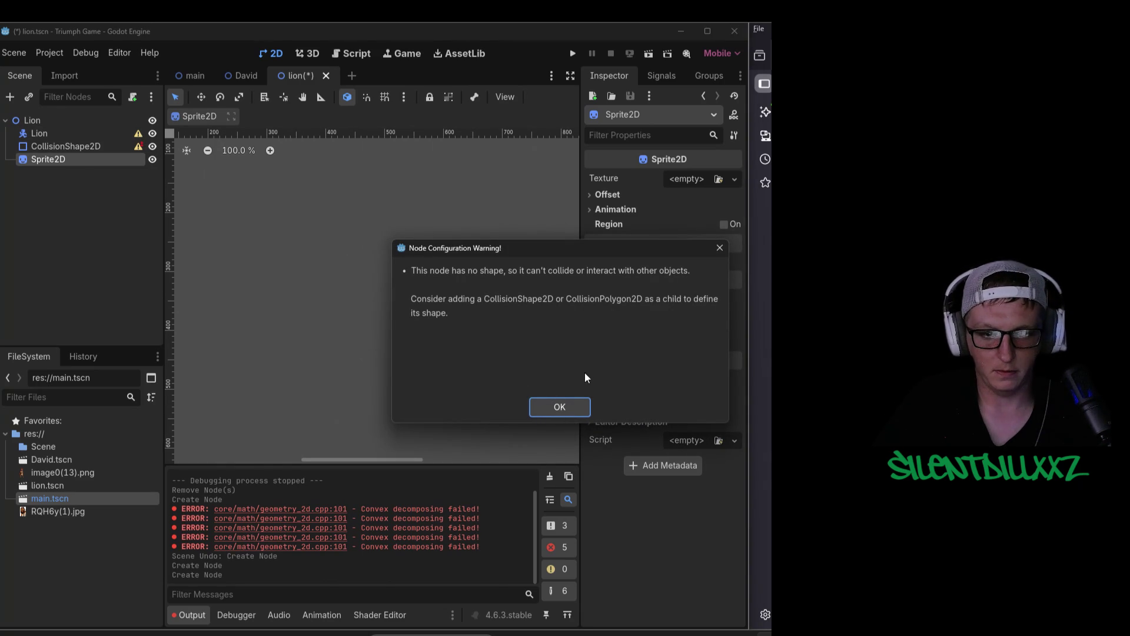
click(572, 406)
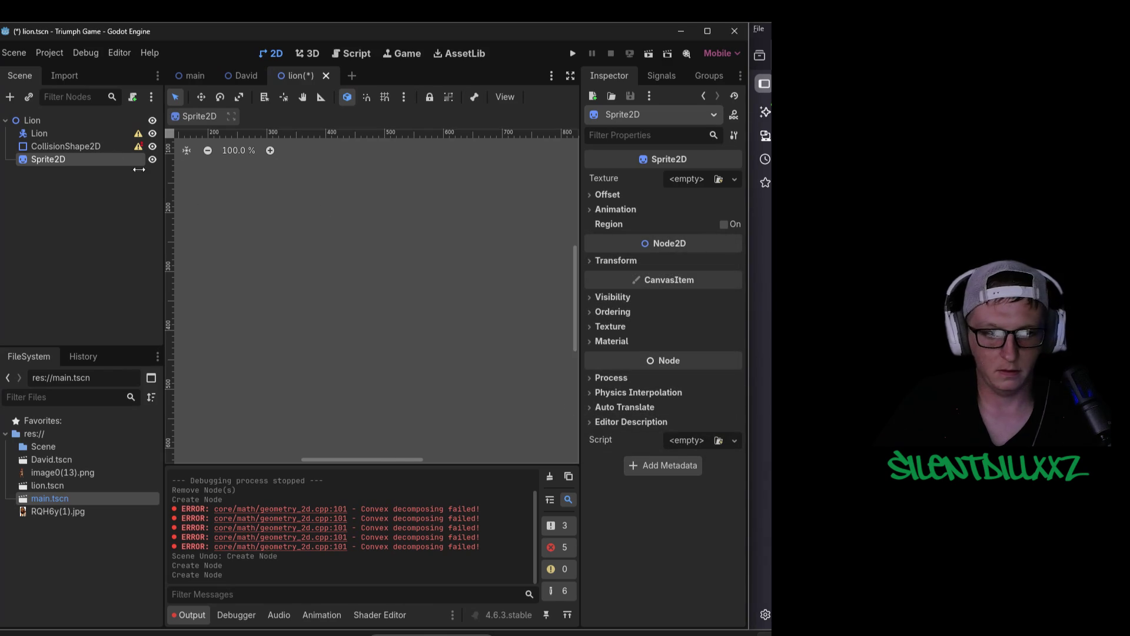
click(102, 132)
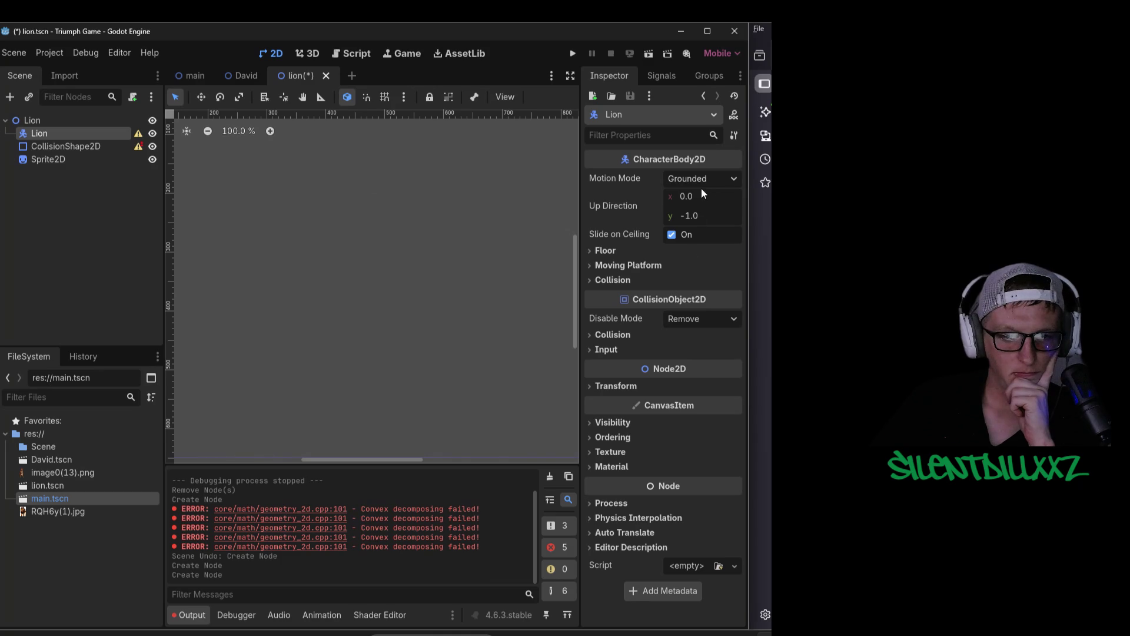
- Pan and zoom the canvas out to 18%, then recheck and dismiss the Lion body's warning
mouse_move(683, 293)
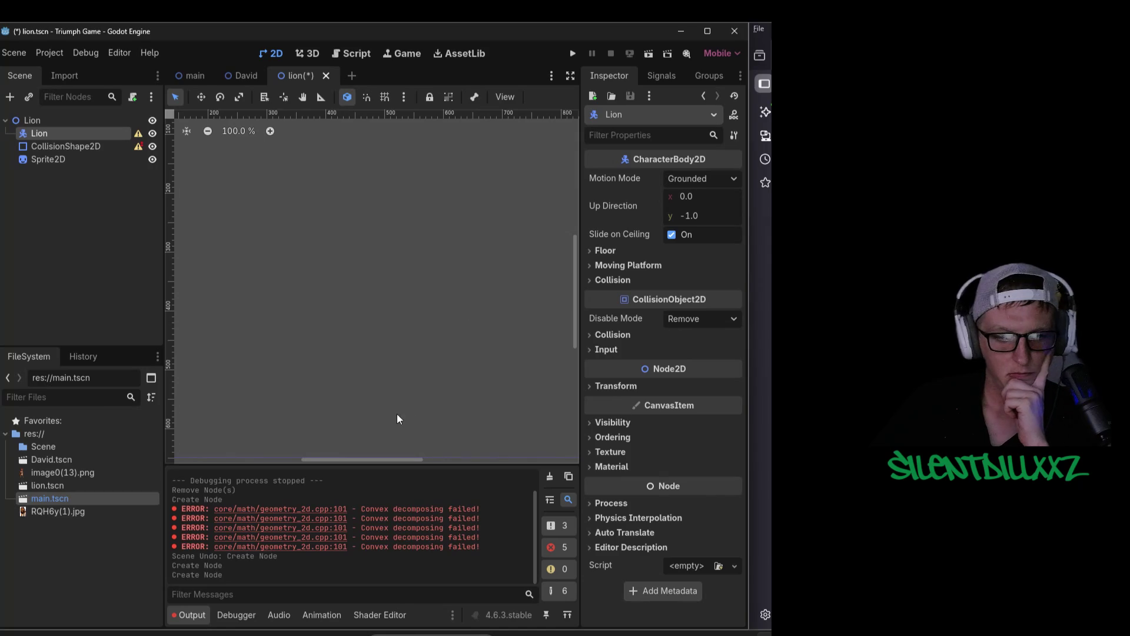
drag(375, 456, 299, 458)
click(207, 134)
click(207, 134)
click(207, 134)
click(208, 134)
click(208, 134)
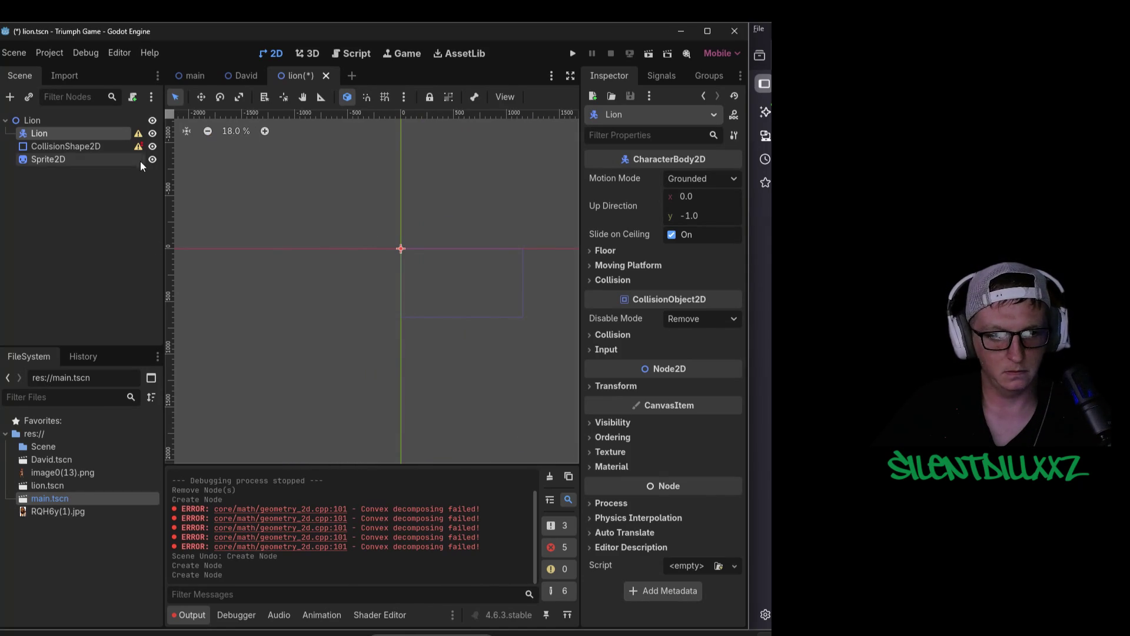
click(140, 133)
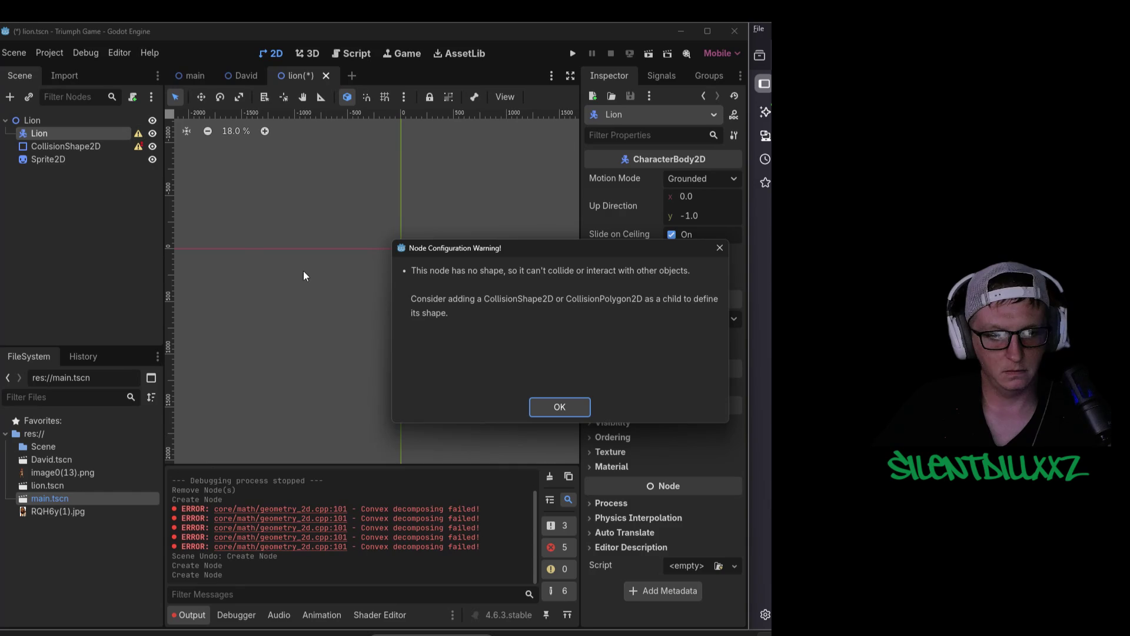
click(573, 405)
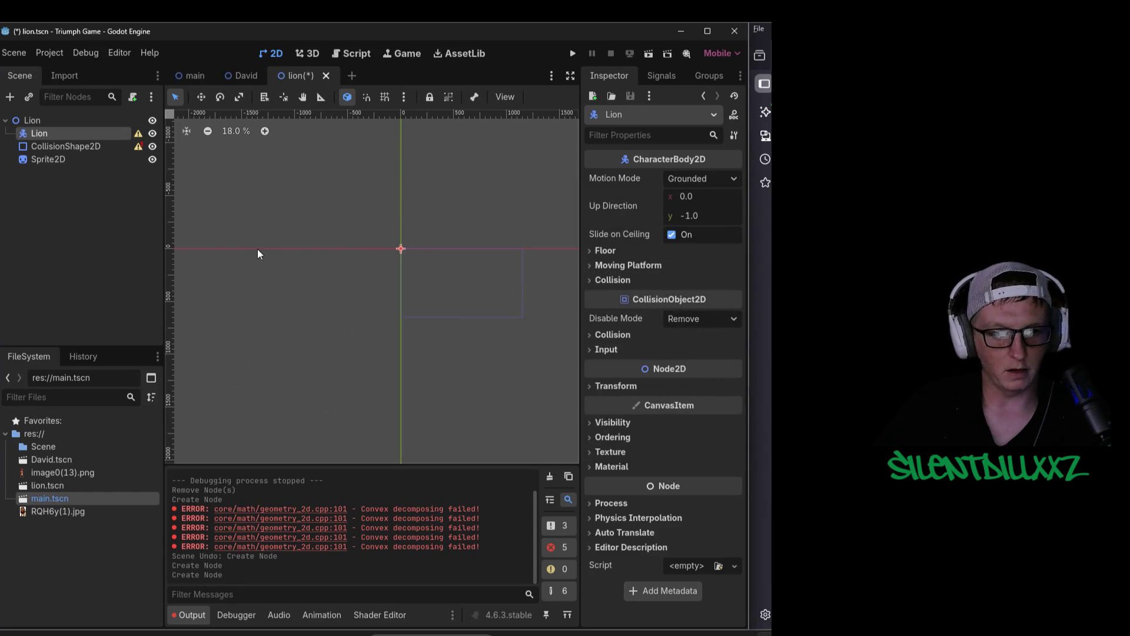
- Delete the CollisionShape2D and Sprite2D nodes from the lion scene
right_click(34, 144)
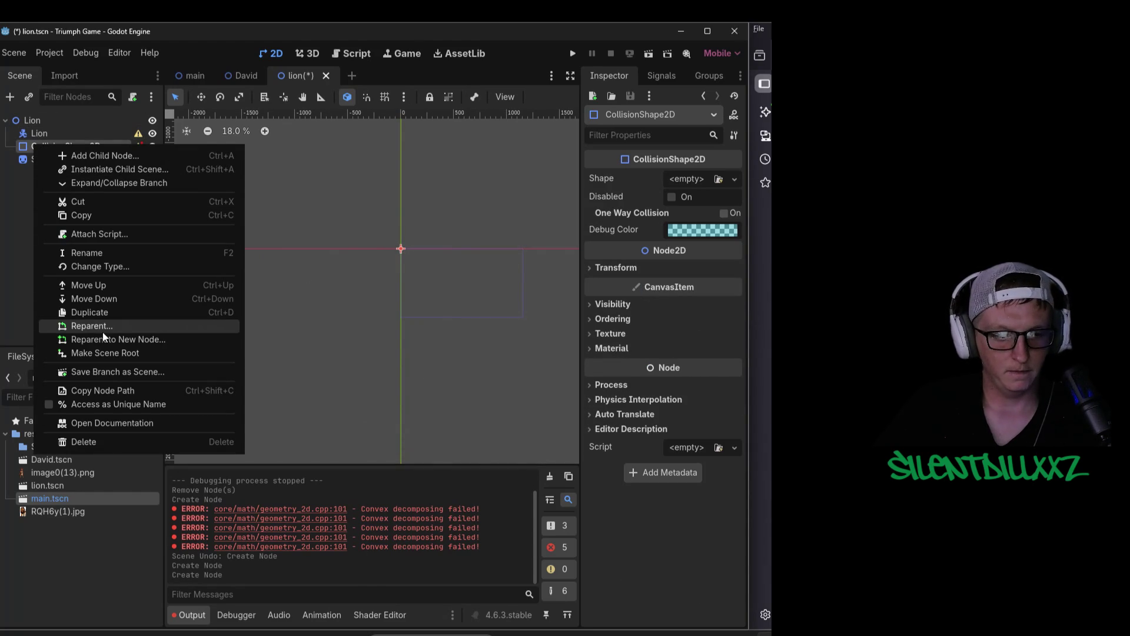
click(98, 442)
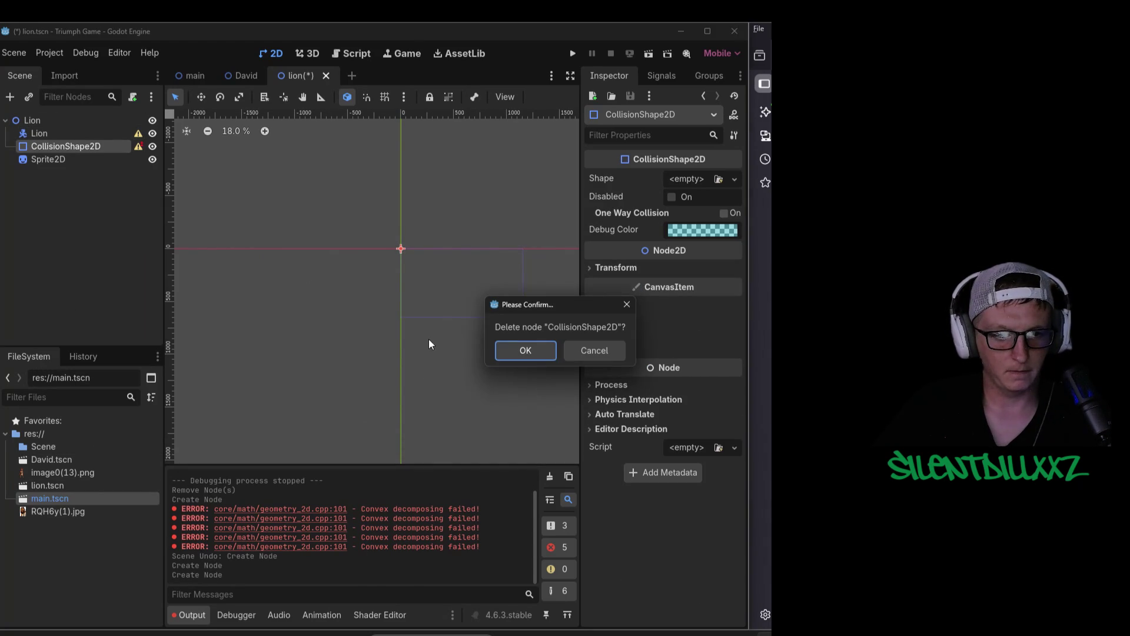
click(518, 351)
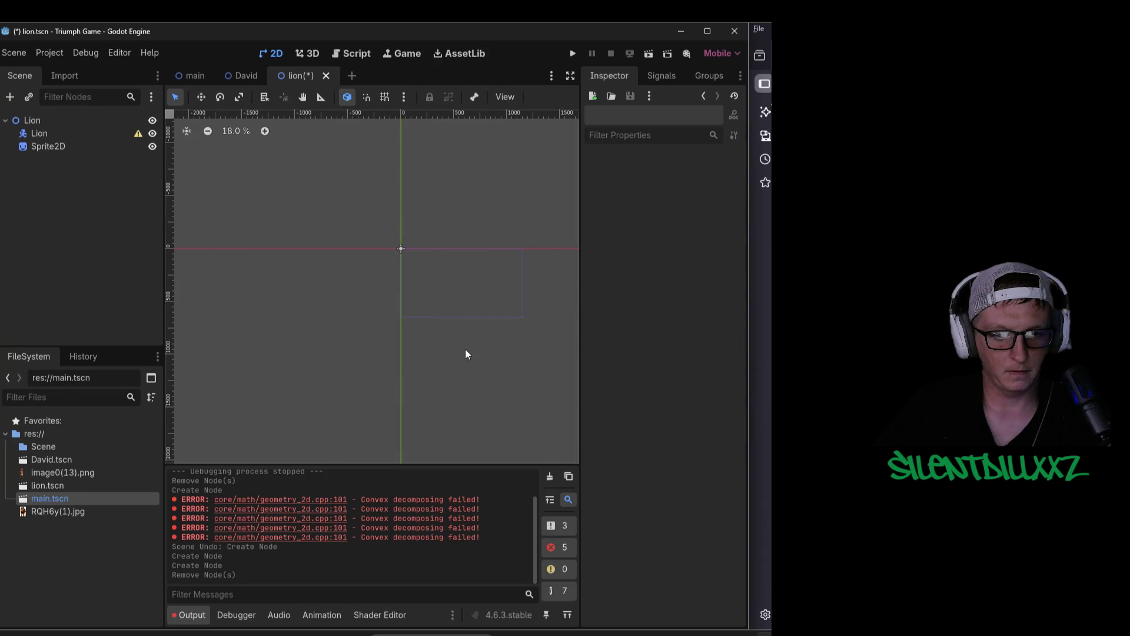
click(80, 151)
right_click(80, 151)
click(163, 449)
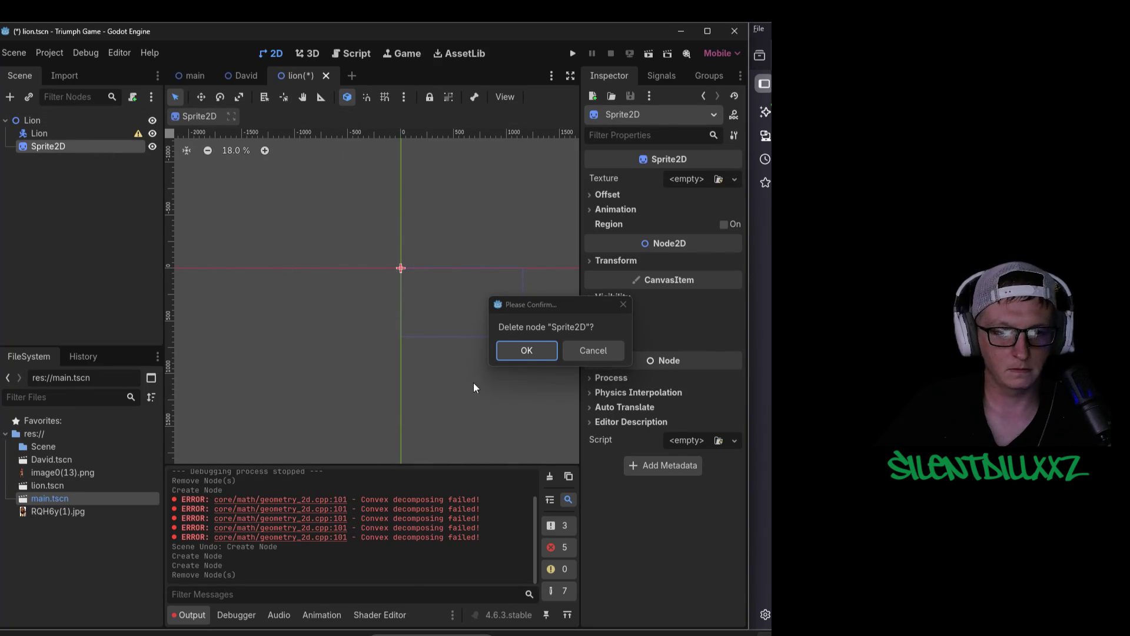
click(550, 355)
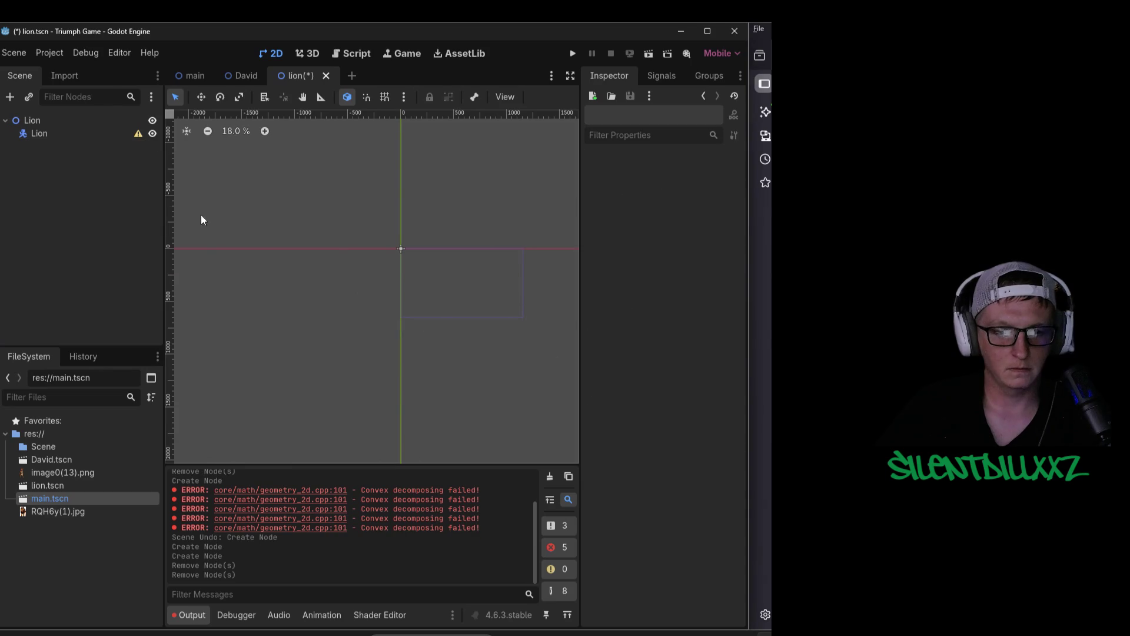
- Start adding a child node under the Lion character body
click(91, 138)
right_click(91, 135)
click(129, 141)
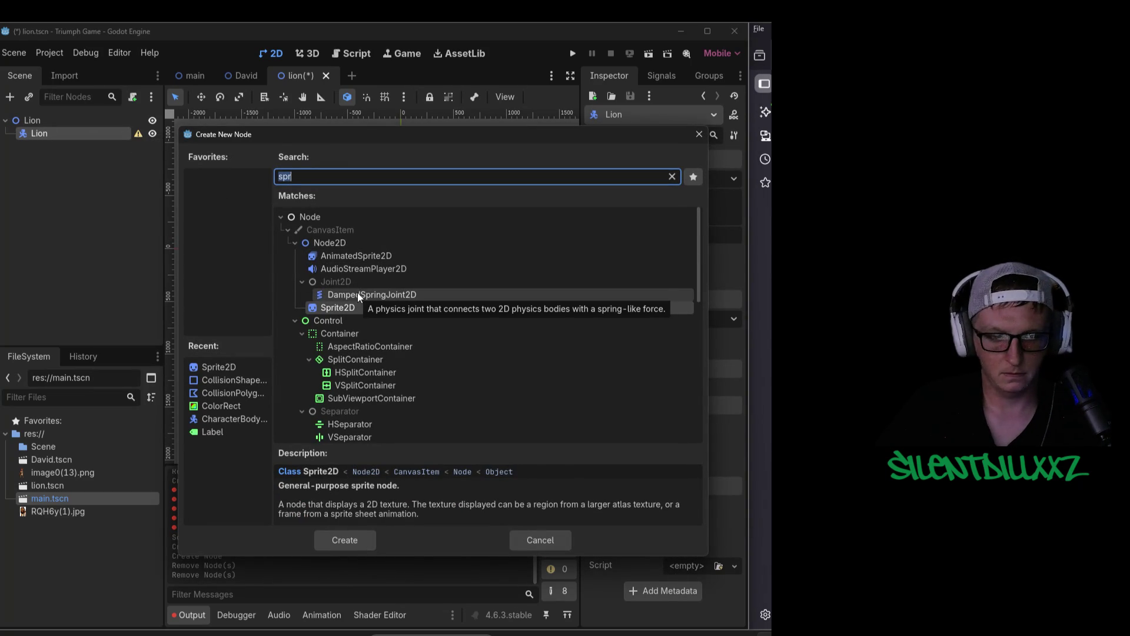
- Create a CollisionShape2D under the Lion body using the 'coll' search
key(BackSpace)
text(co)
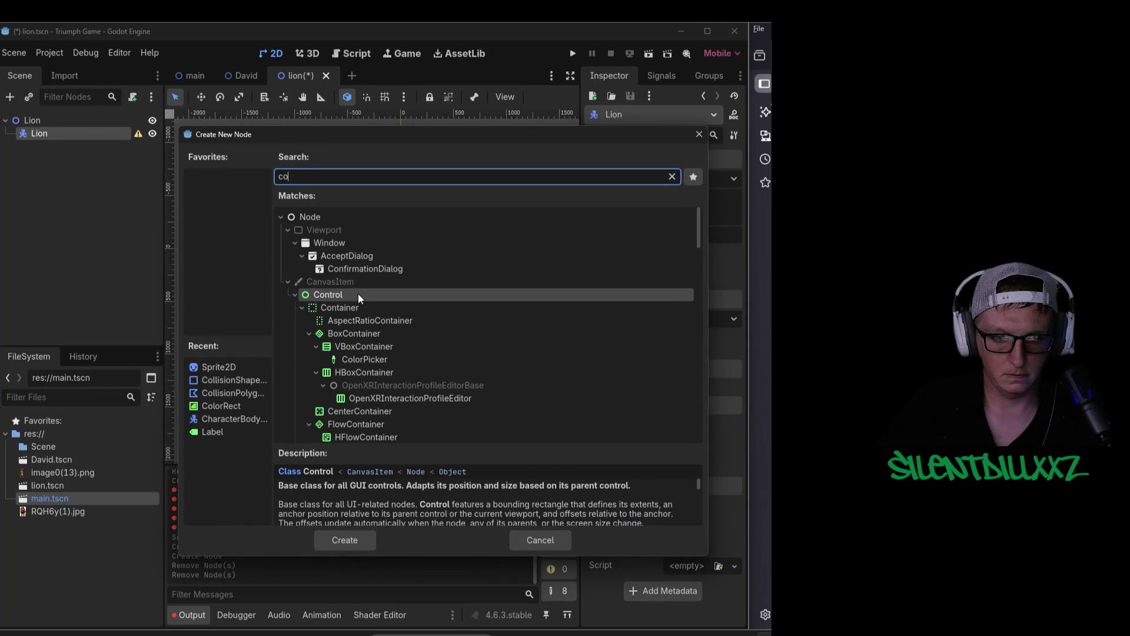
text(l)
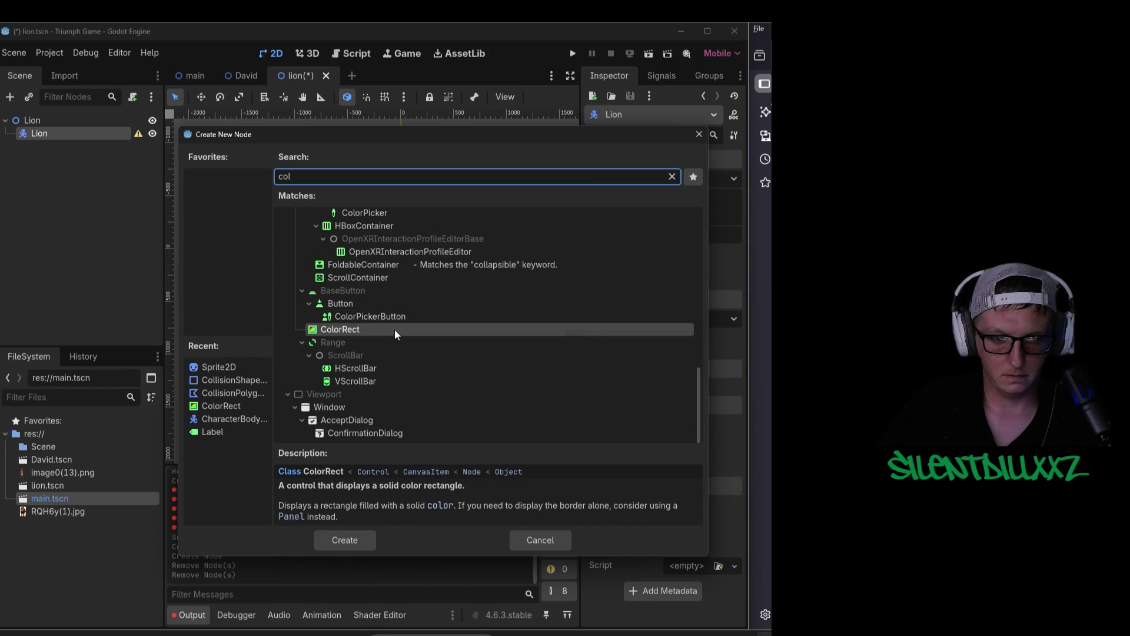
text(l)
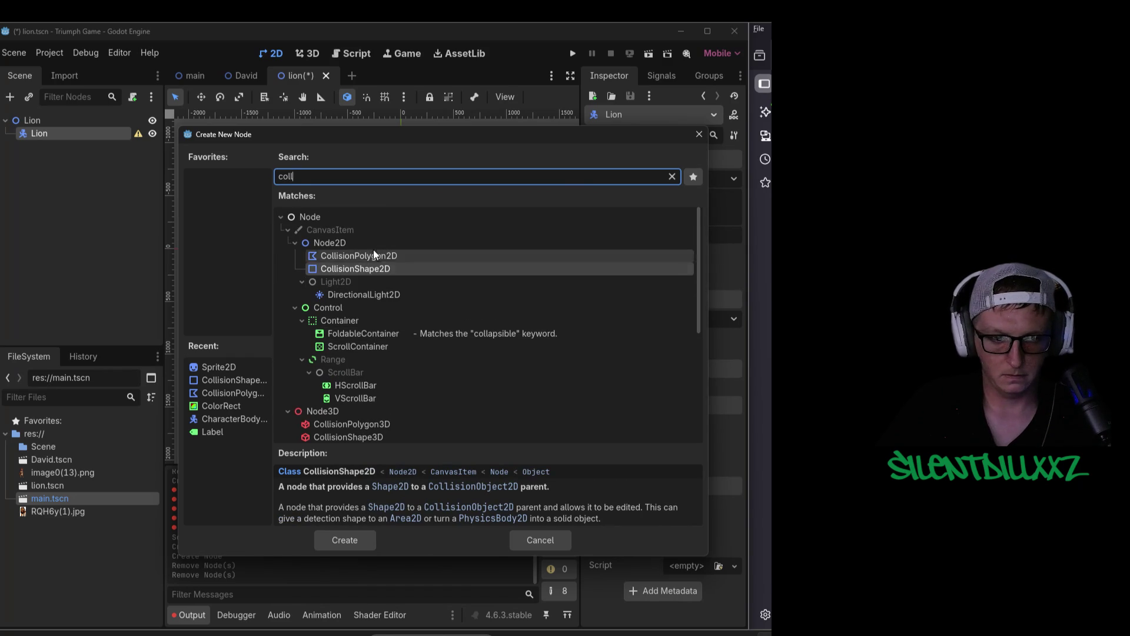
click(353, 538)
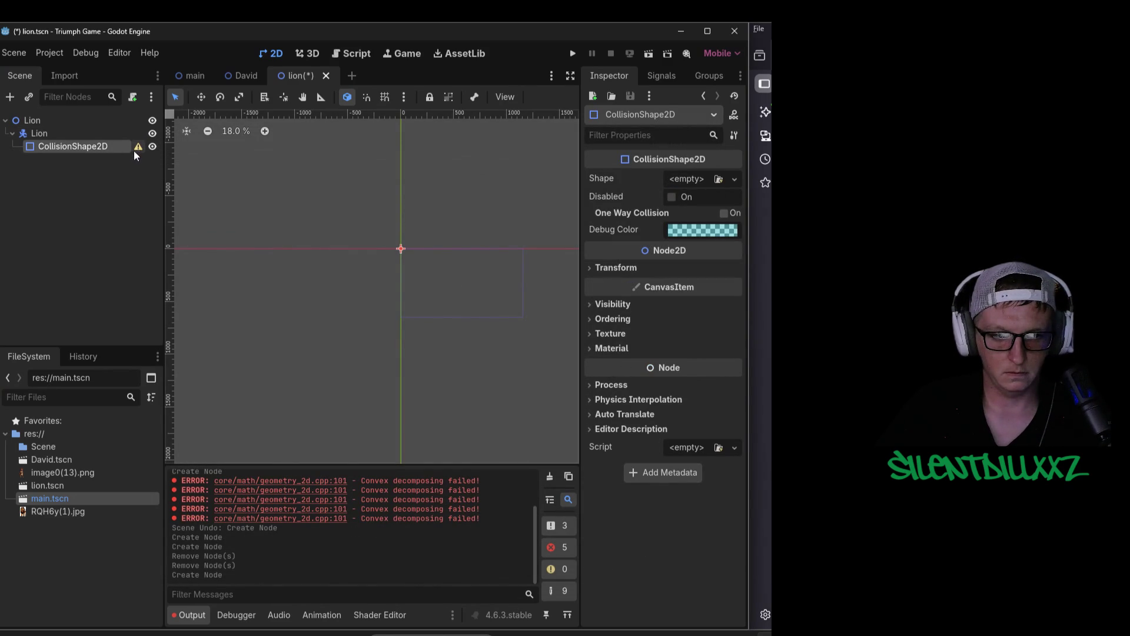
- Nest a Sprite2D under the CollisionShape2D, then read and dismiss its configuration warning
right_click(113, 148)
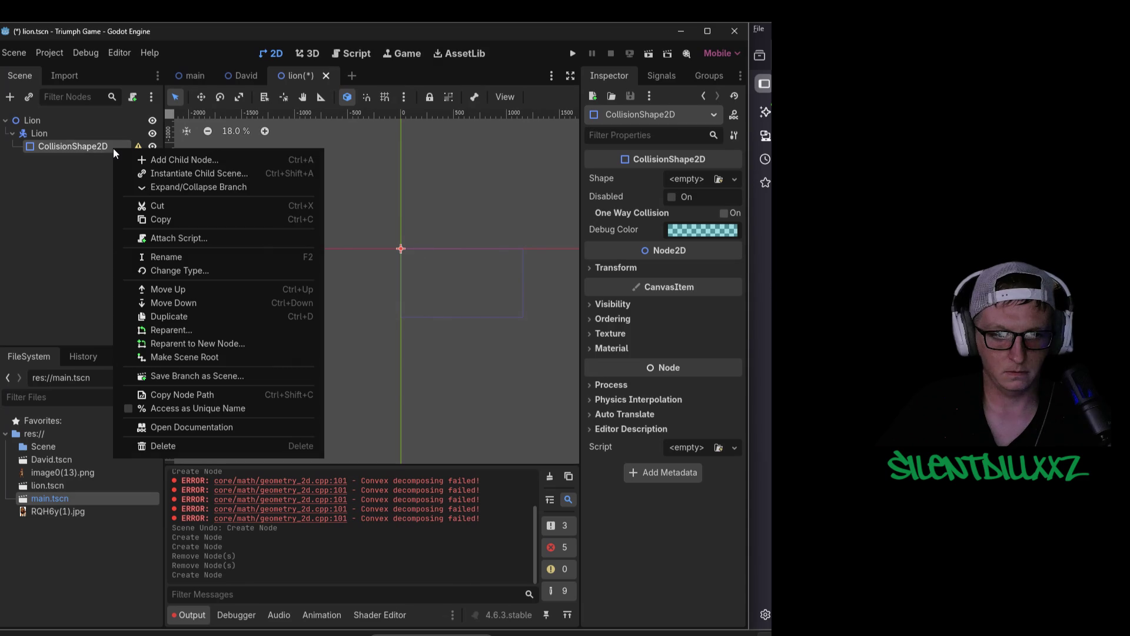
click(160, 164)
text(spri)
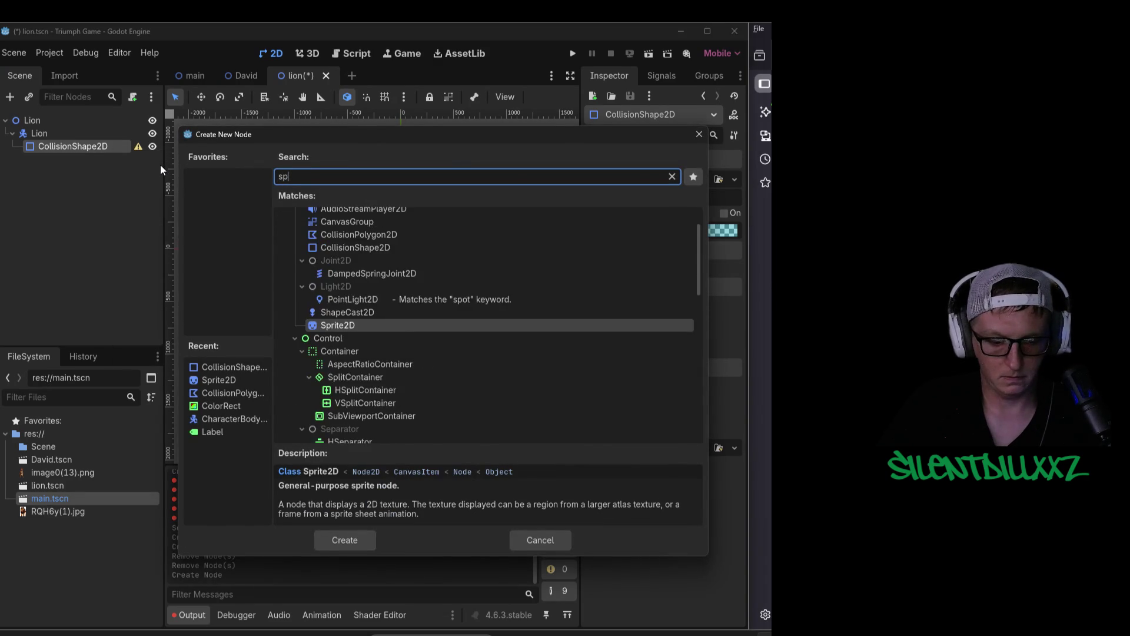
click(351, 540)
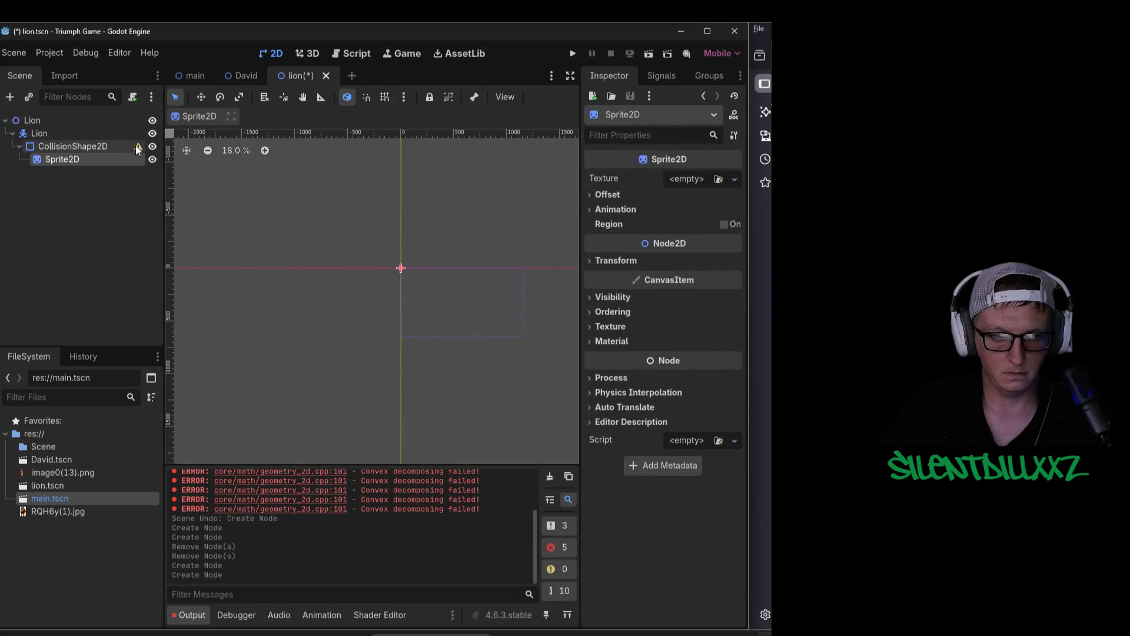
click(139, 144)
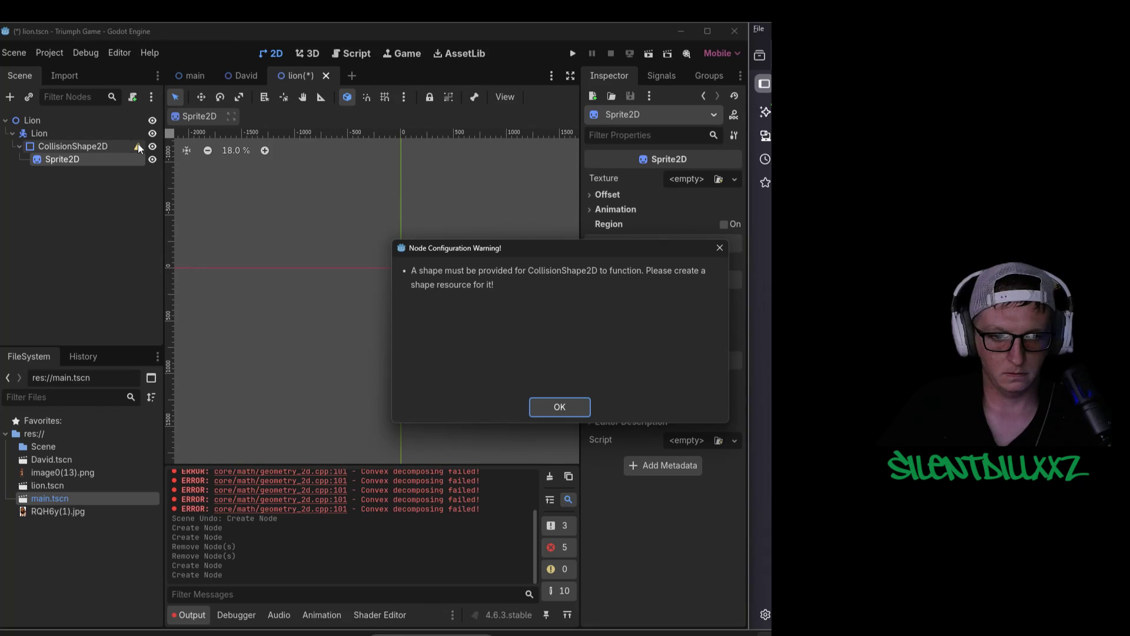
click(559, 407)
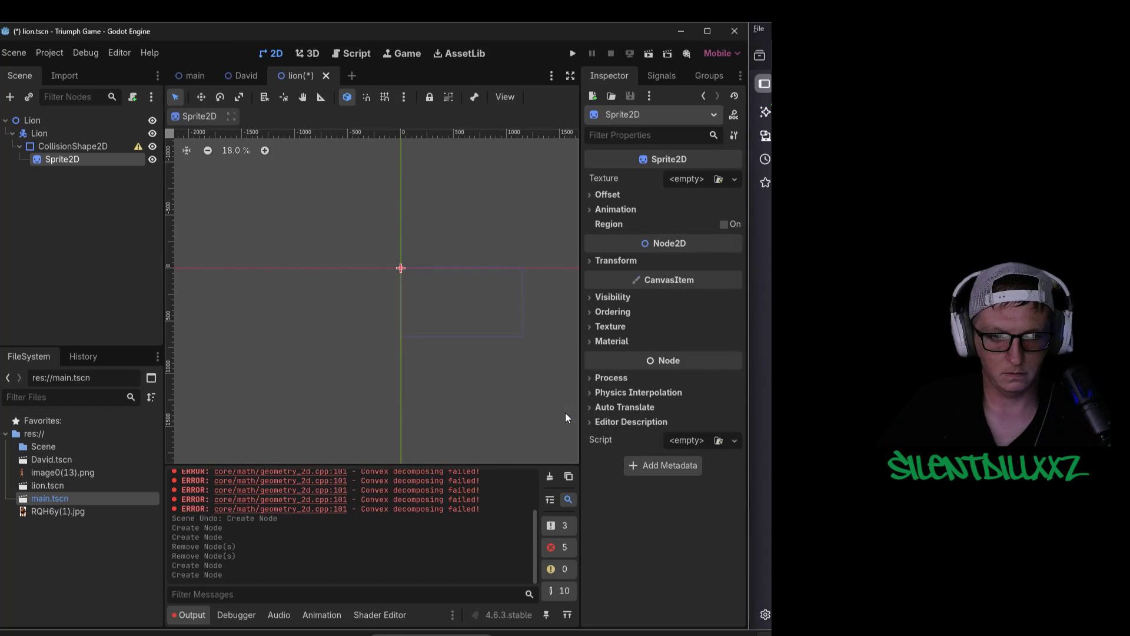
click(92, 147)
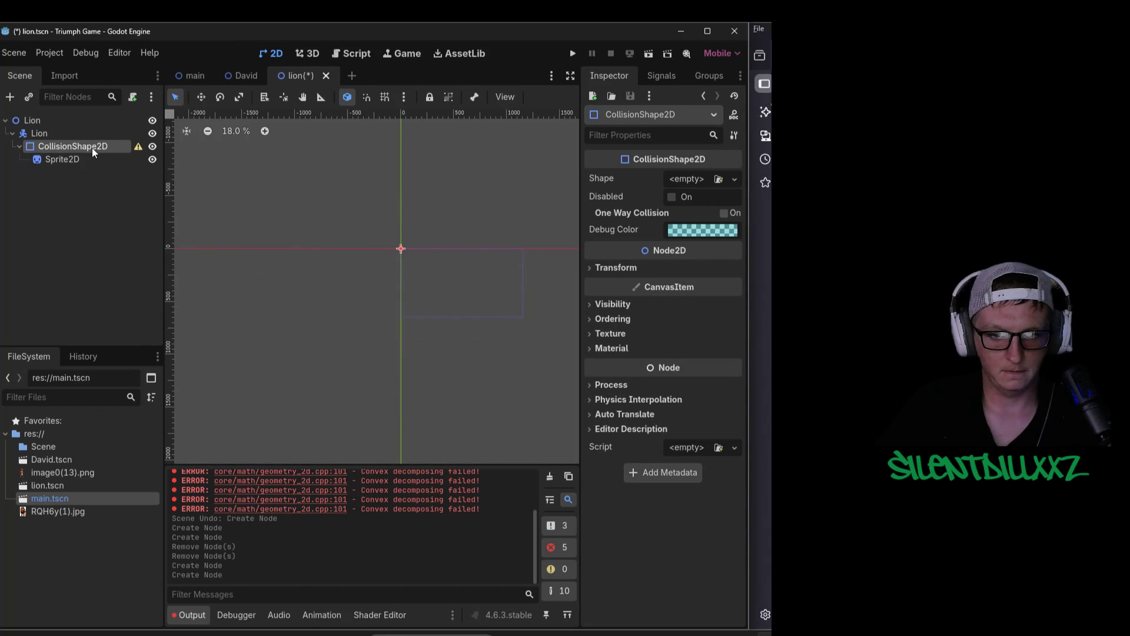
click(717, 179)
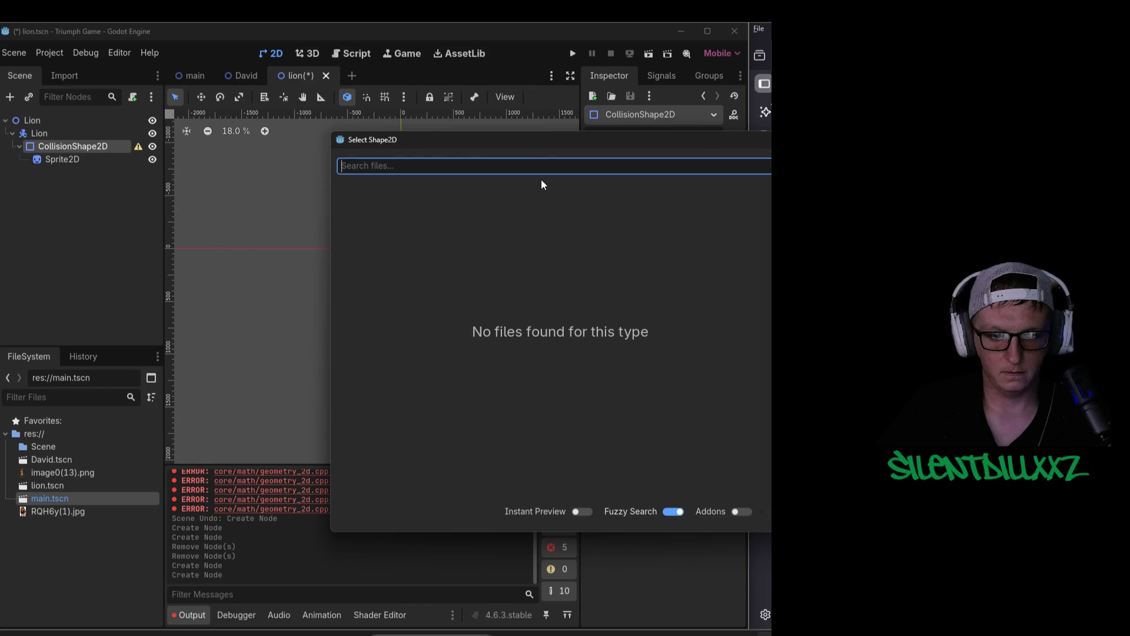
key(Escape)
click(719, 179)
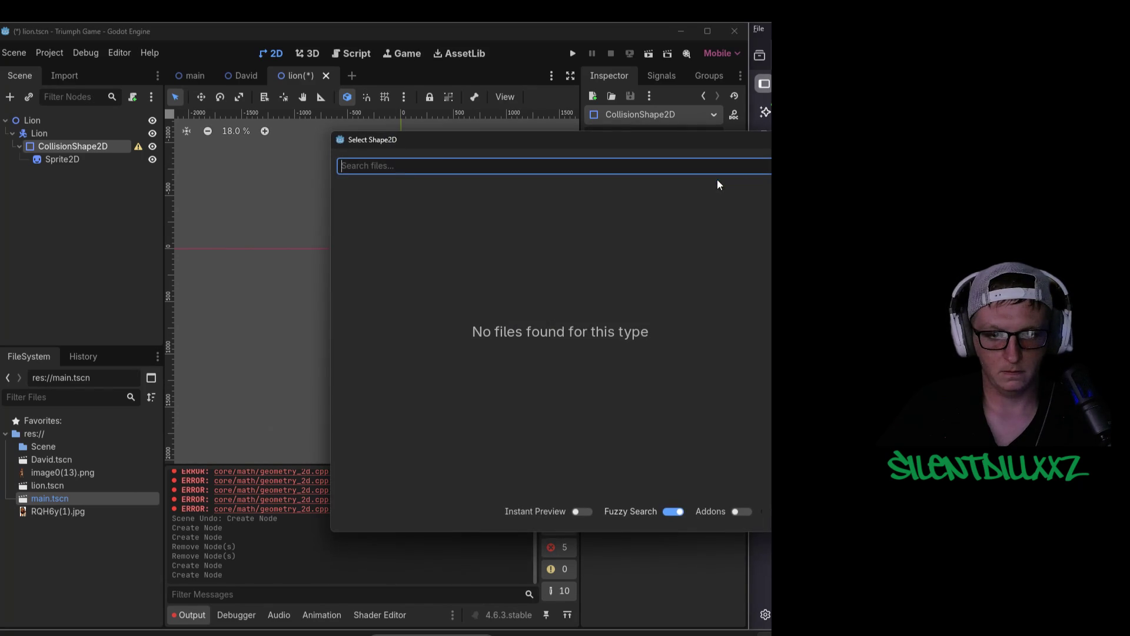
key(Escape)
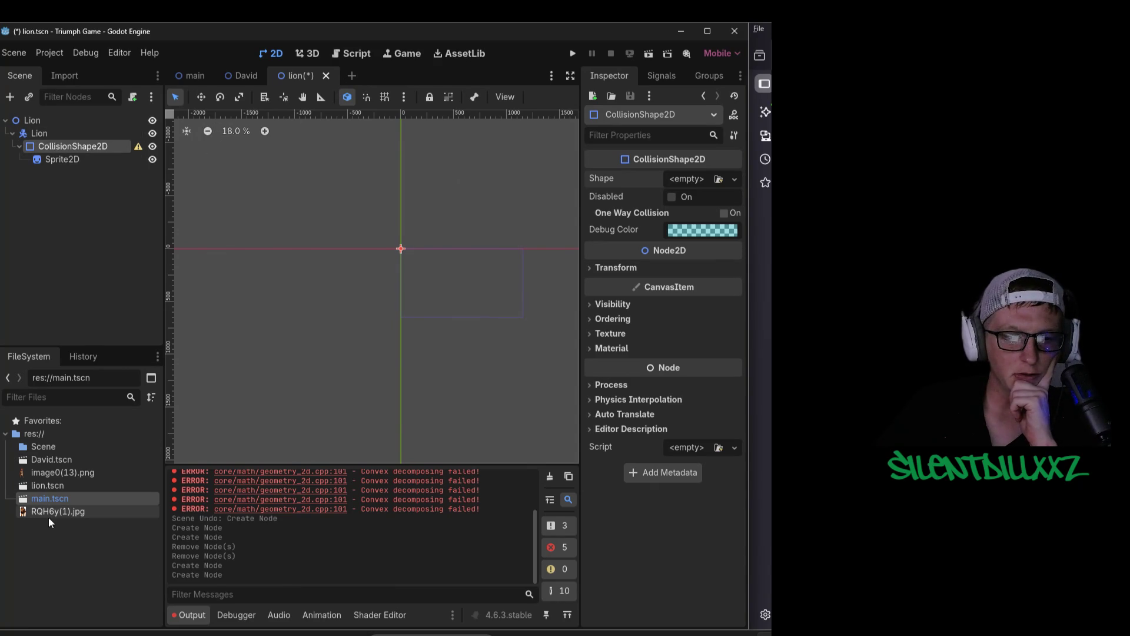
click(58, 485)
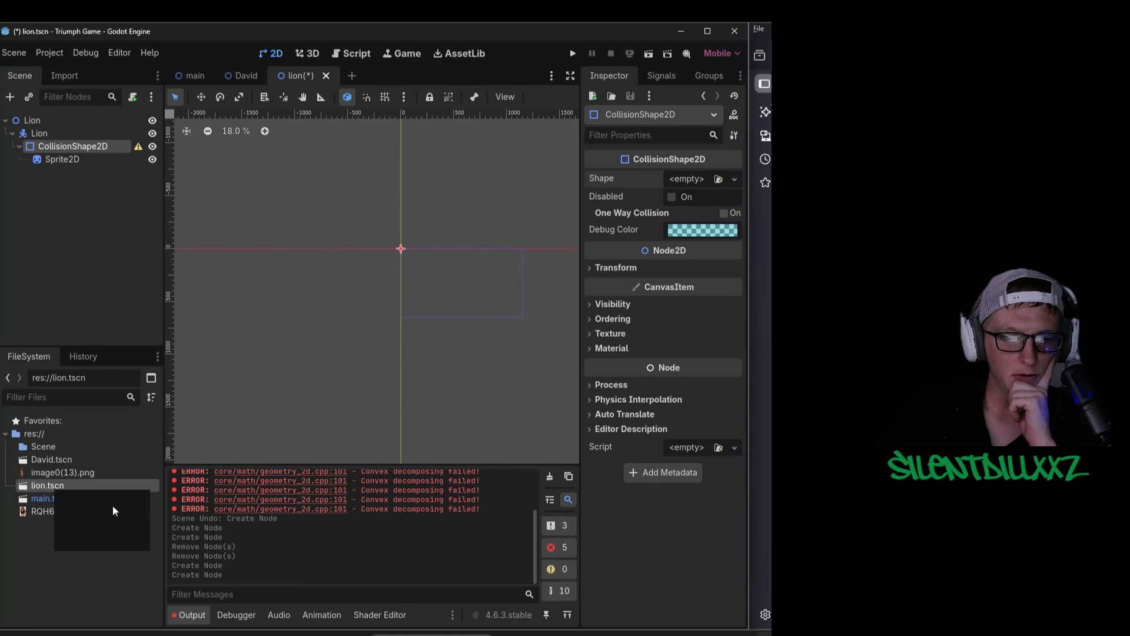
right_click(112, 149)
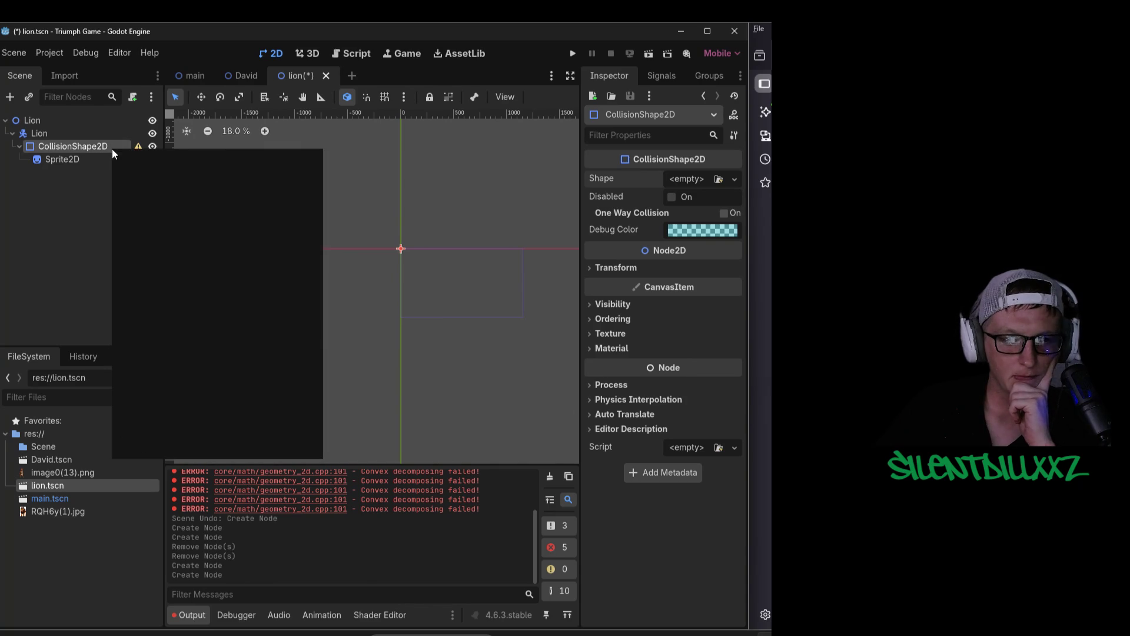
- Delete the Lion character body along with its CollisionShape2D and Sprite2D children
click(166, 447)
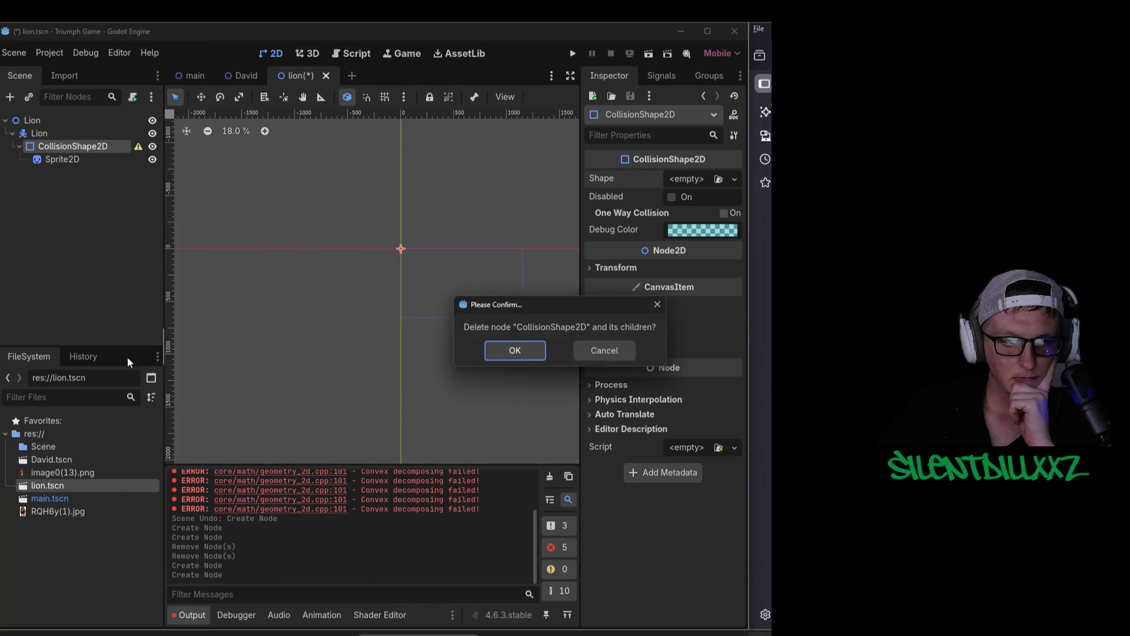
click(616, 364)
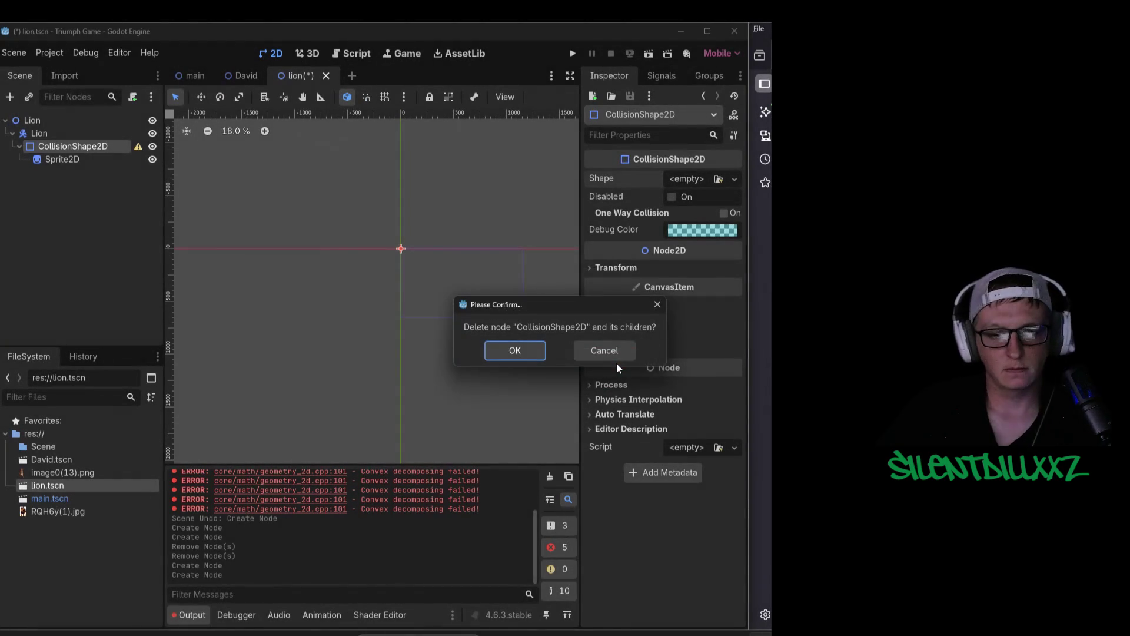
click(513, 352)
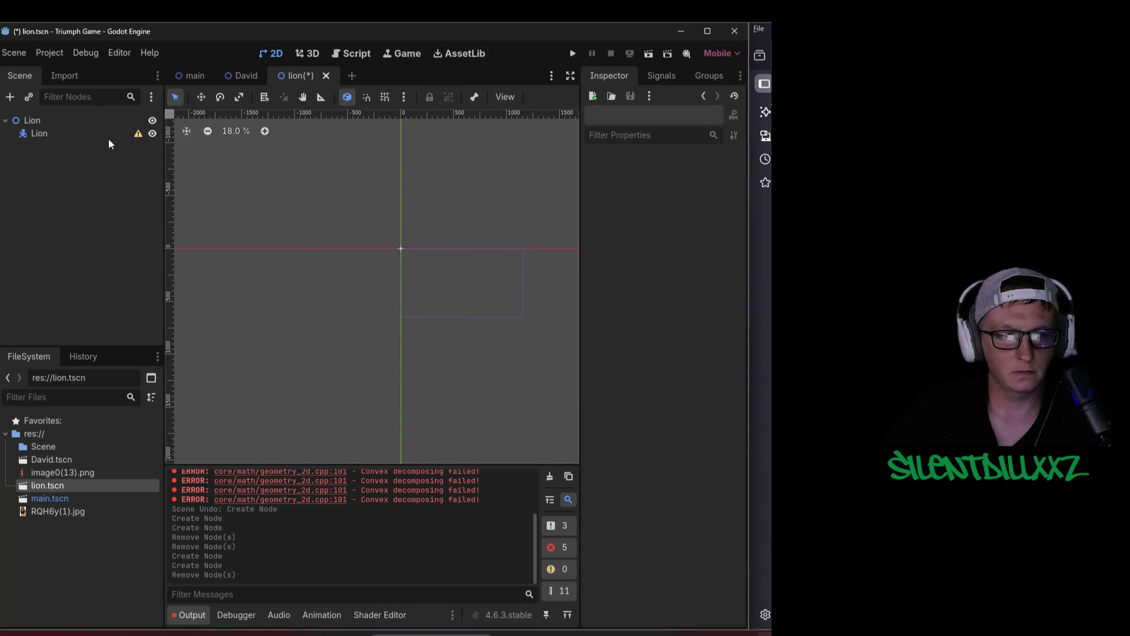
right_click(98, 131)
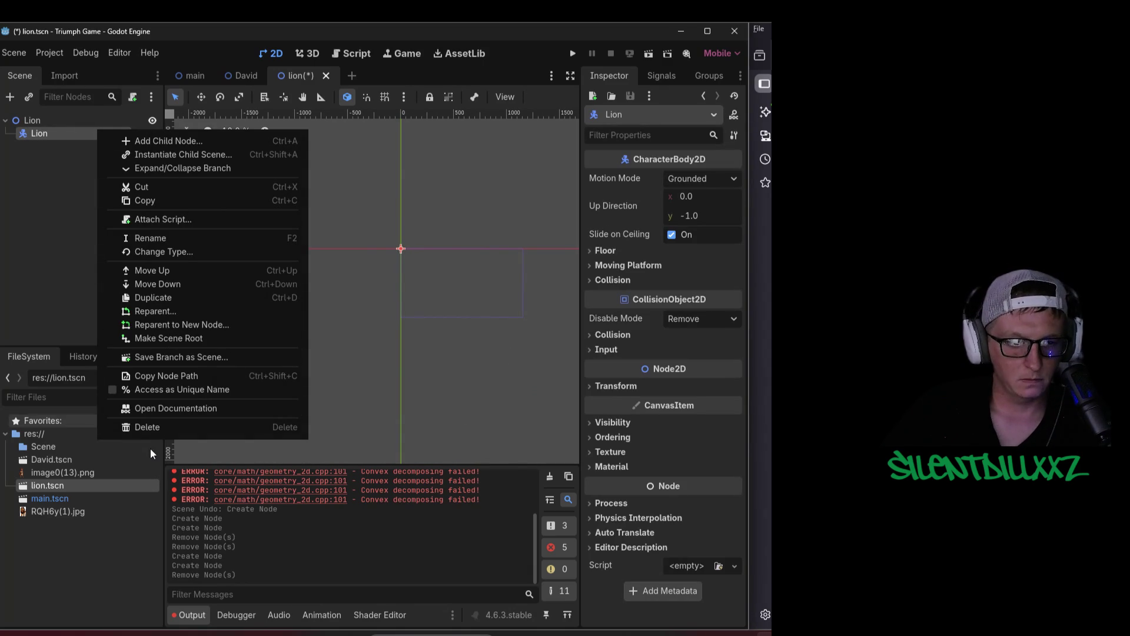
click(148, 431)
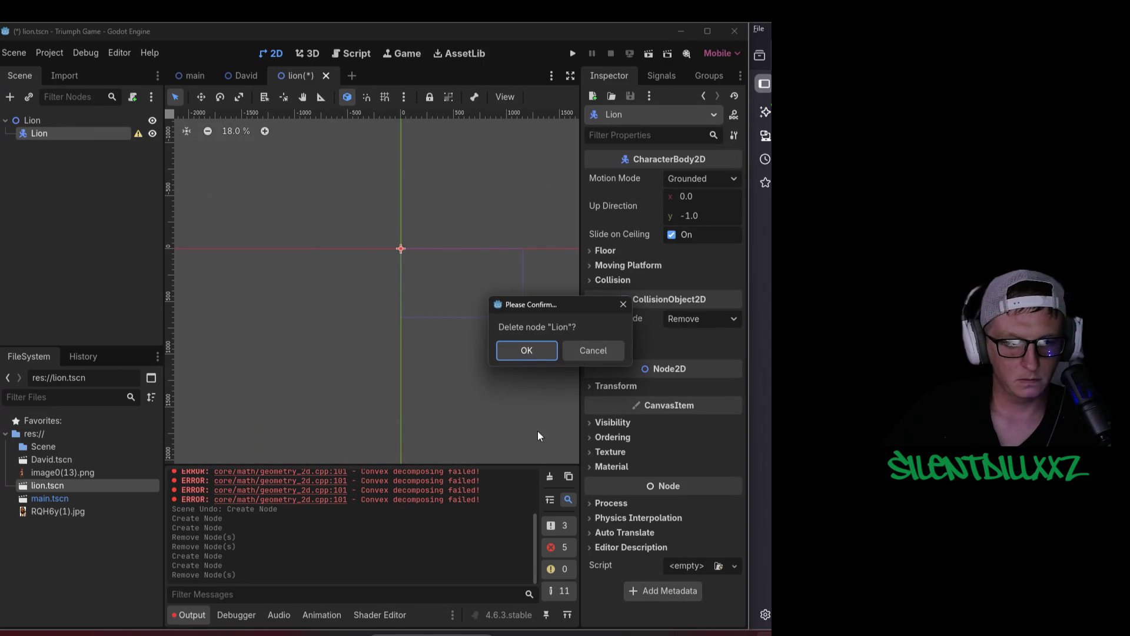
click(540, 349)
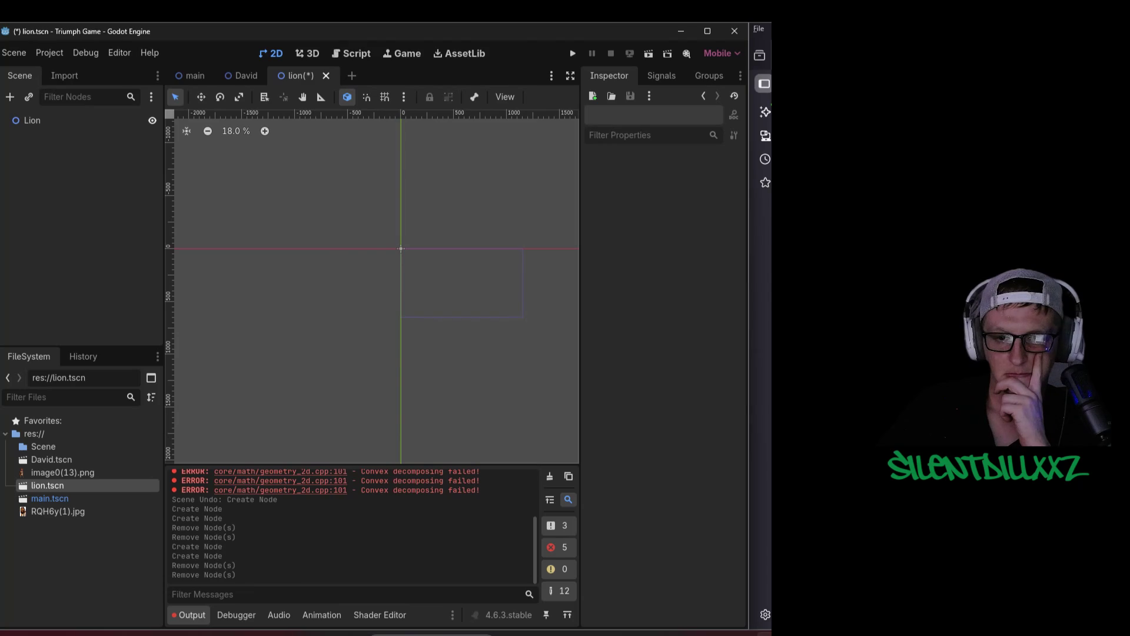
click(67, 458)
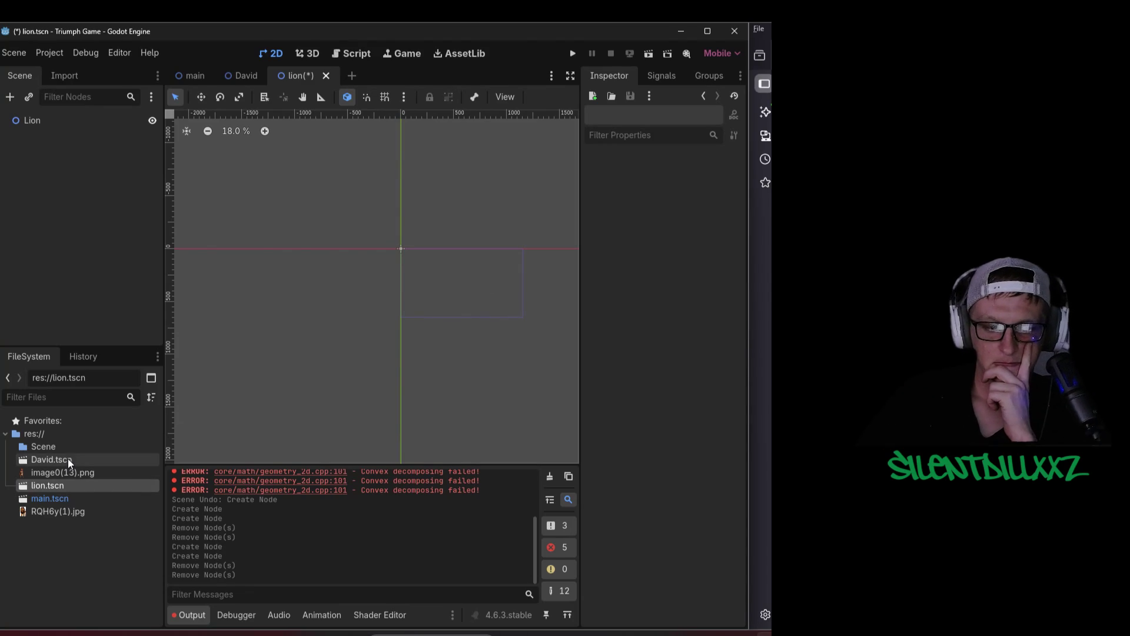
- Open David.tscn, remove RQH6y(1).jpg from the project despite dependencies, then return to lion
double_click(69, 458)
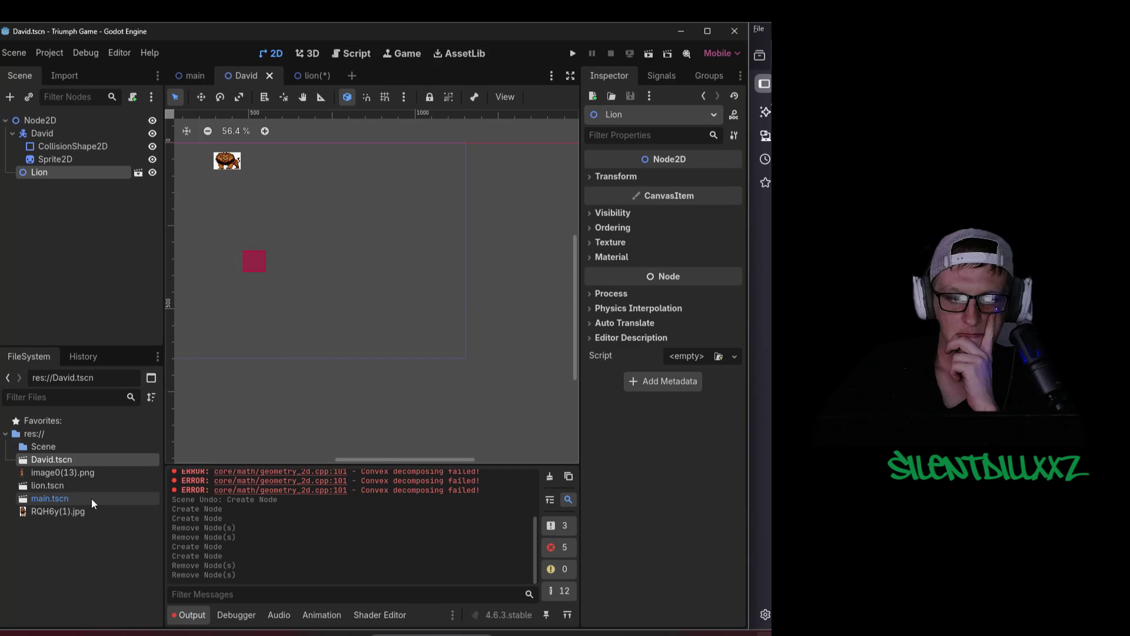
right_click(53, 512)
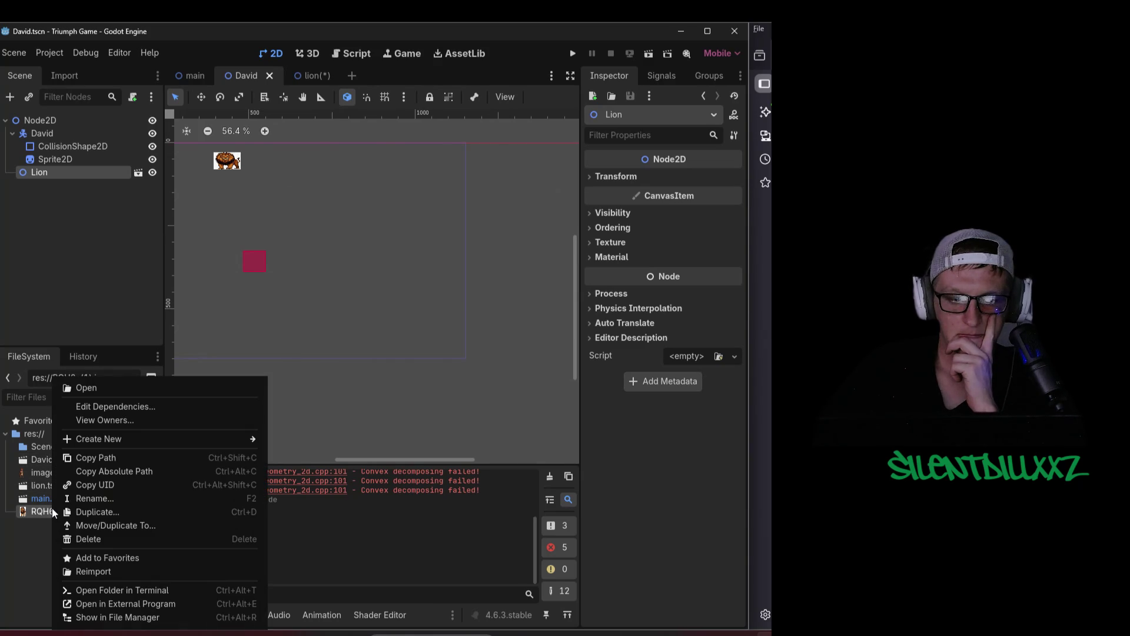
click(99, 539)
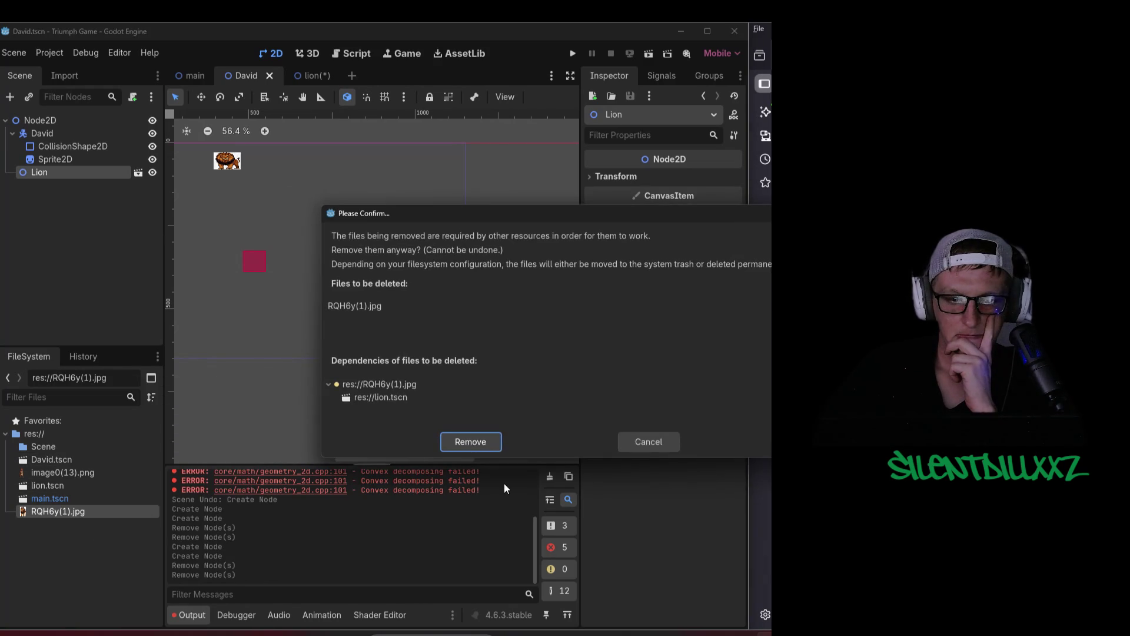
click(475, 446)
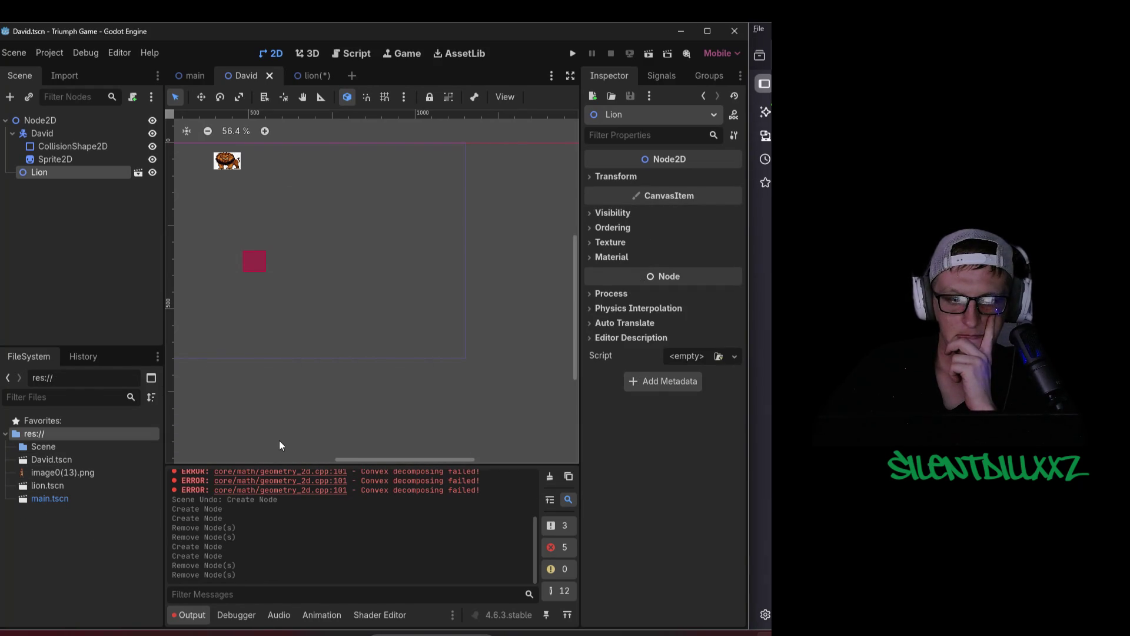
click(55, 484)
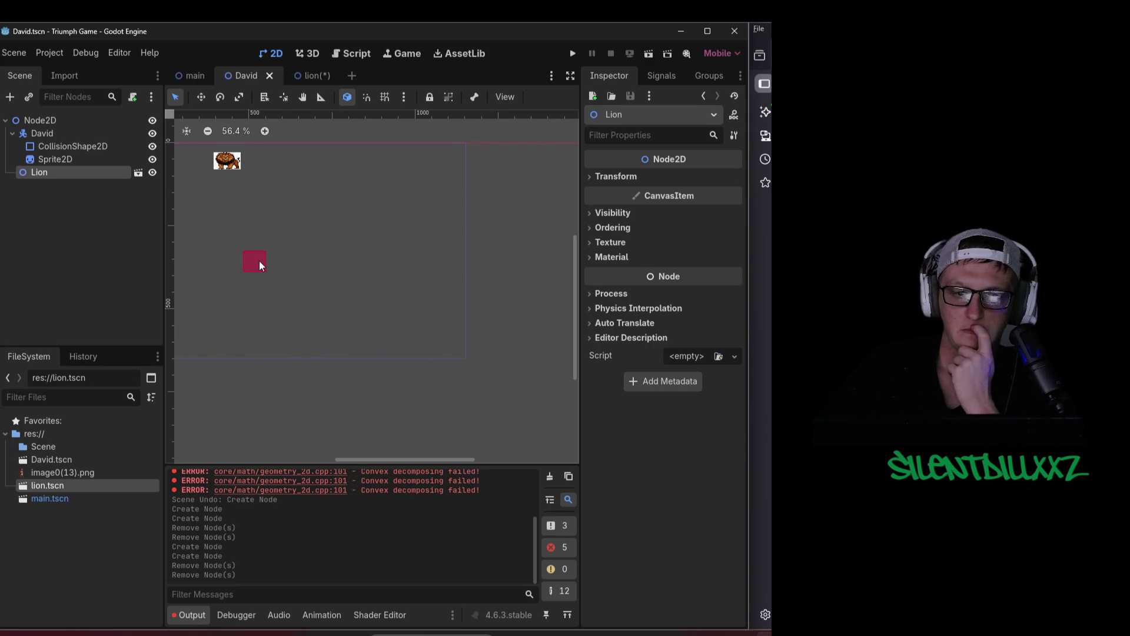
key(ctrl+Tab)
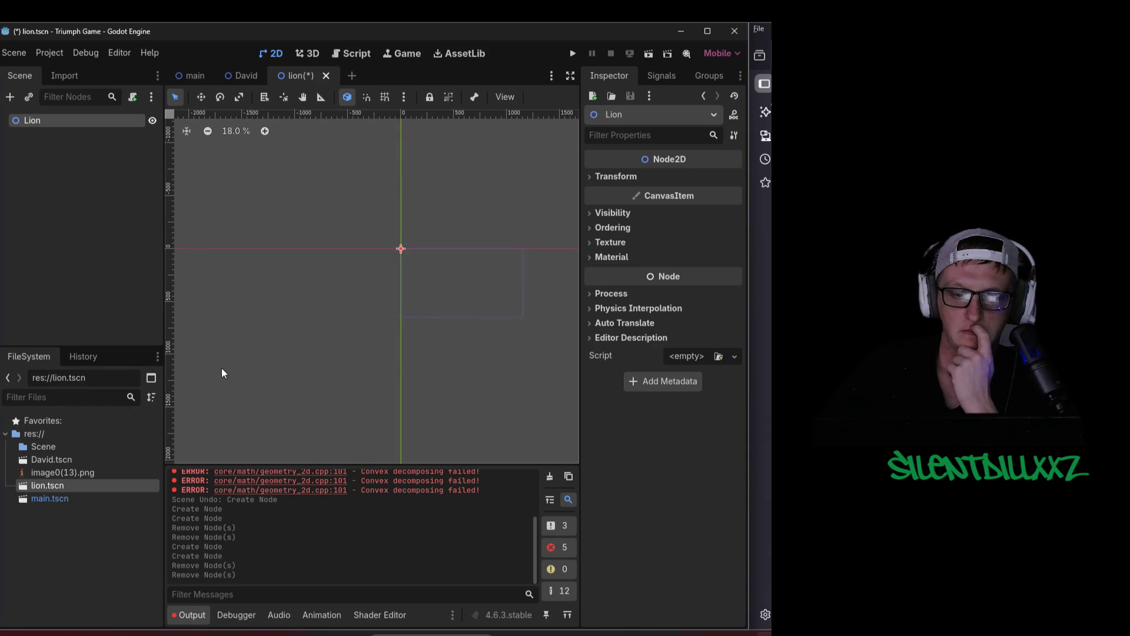
- Save the lion scene with Ctrl+S, then run the game with F5 and stop it
click(337, 381)
key(ctrl+s)
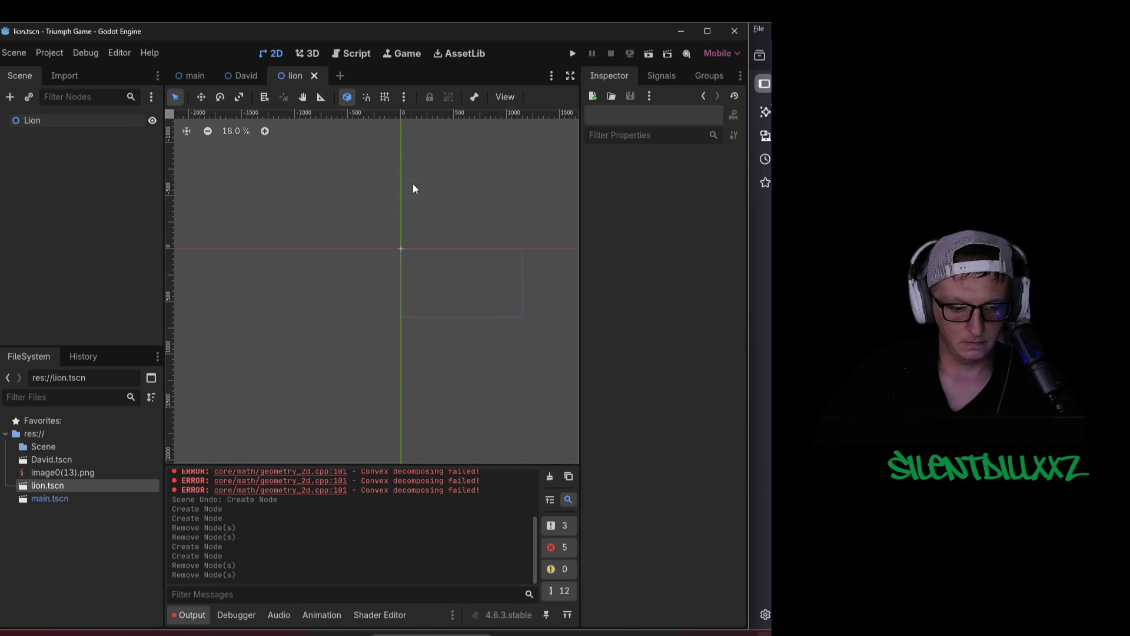
key(F5)
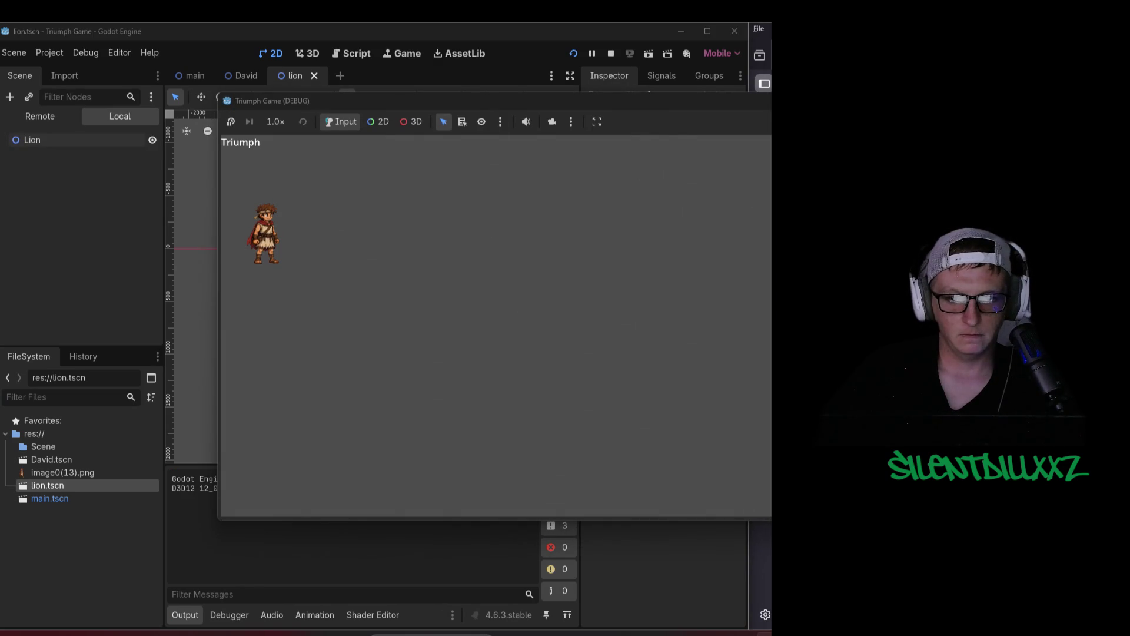
key(F8)
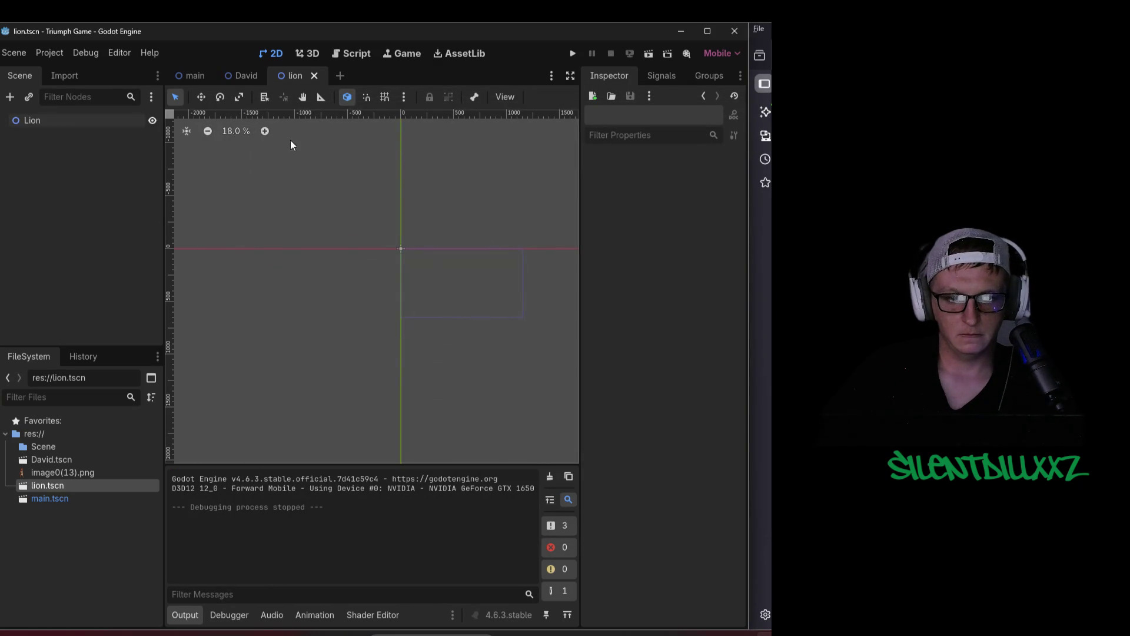
click(88, 121)
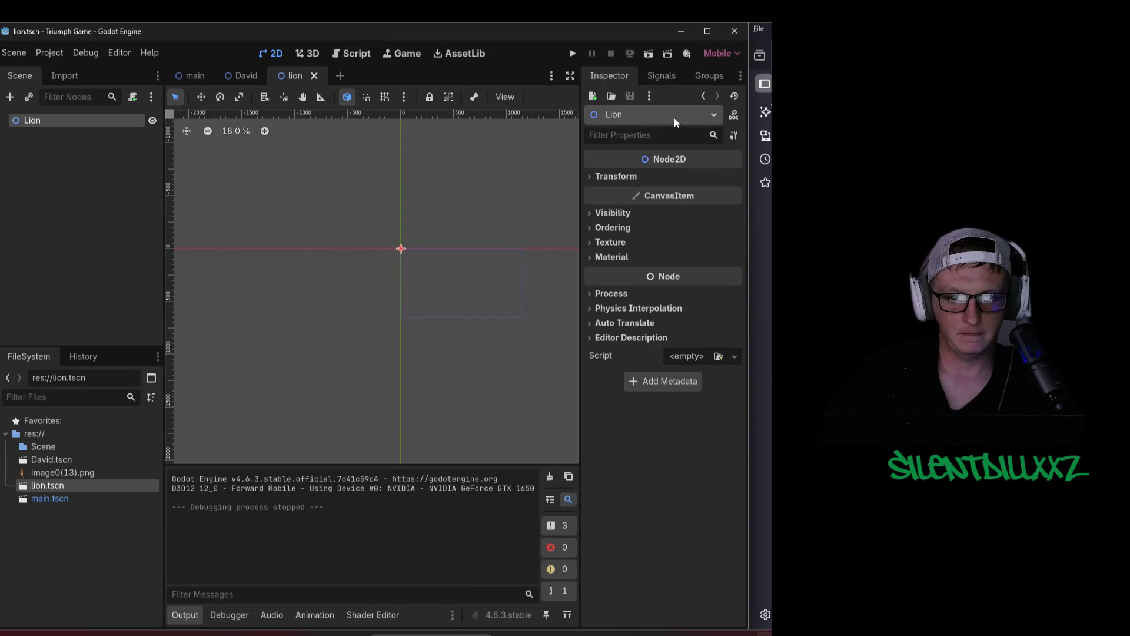
- Add a CollisionShape2D child under the Lion root via the 'coll' search
right_click(56, 123)
click(124, 134)
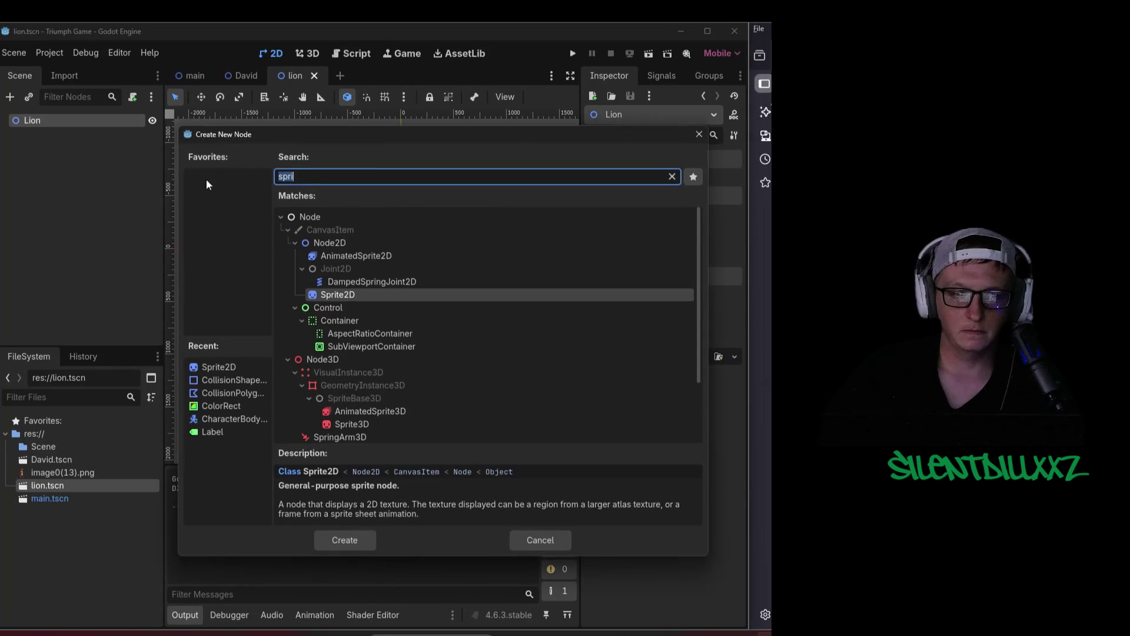
text(coll)
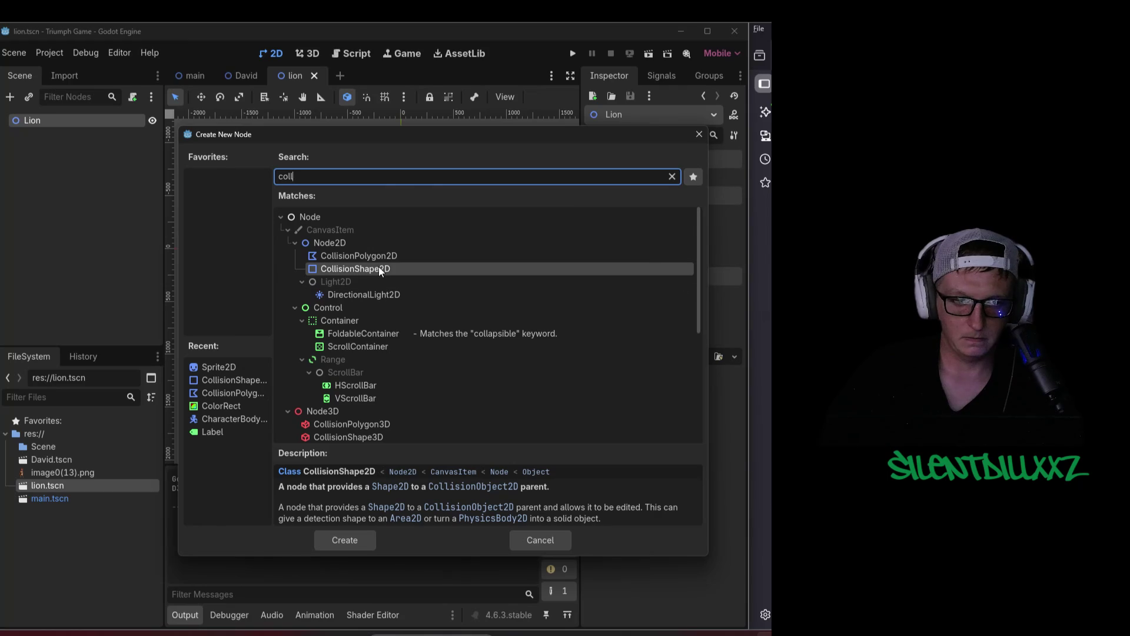
click(333, 541)
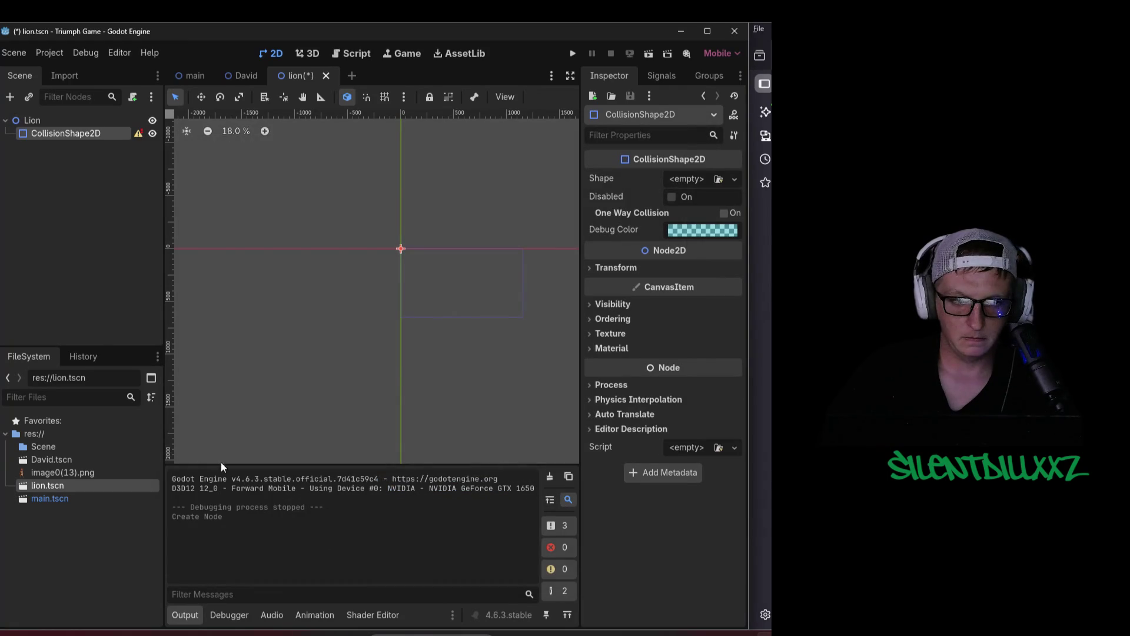
- Review its missing-shape warning and close the empty Shape picker without loading a resource
click(137, 135)
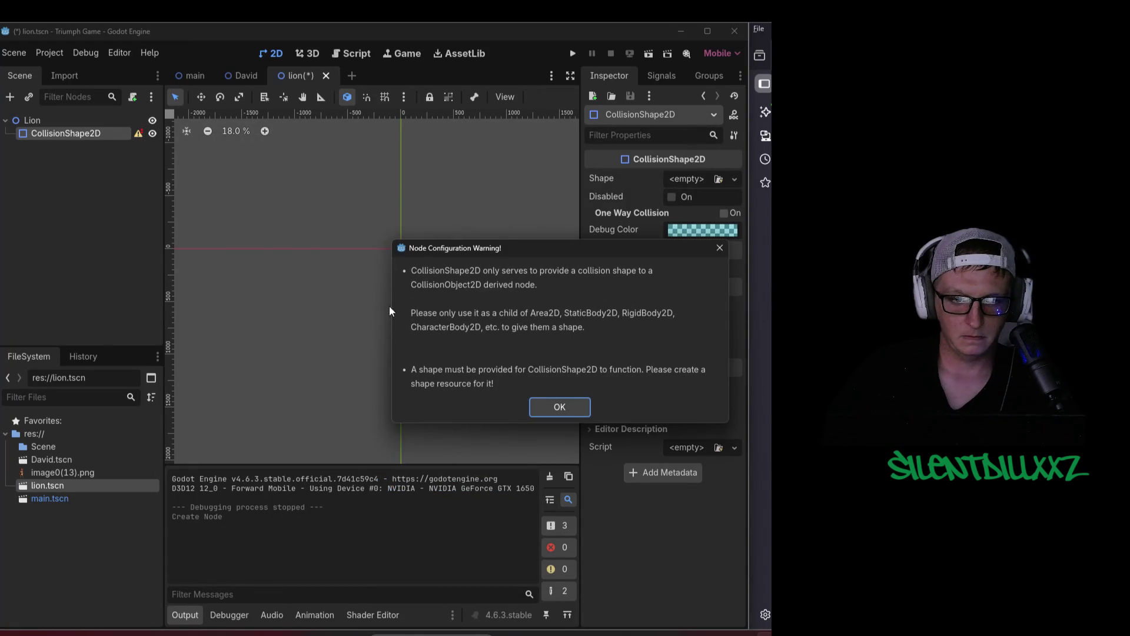
click(582, 407)
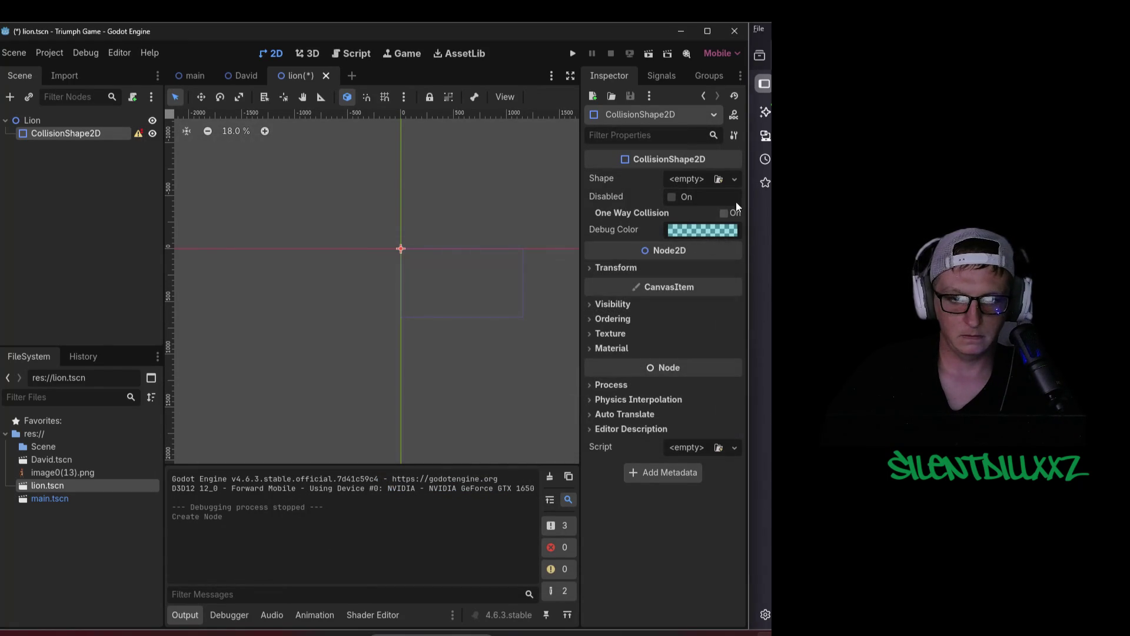
click(720, 179)
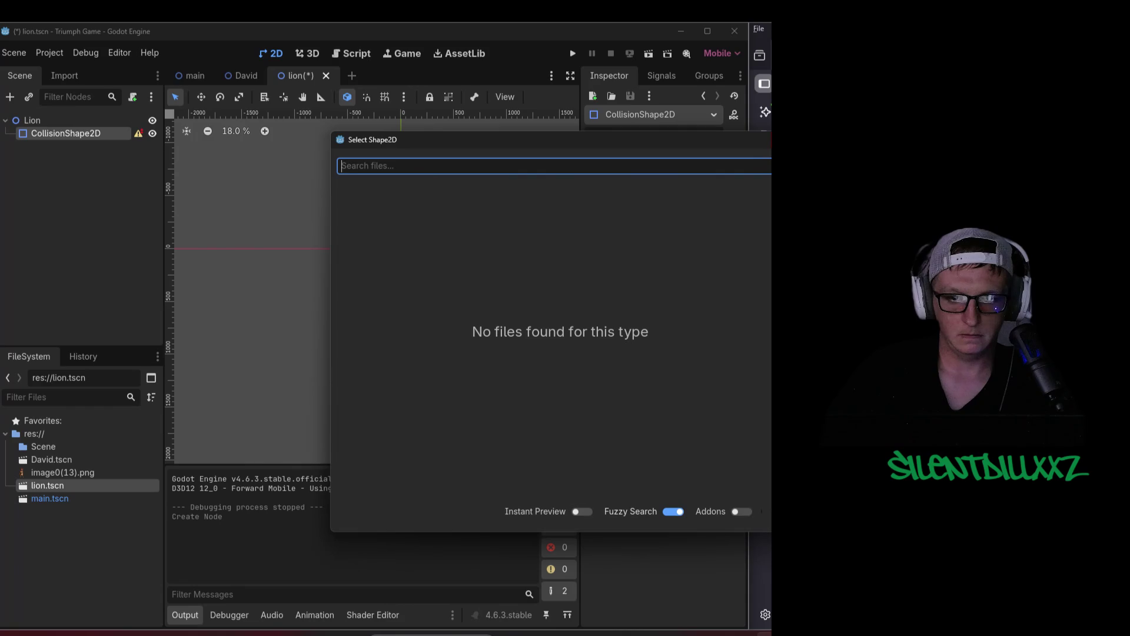
key(Escape)
click(57, 121)
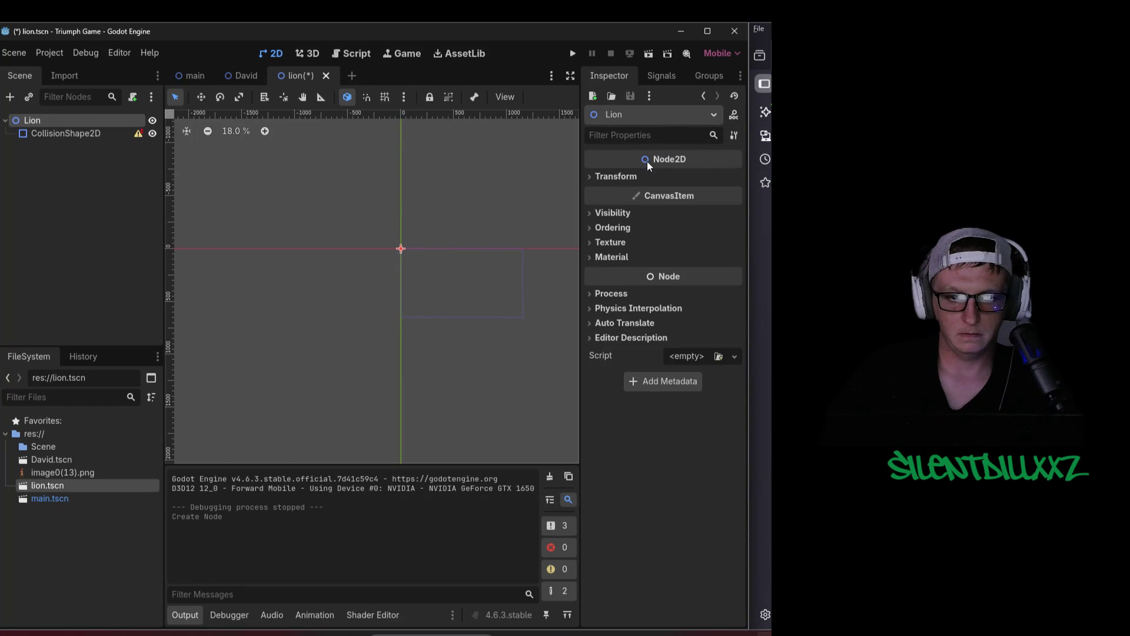
- Show Lion's transform (position 0, 0, rotation 0, scale 1) and cancel the Script picker
click(626, 180)
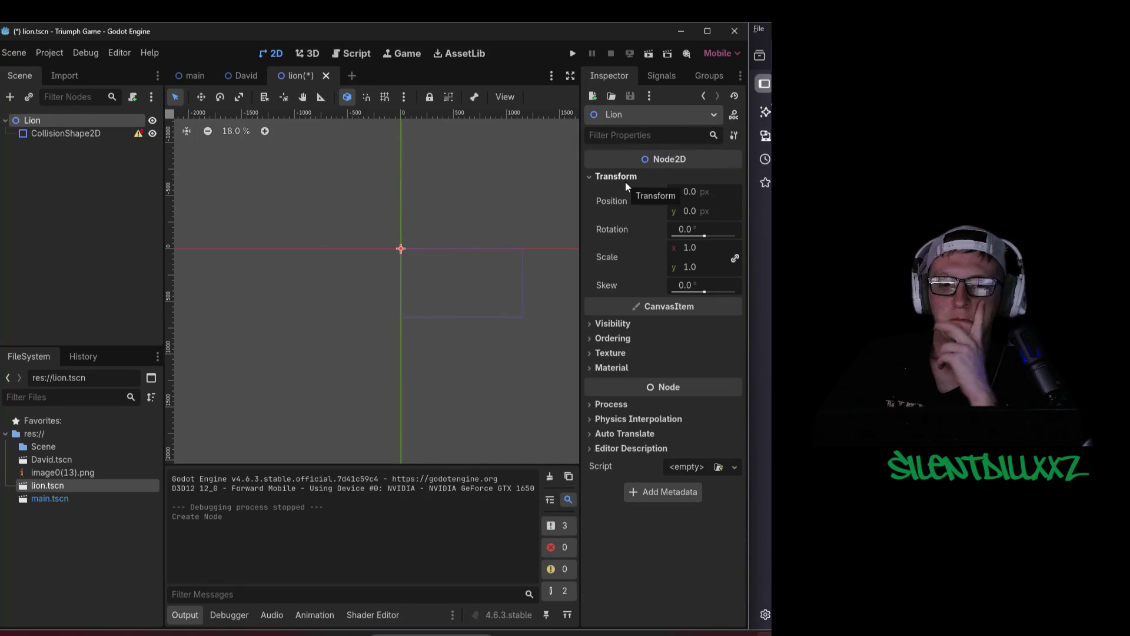
click(718, 467)
key(Escape)
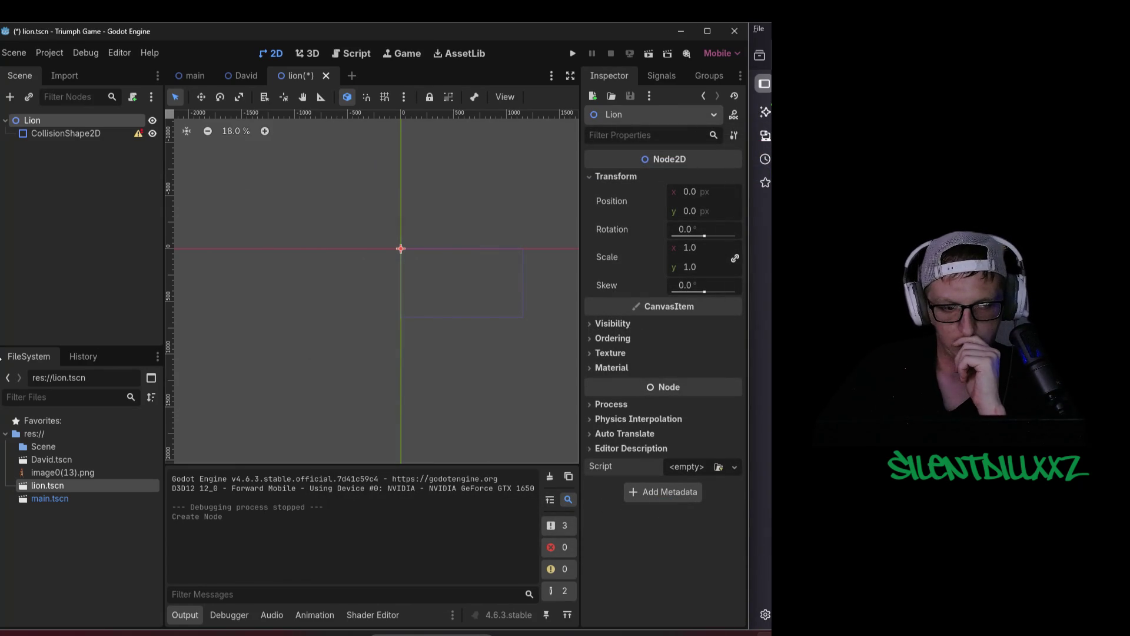
- Check the David scene, then reopen lion.tscn and select its CollisionShape2D
click(48, 458)
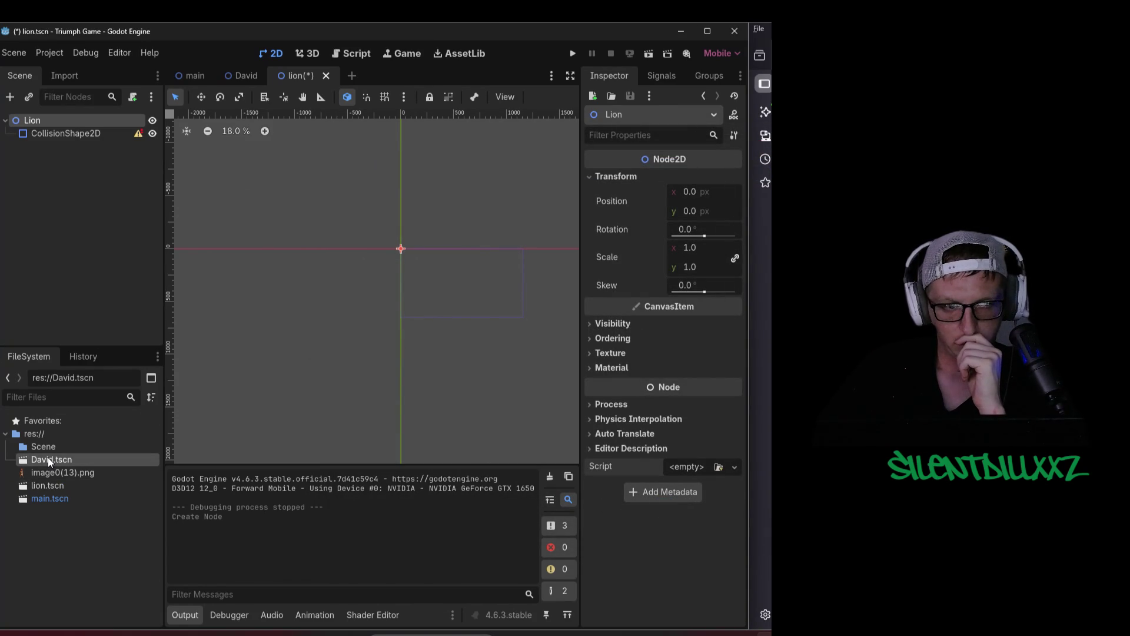
click(243, 74)
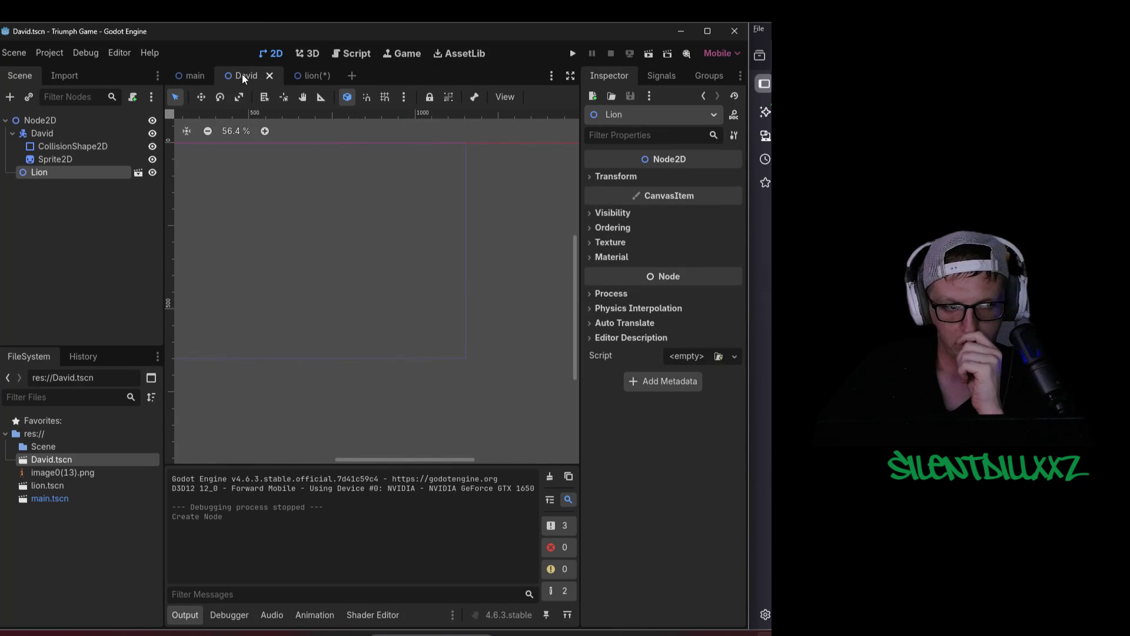
click(30, 134)
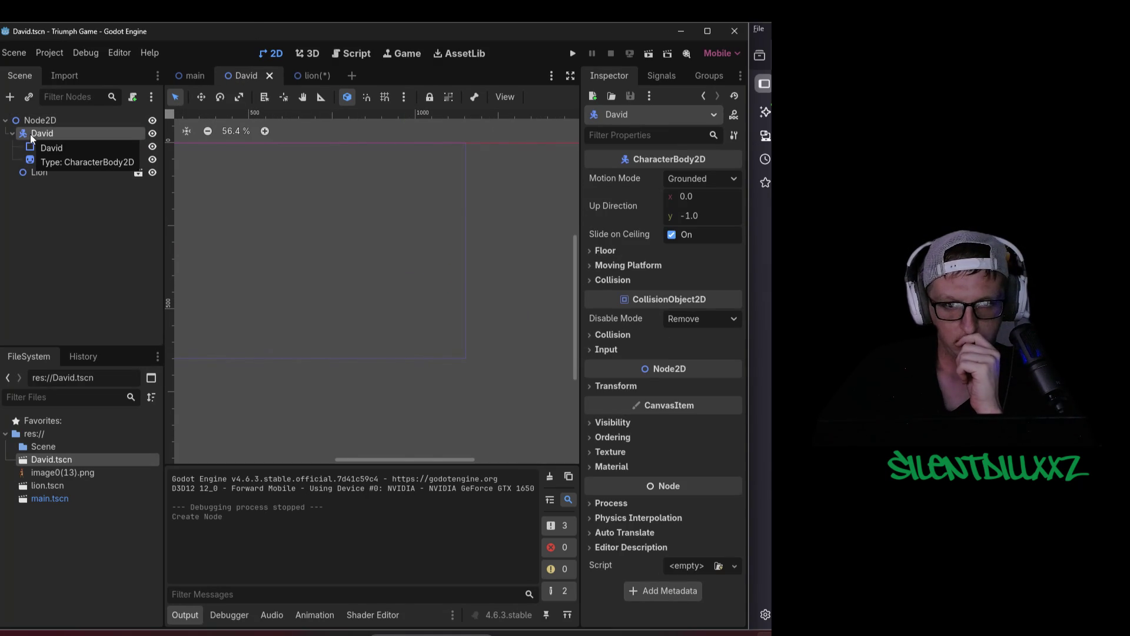
click(54, 482)
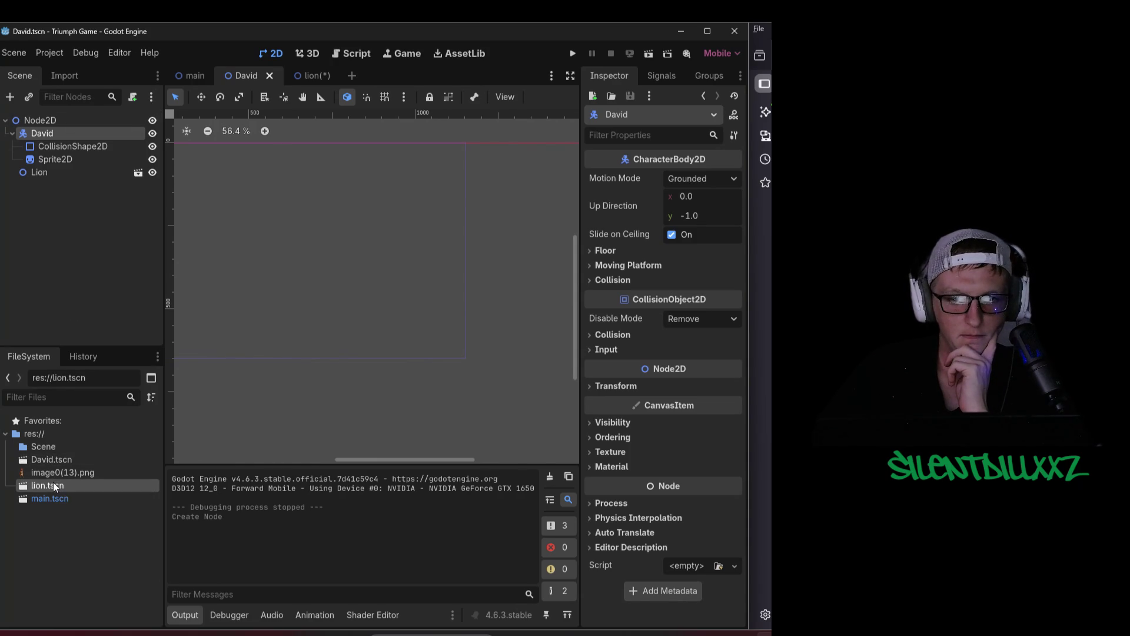
double_click(53, 485)
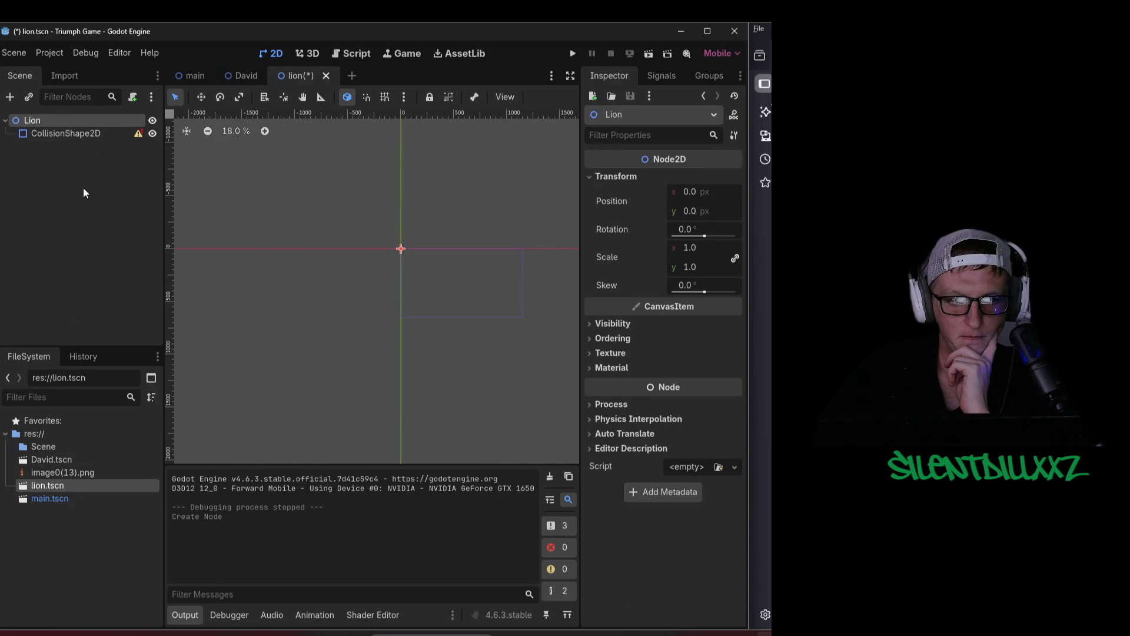
click(81, 133)
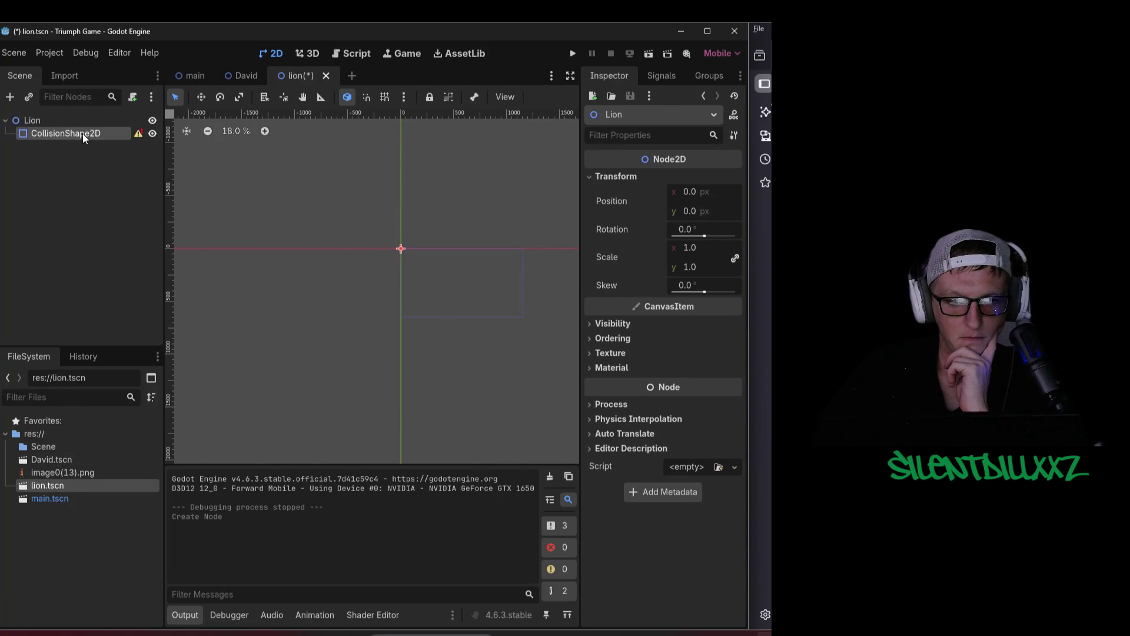
- Delete the CollisionShape2D node from the lion scene
right_click(82, 133)
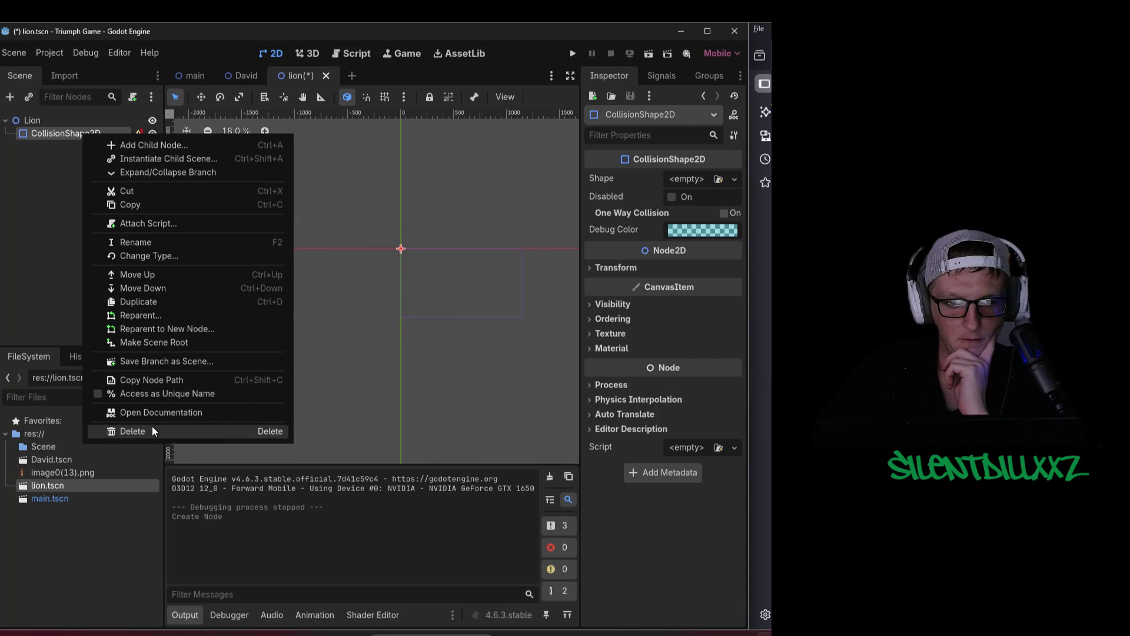
click(153, 430)
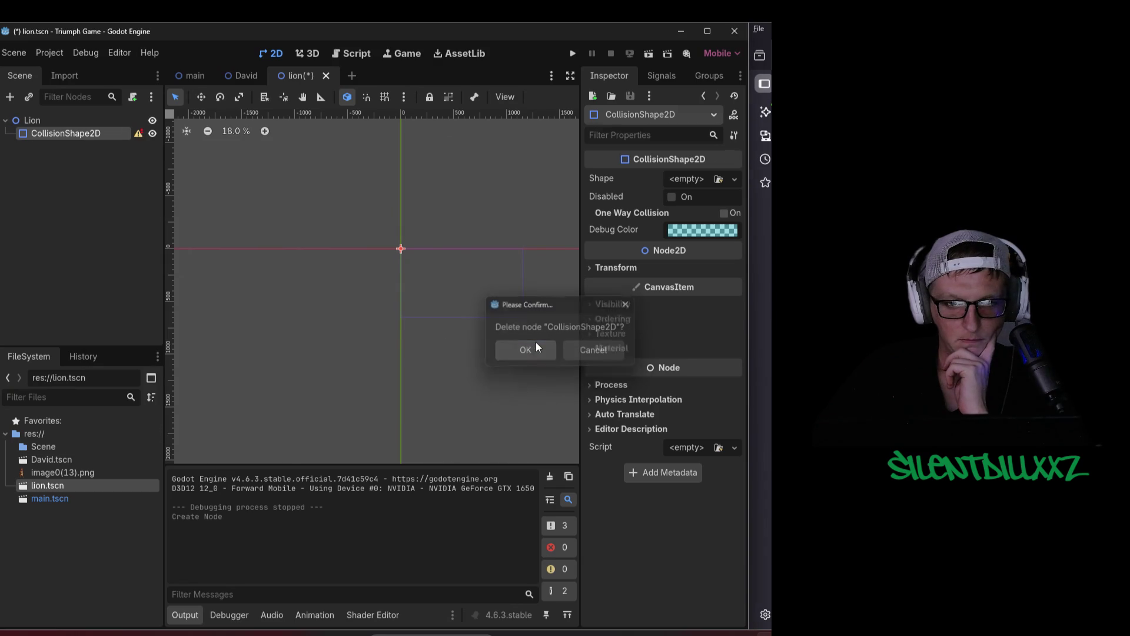
click(537, 344)
- Abandon adding a child node to Lion and open David.tscn instead
click(38, 118)
right_click(38, 118)
click(71, 134)
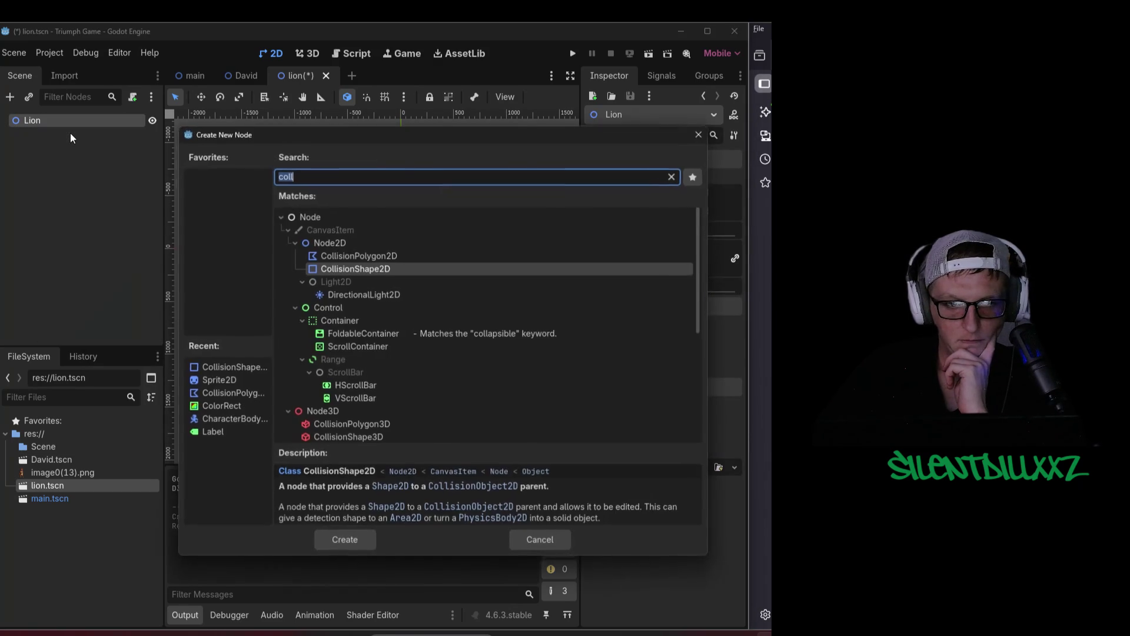
key(BackSpace)
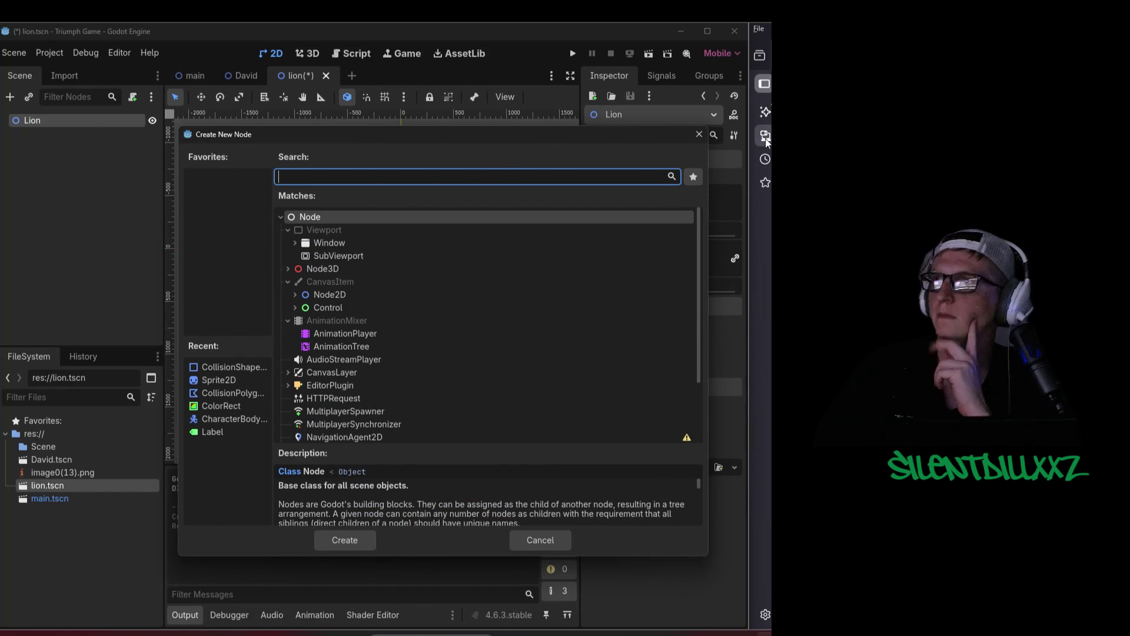
click(699, 134)
double_click(54, 459)
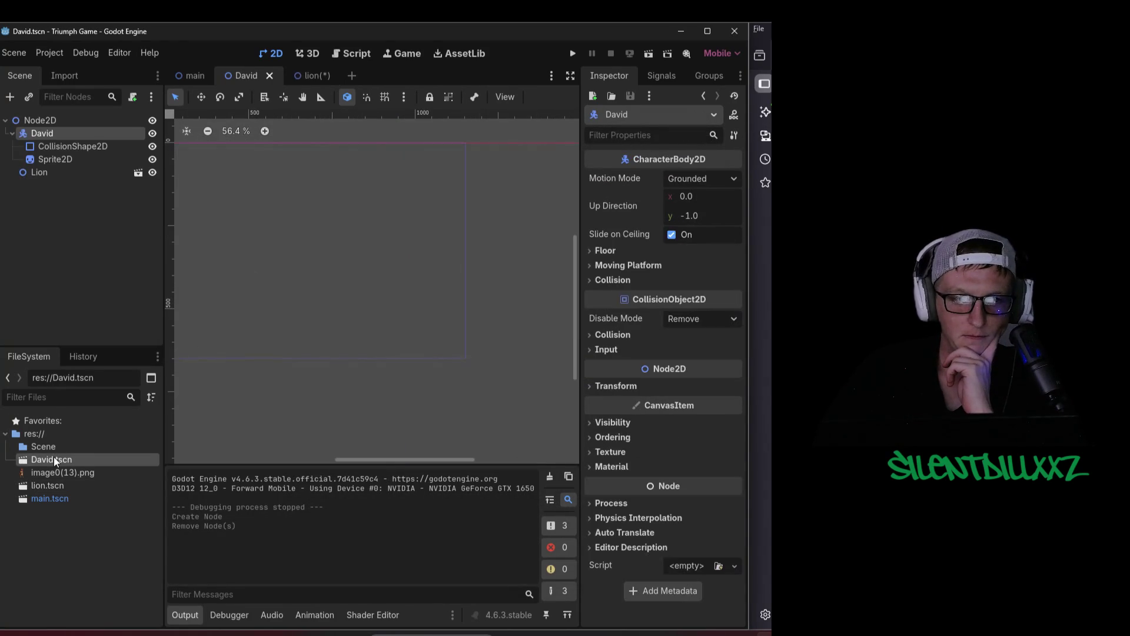
- Delete the Lion node from the David scene
click(60, 168)
right_click(60, 166)
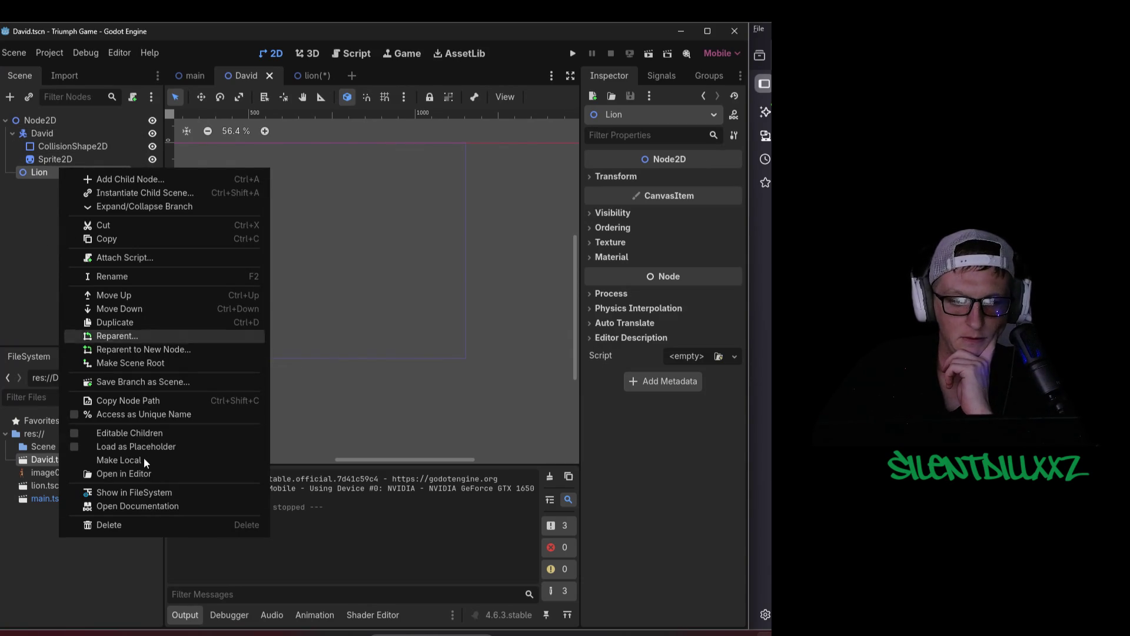
click(120, 524)
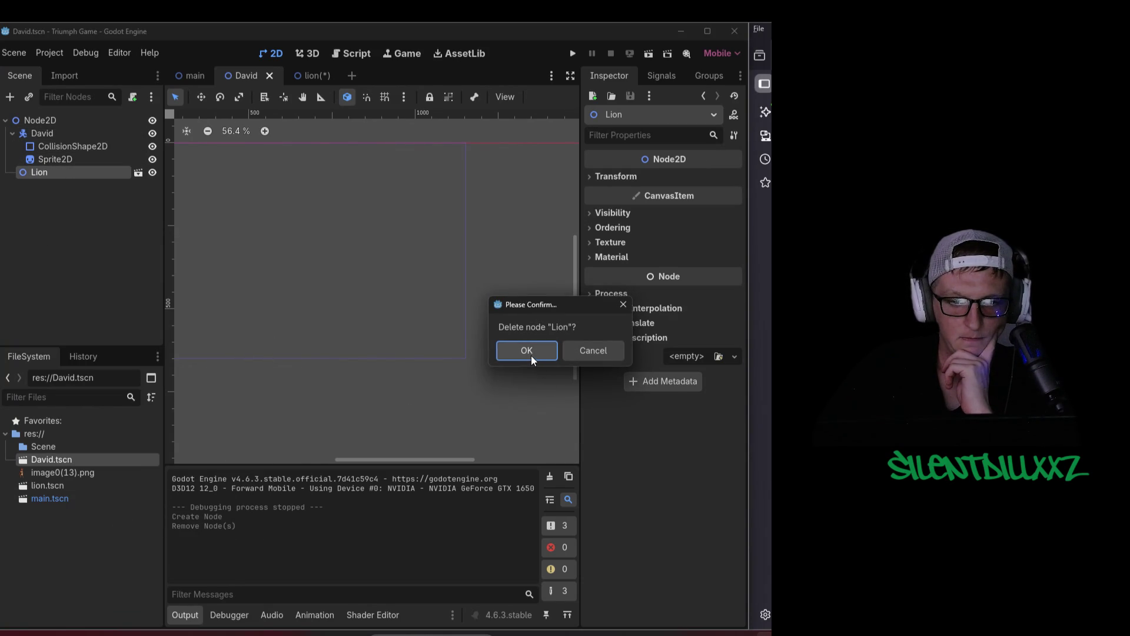
click(530, 356)
- Select the Lion instance in the main scene, then return to the lion scene
click(198, 76)
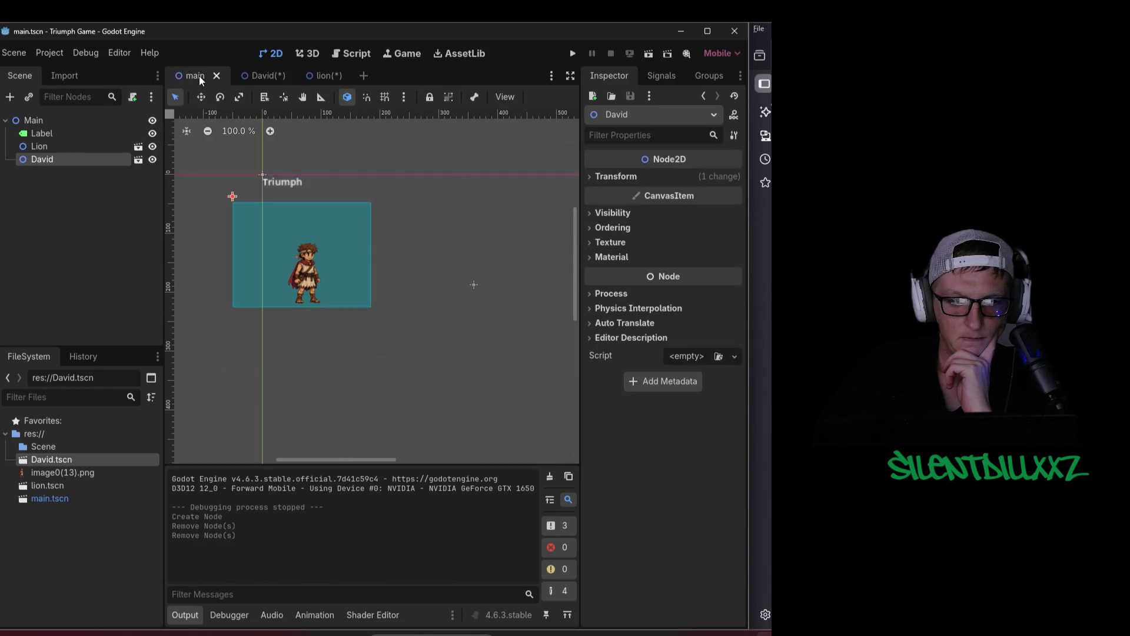
click(66, 146)
double_click(67, 146)
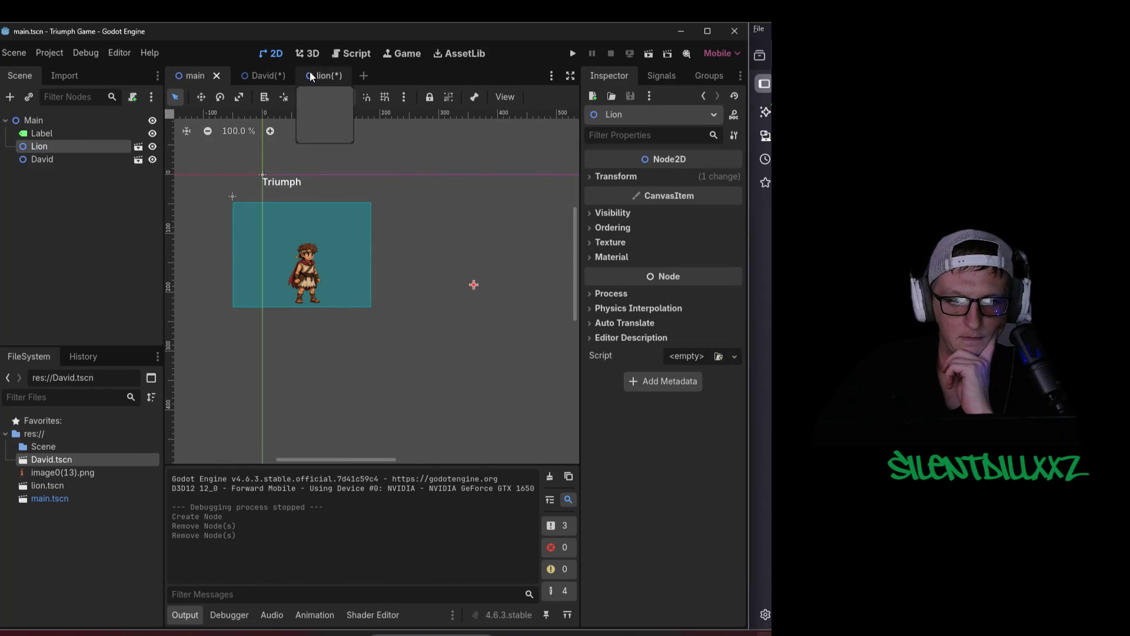
click(310, 75)
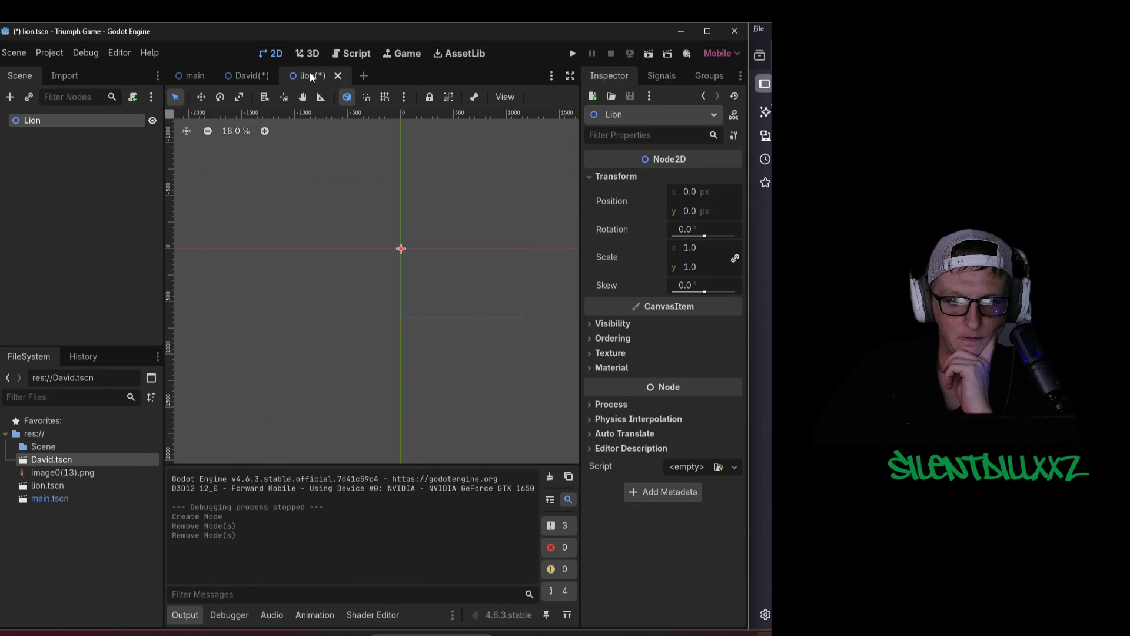
- Add a CharacterBody2D child under Lion via the 'cha' search and dismiss its warning
right_click(52, 122)
click(82, 128)
text(cha)
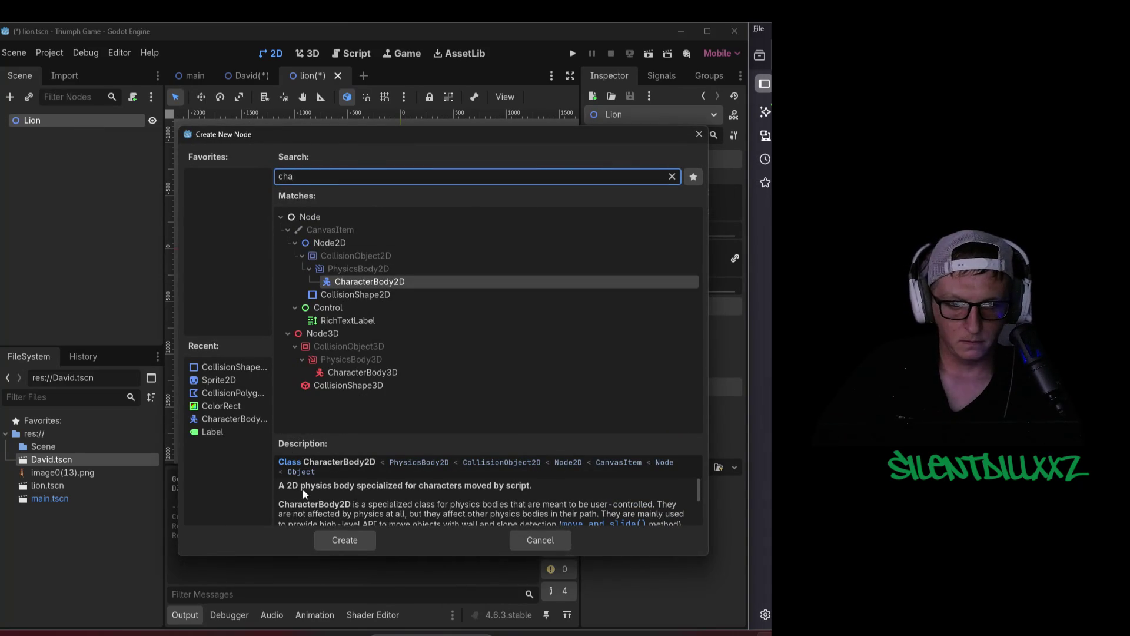
click(333, 539)
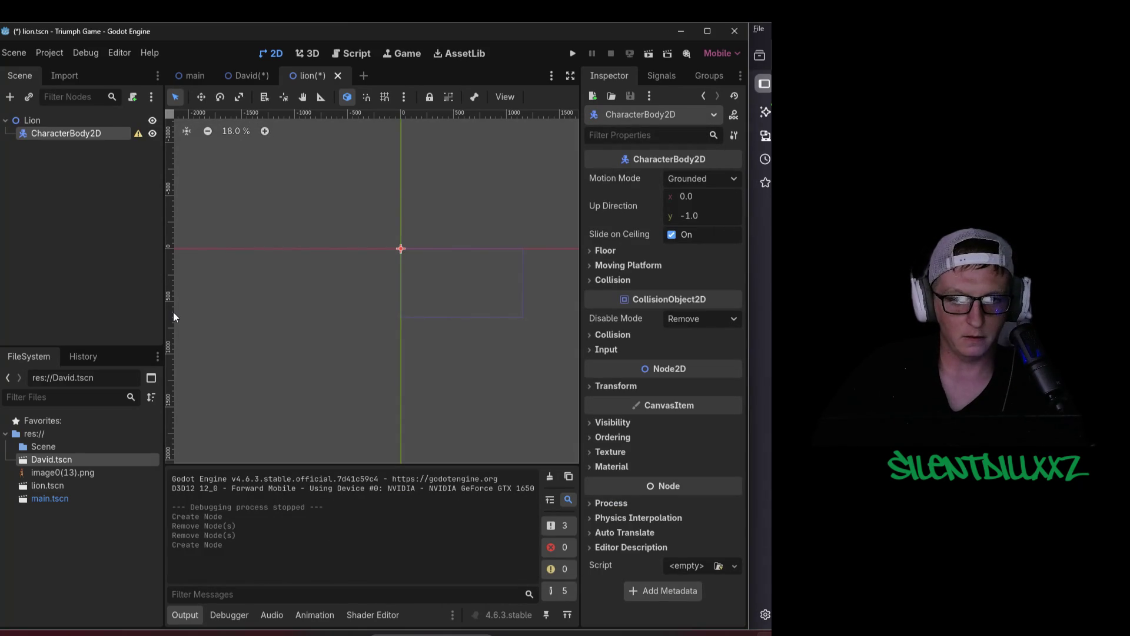
click(139, 136)
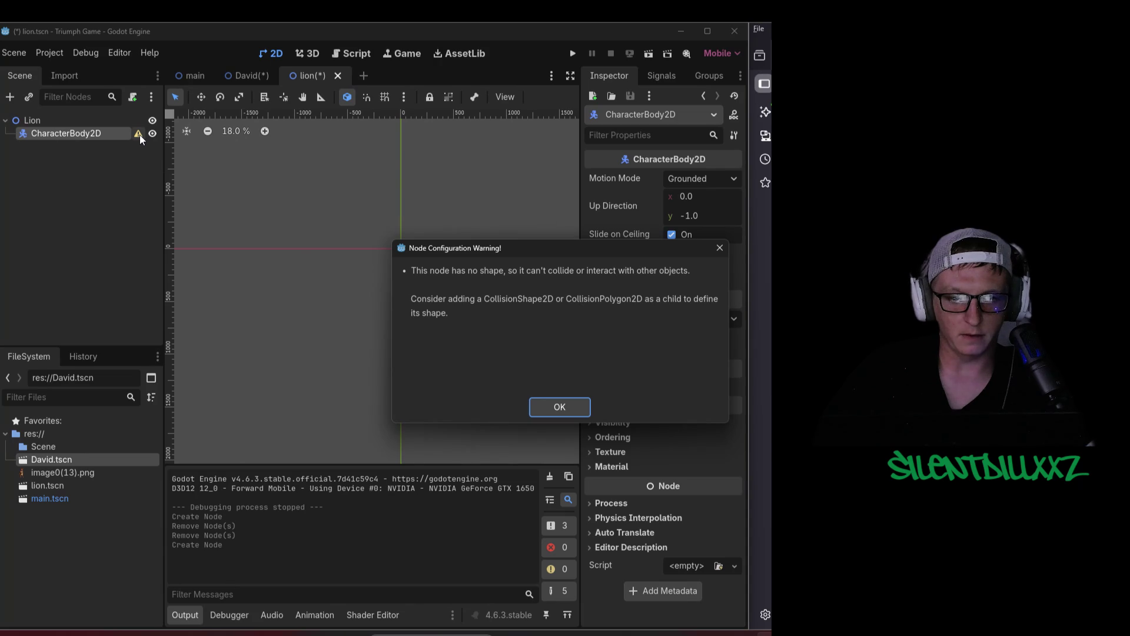
click(576, 406)
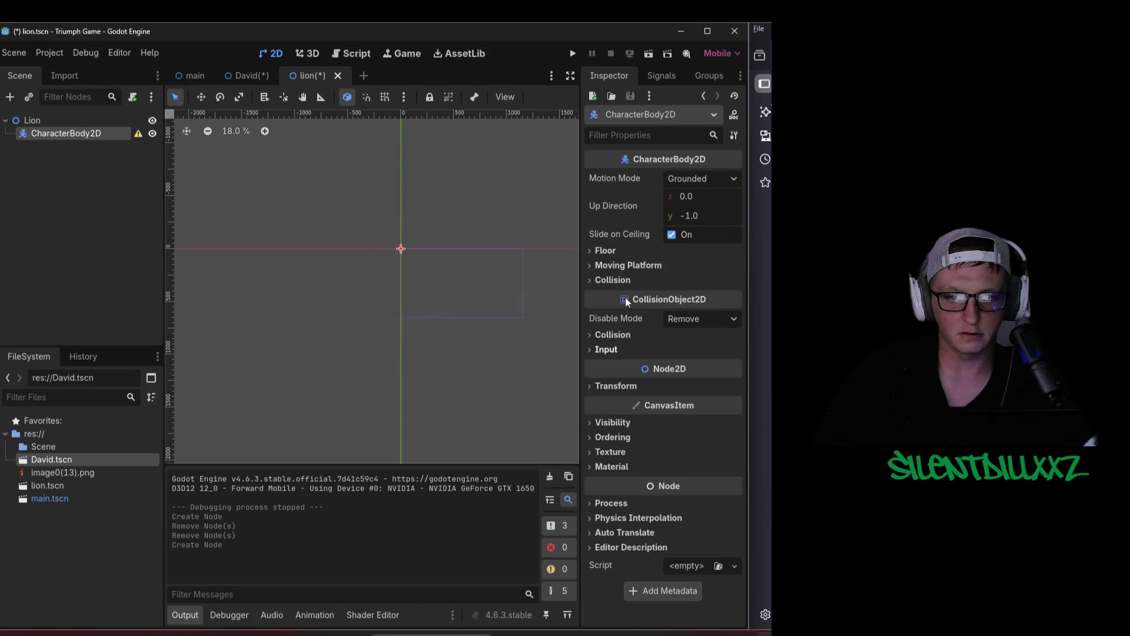
- Keep CharacterBody2D's Motion Mode at Grounded and bring up its actions
click(698, 176)
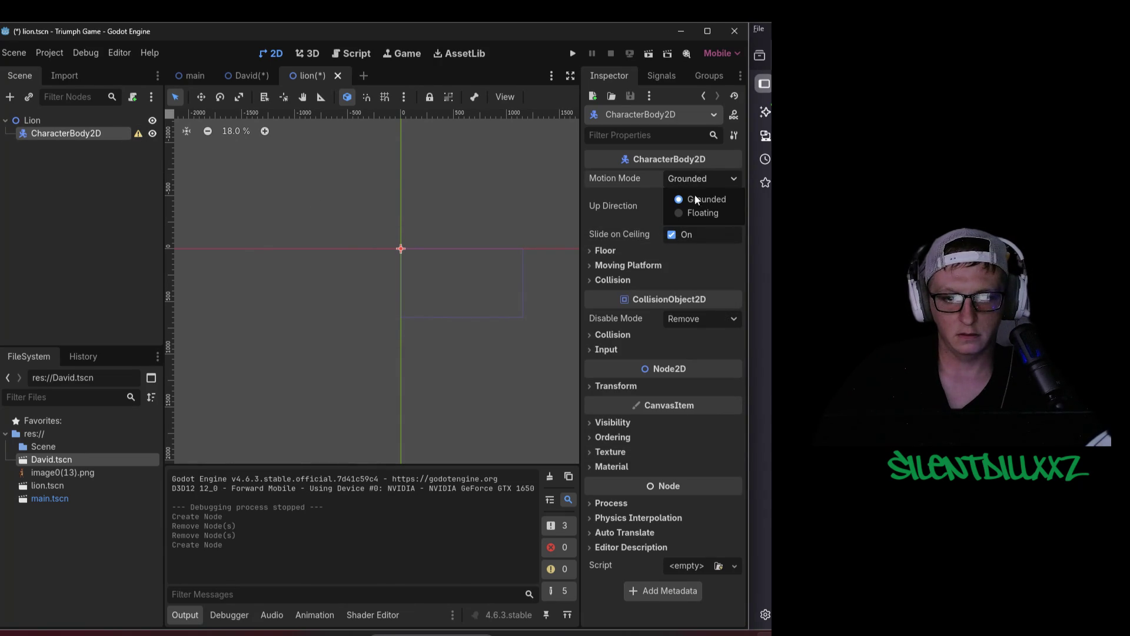
click(693, 200)
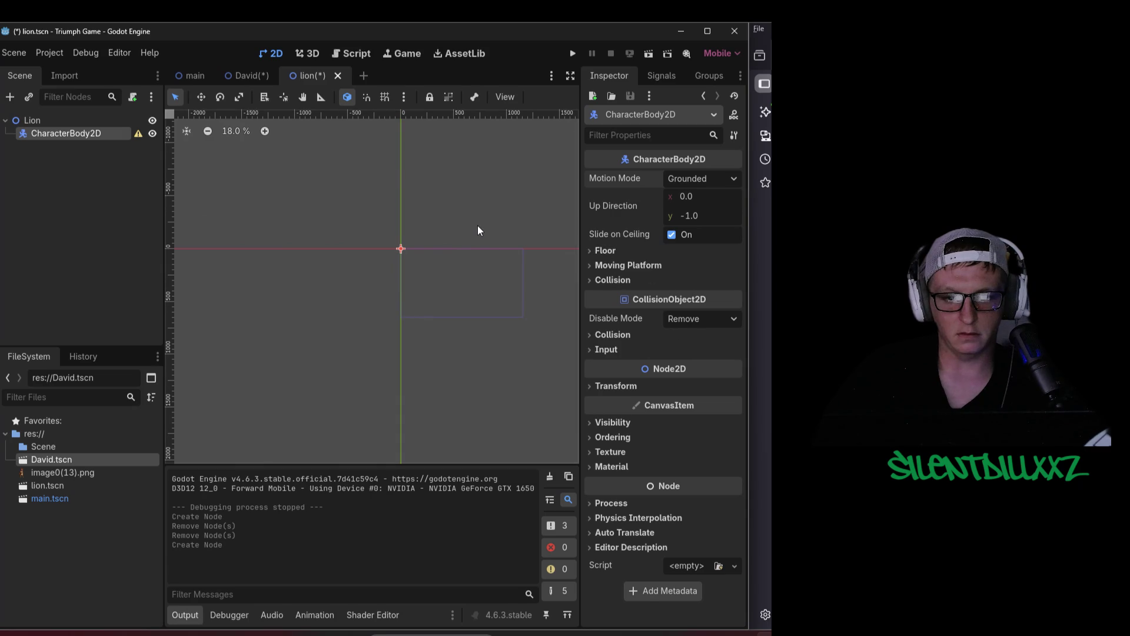
click(58, 125)
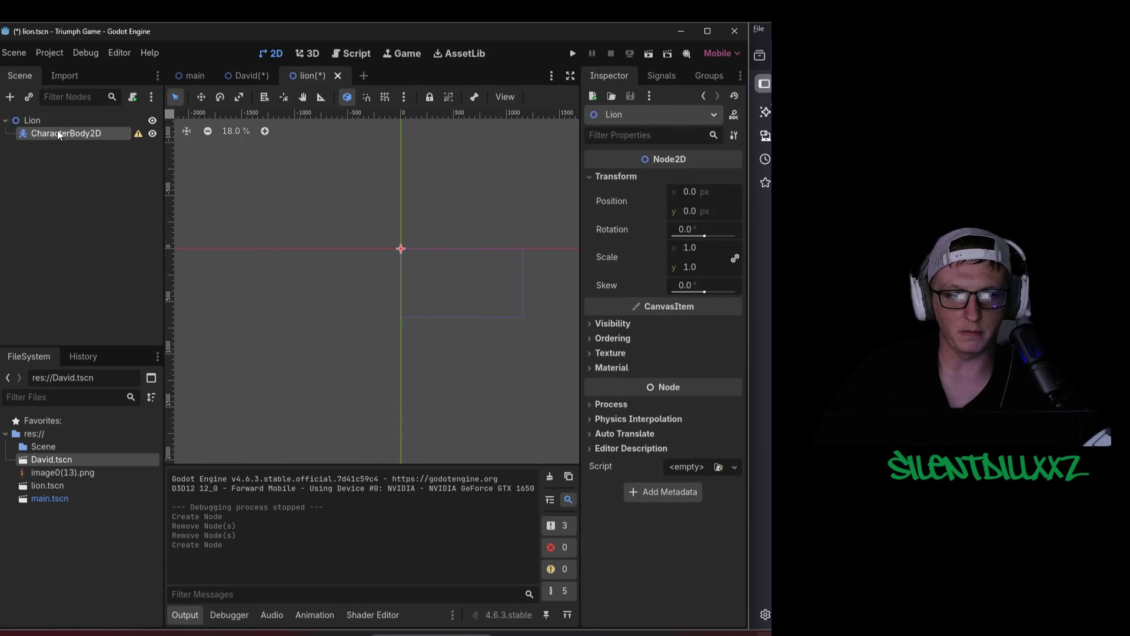
click(58, 132)
right_click(57, 132)
- Add a CollisionShape2D under CharacterBody2D via the 'coll' search
click(102, 148)
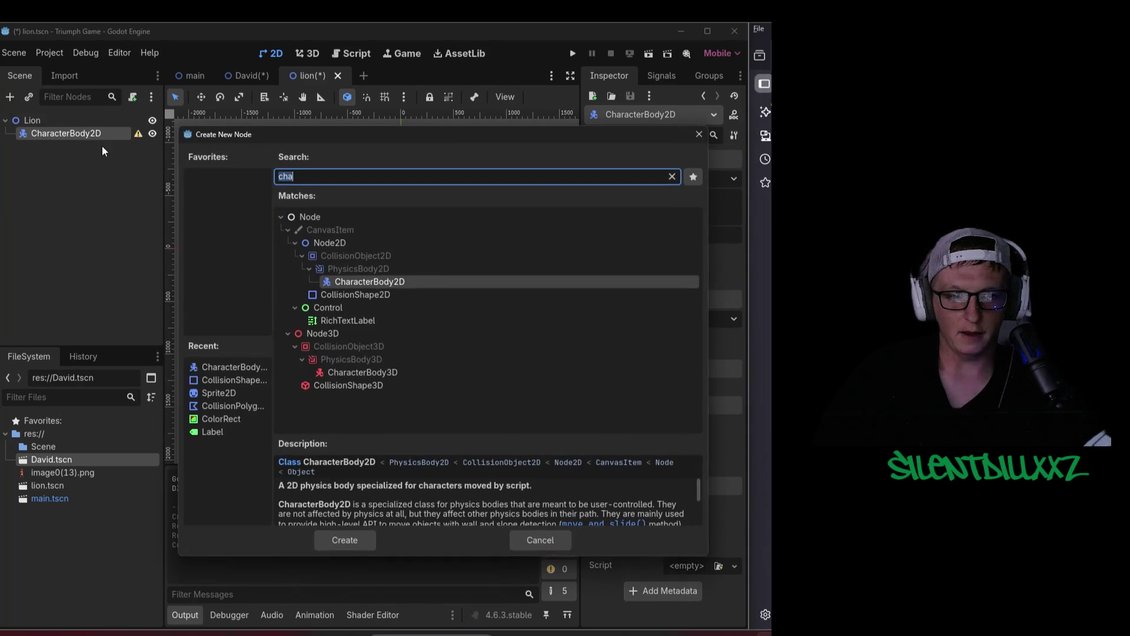
text(coll)
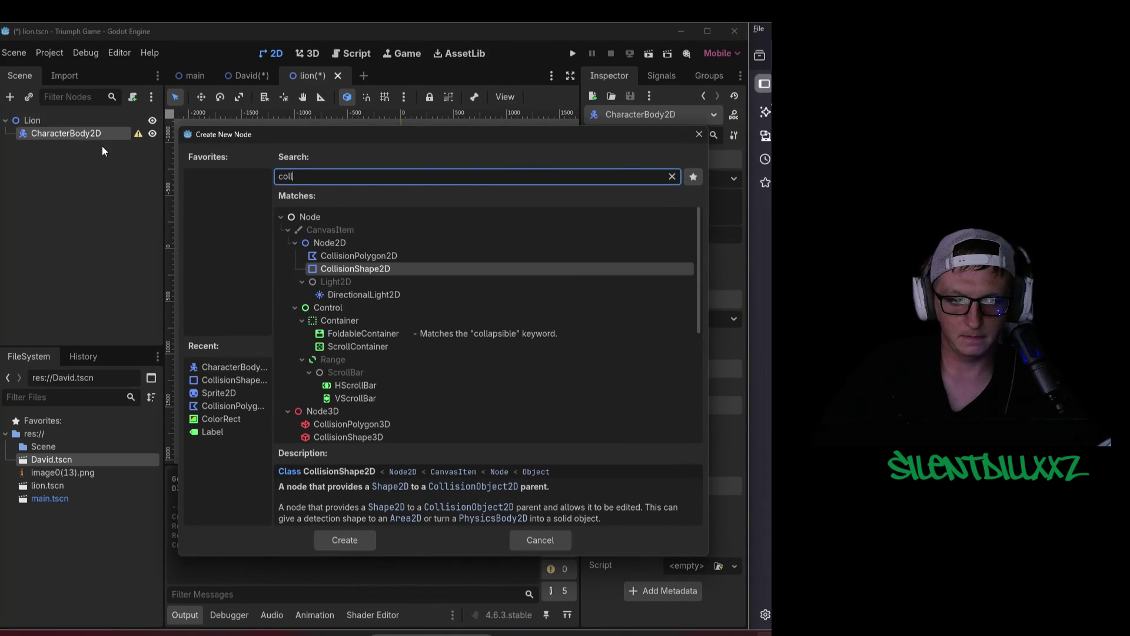
click(372, 267)
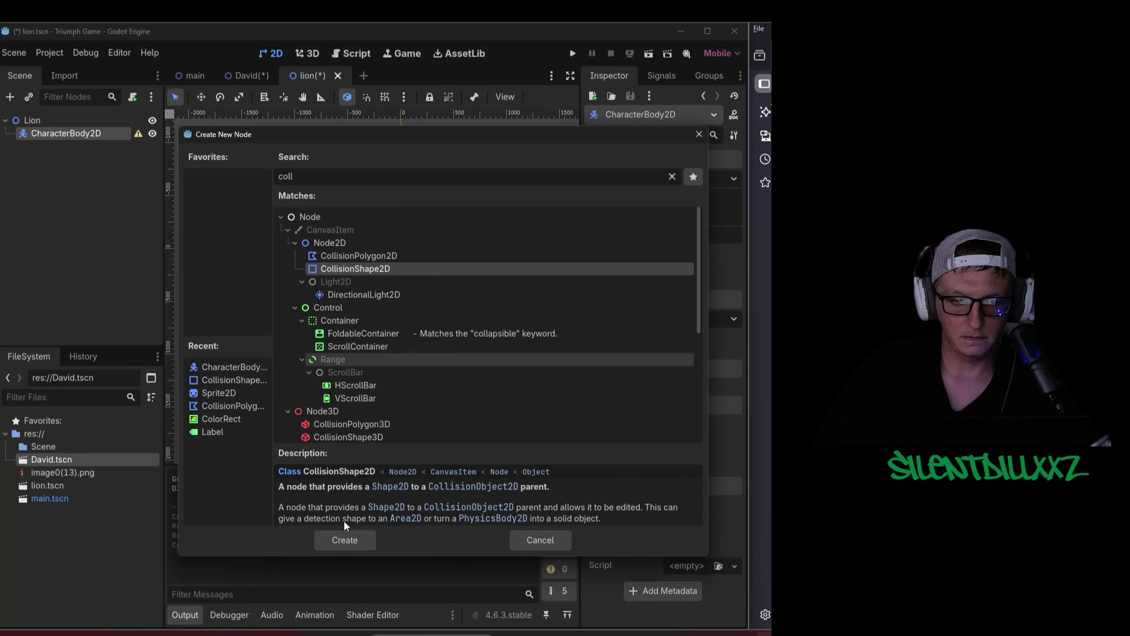
click(344, 542)
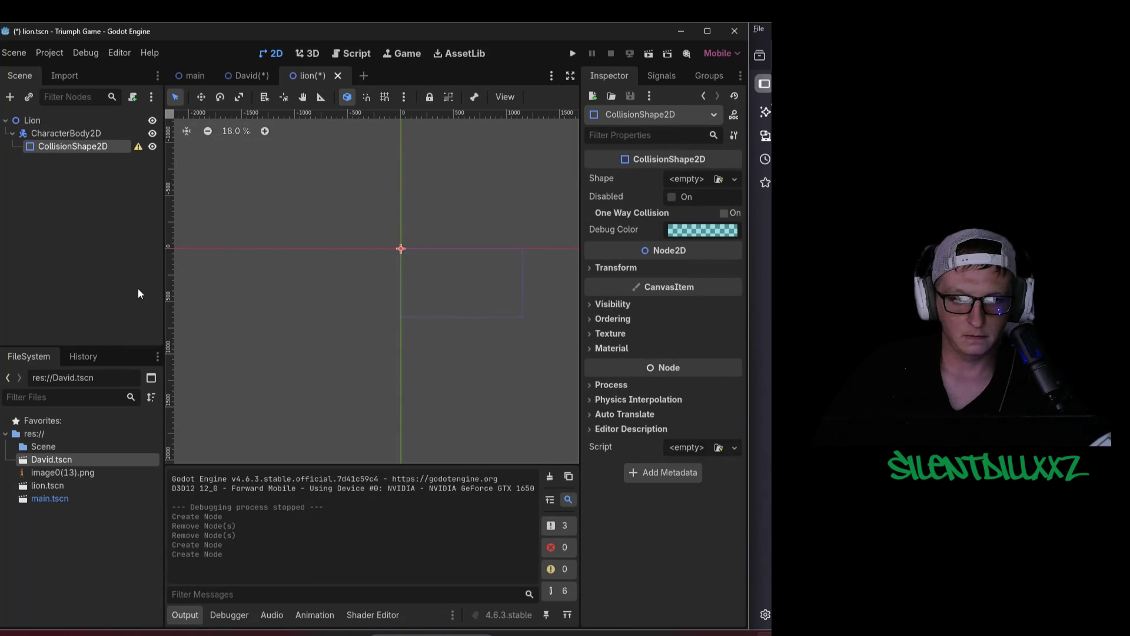
key(s)
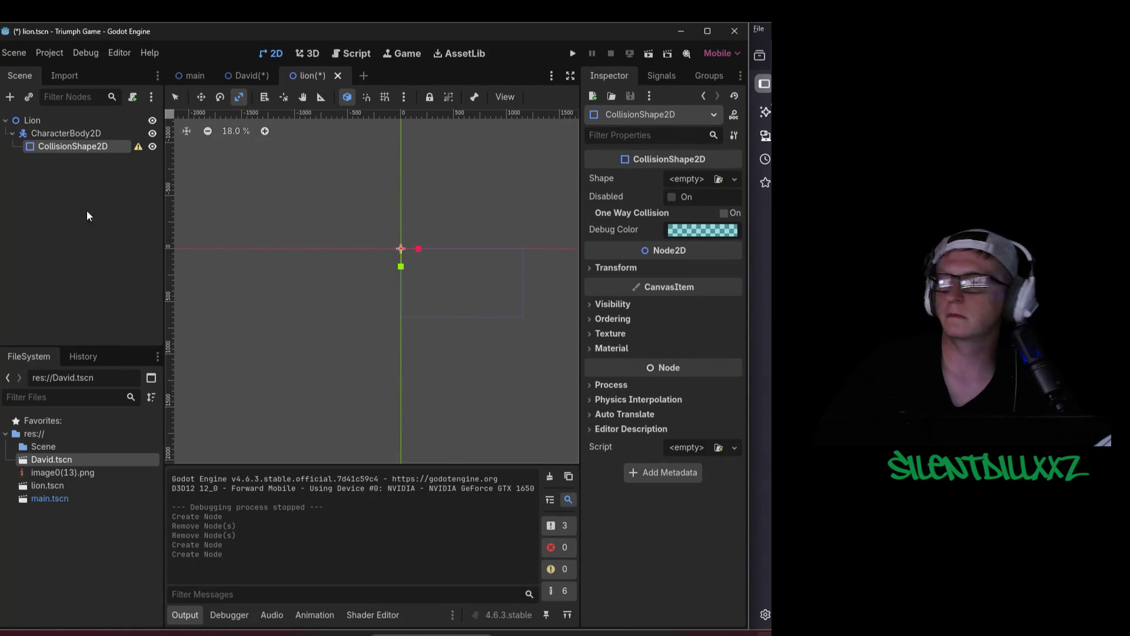
- Add a Sprite2D under CollisionShape2D and read its missing-shape warning
right_click(77, 147)
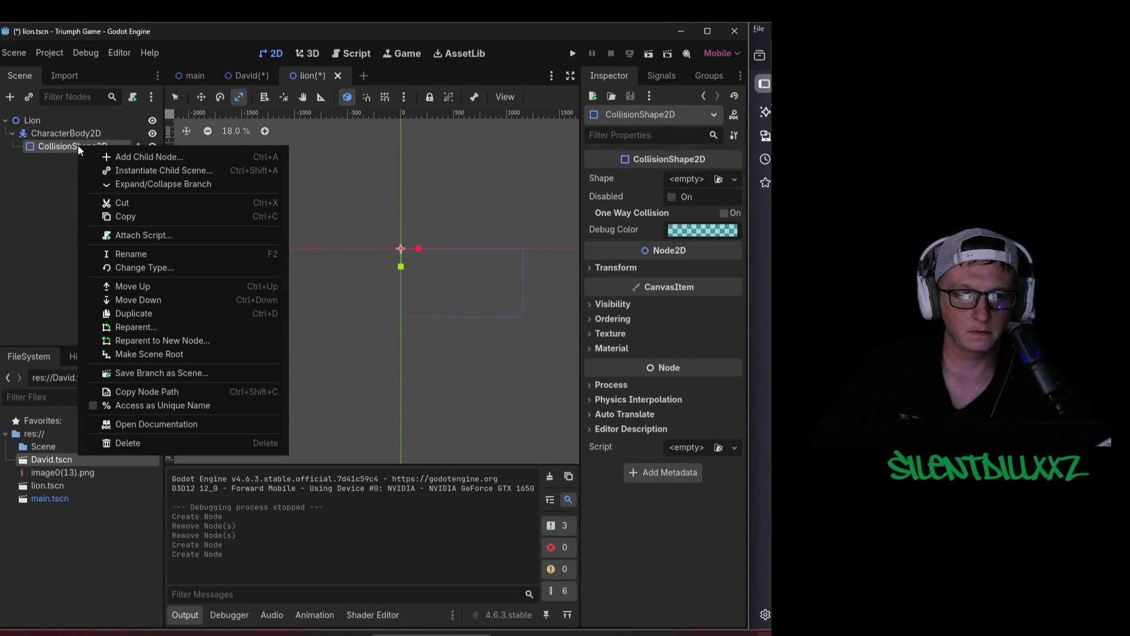
click(113, 160)
text(so)
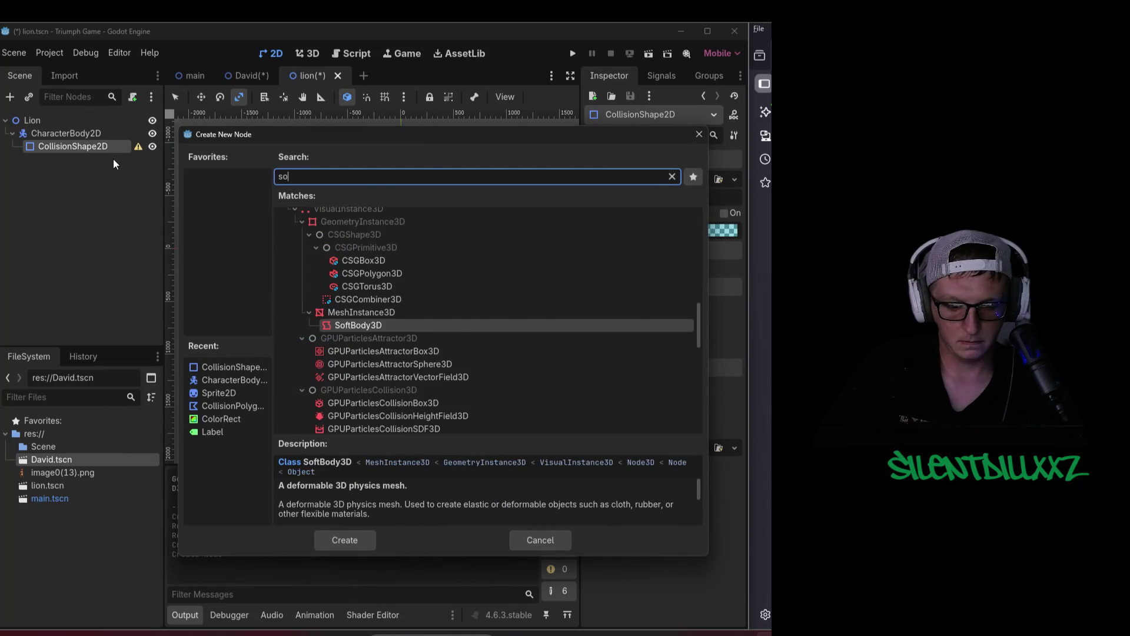
key(BackSpace)
text(p)
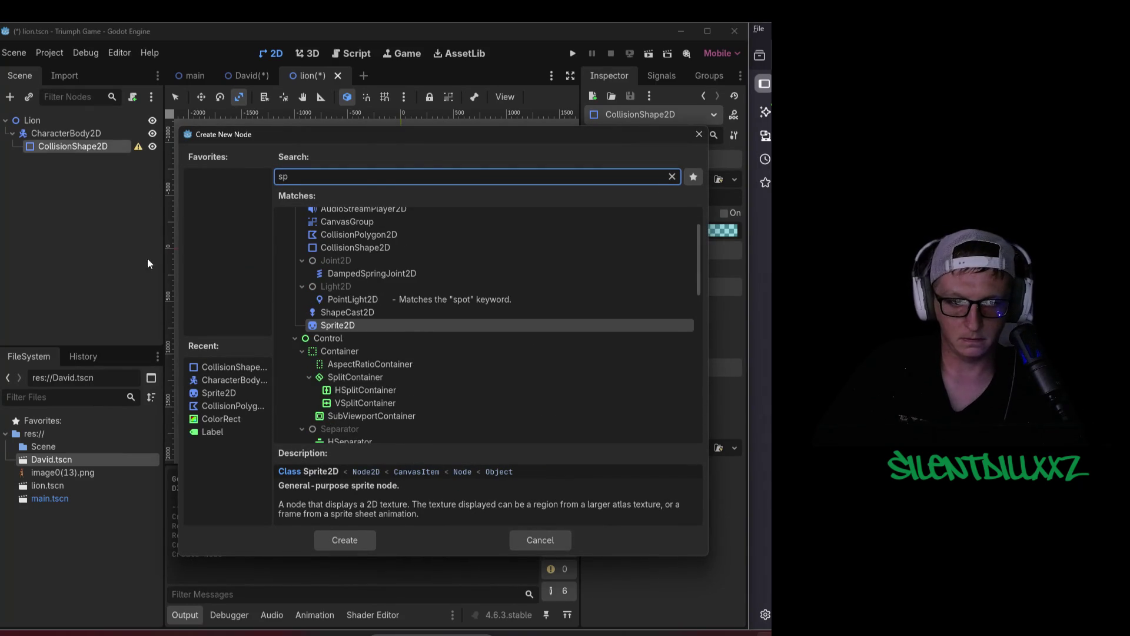
click(351, 546)
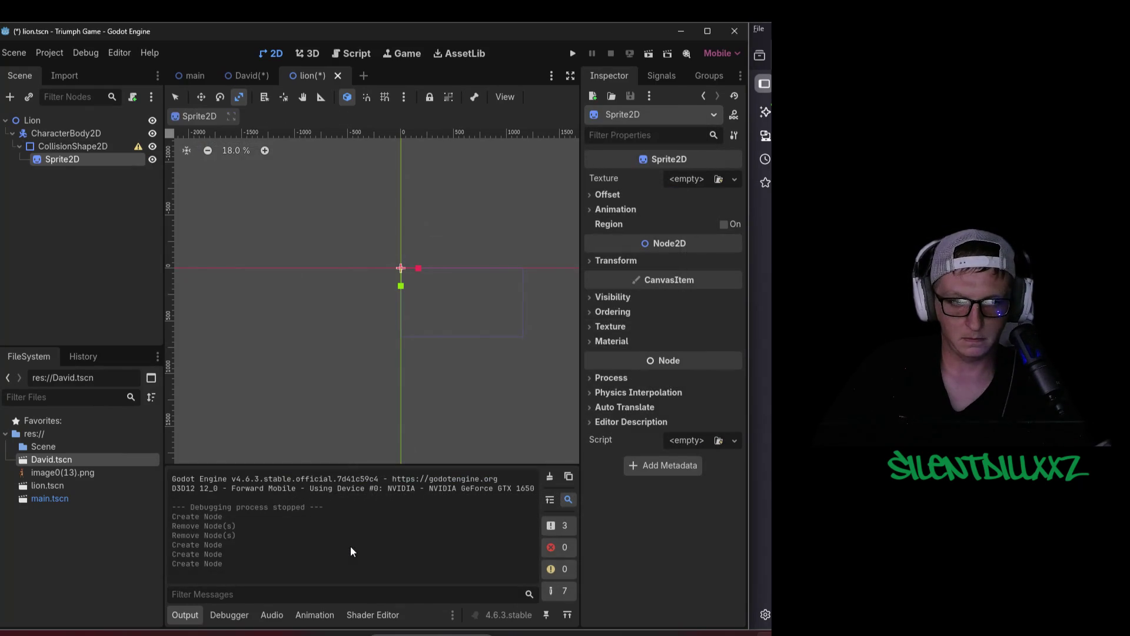
click(137, 145)
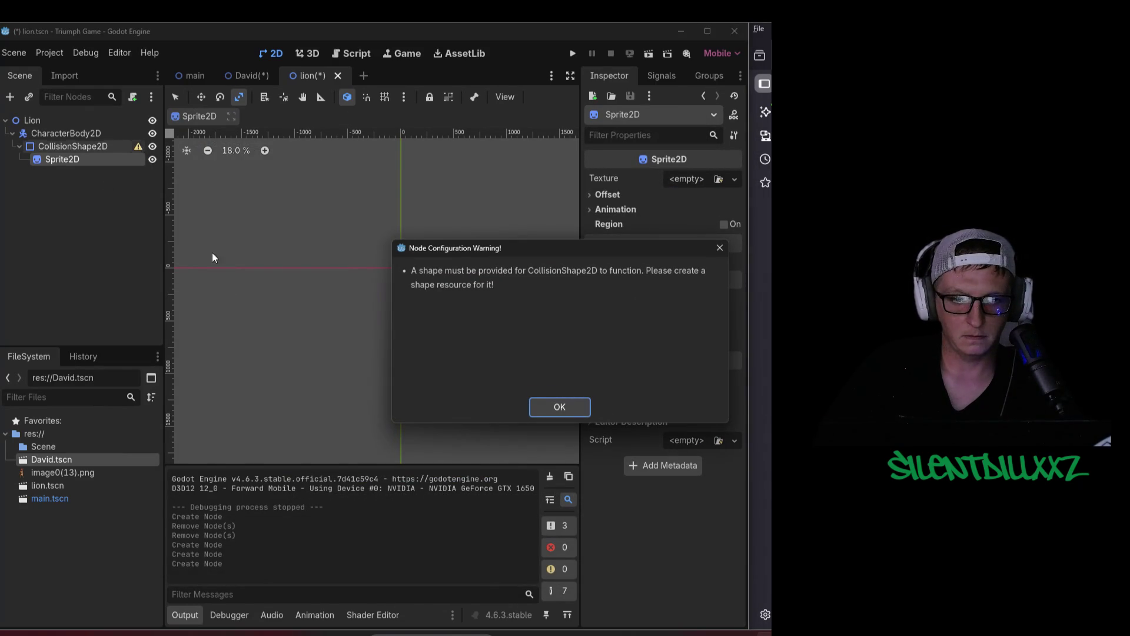
click(564, 407)
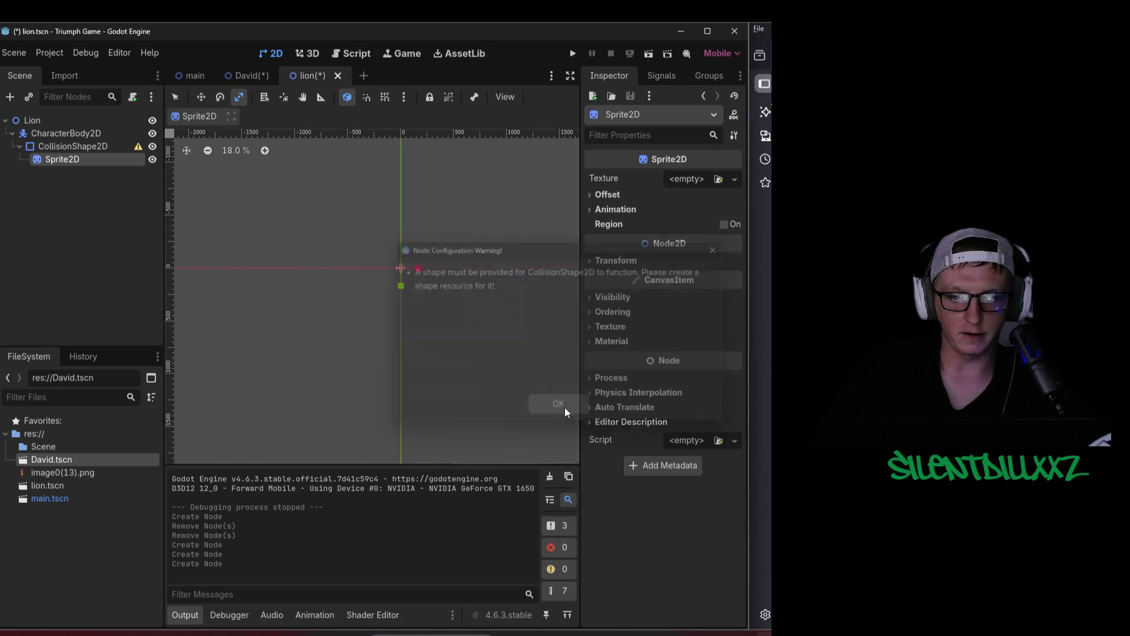
- Try loading a shape for CollisionShape2D, cancel, then choose Delete on it
click(50, 146)
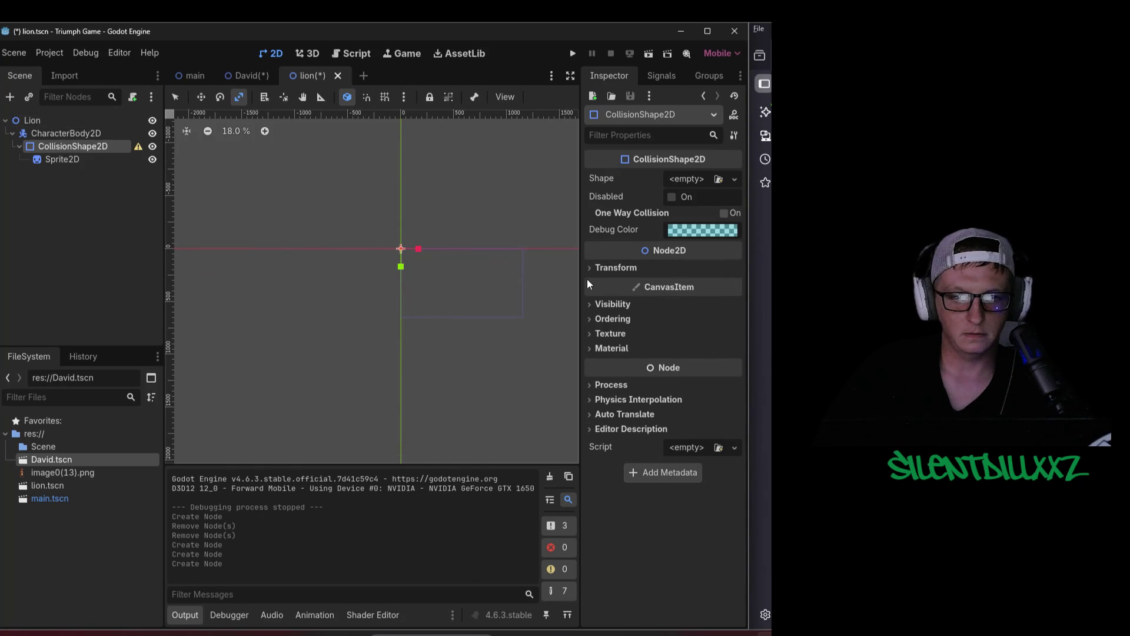
click(719, 179)
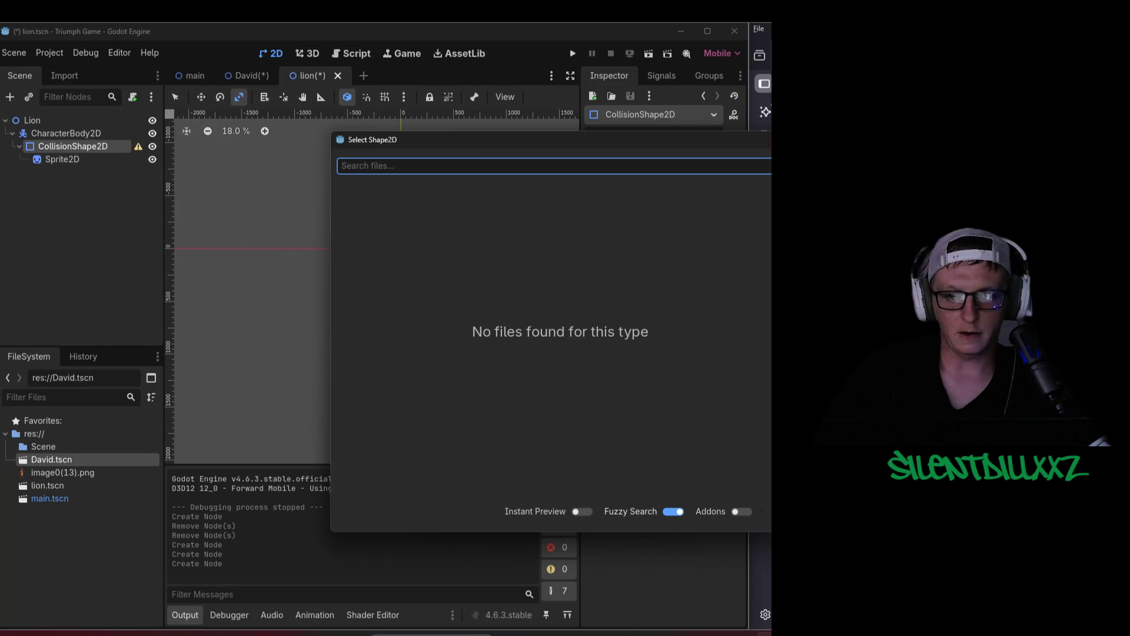
key(Escape)
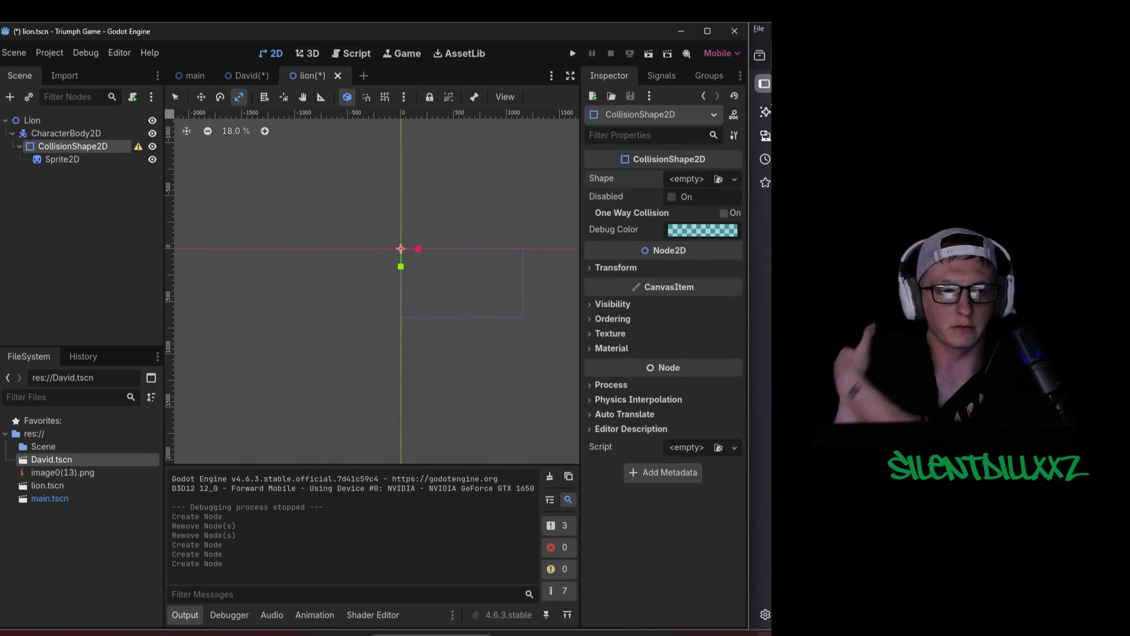
click(139, 148)
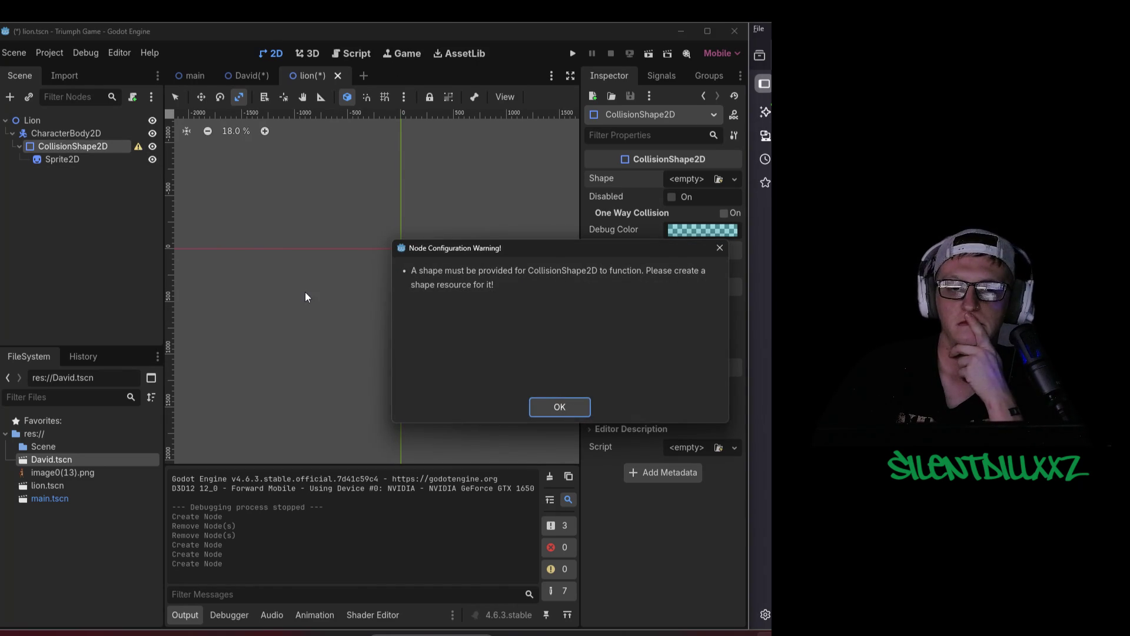
click(560, 407)
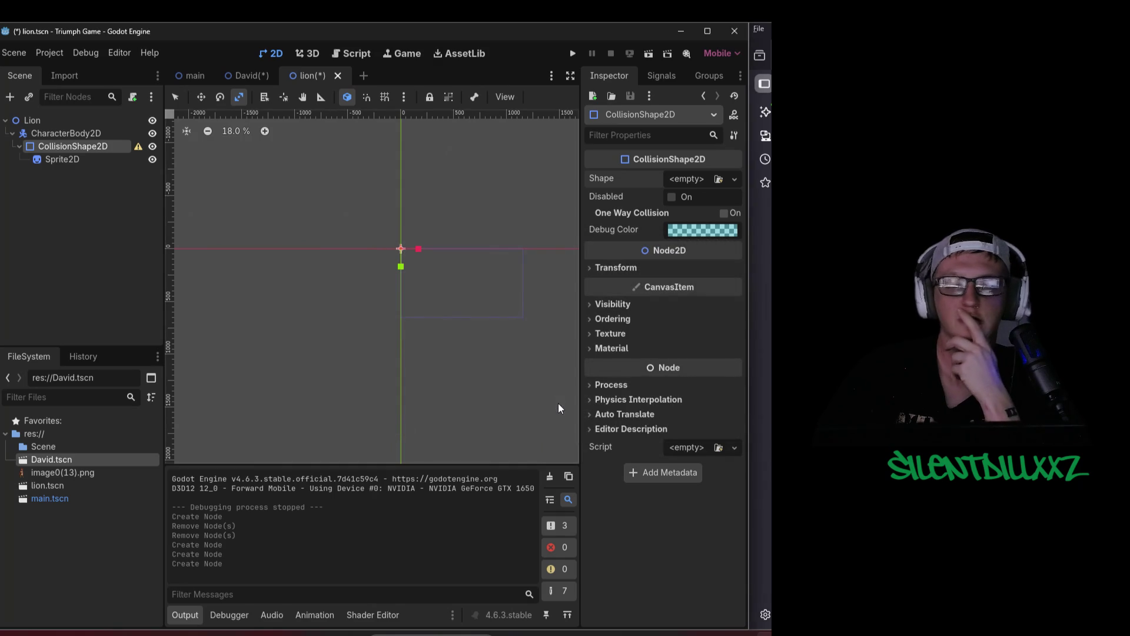
right_click(91, 151)
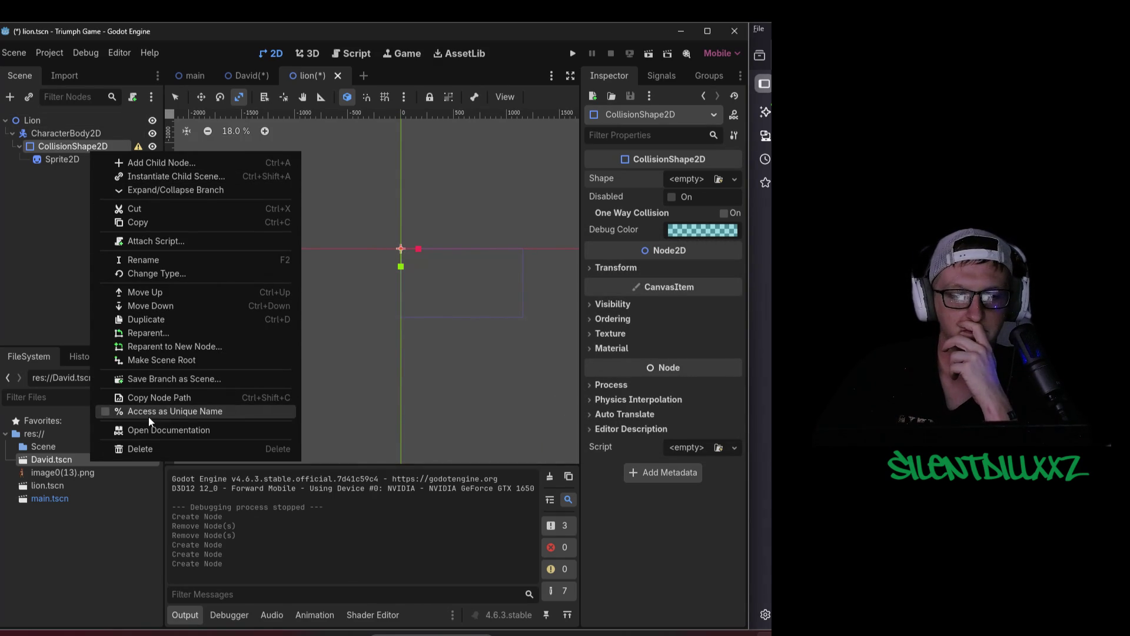
click(148, 448)
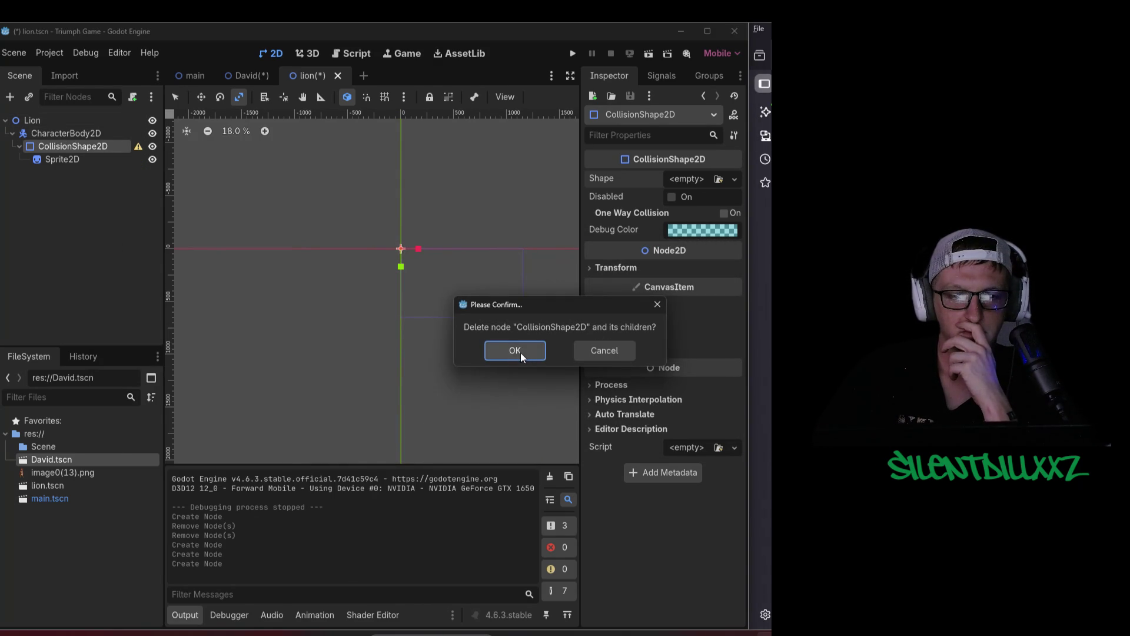
- Confirm deleting CollisionShape2D and its children, then select the Lion root
click(520, 353)
click(98, 135)
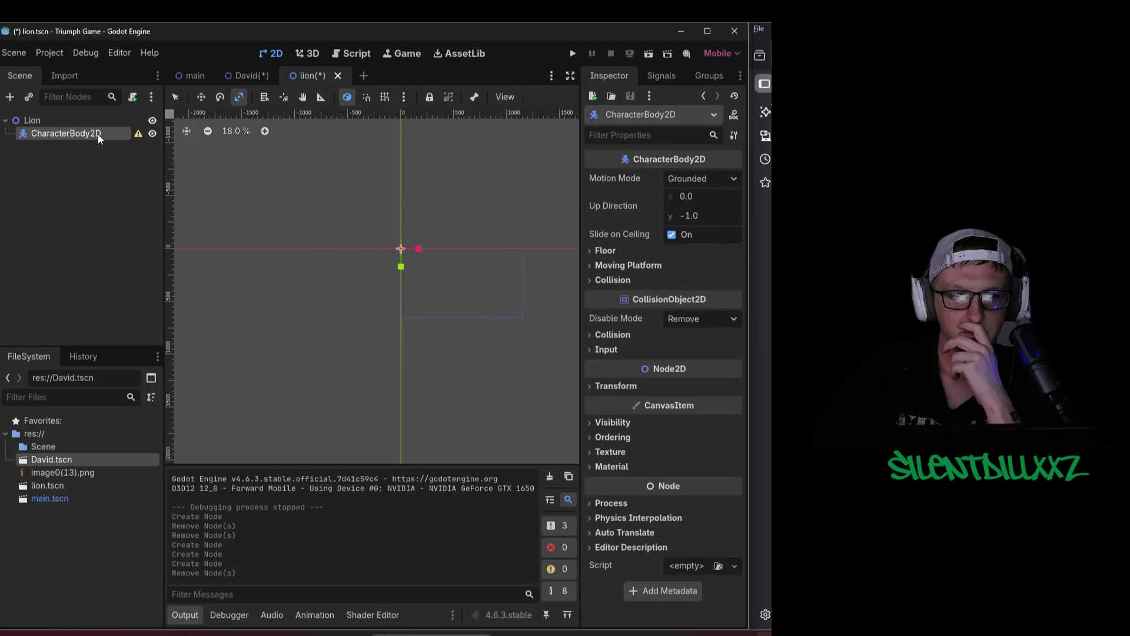
right_click(98, 134)
click(33, 120)
click(33, 120)
right_click(33, 121)
click(70, 131)
- Add a CollisionShape2D under Lion with Ctrl+A, then undo to remove the Sprite2D
key(ctrl+a)
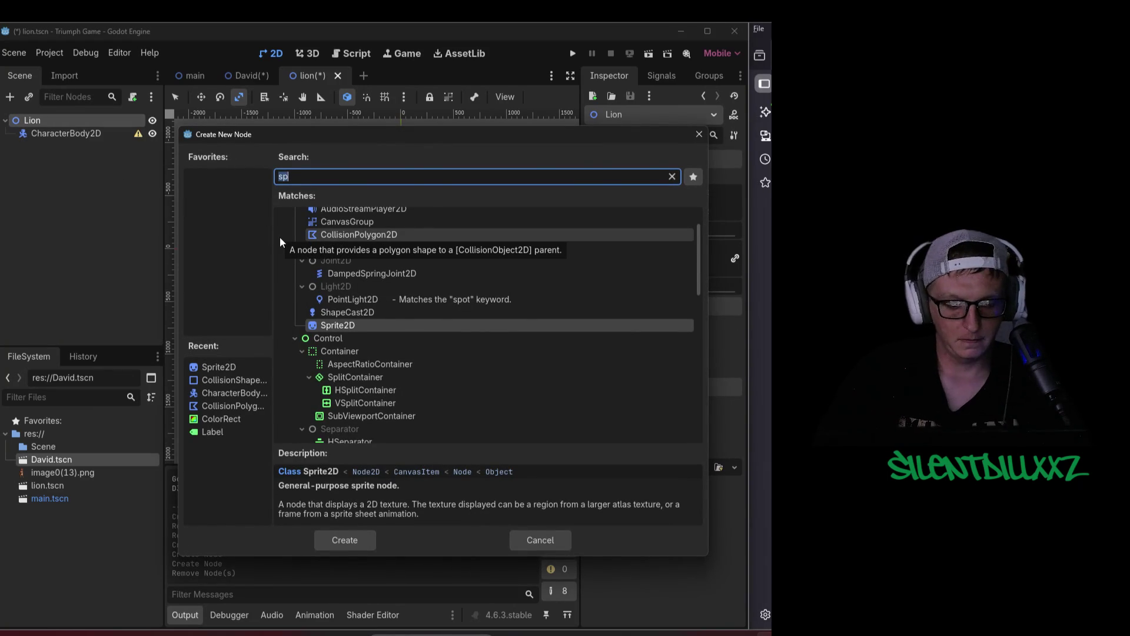
text(coll)
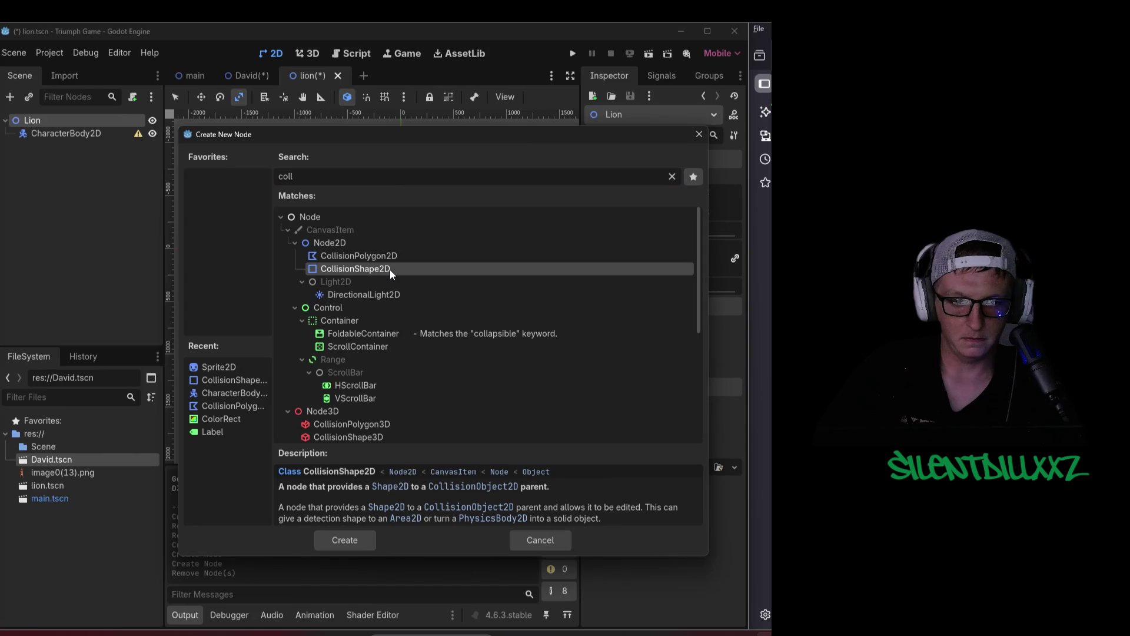
click(346, 540)
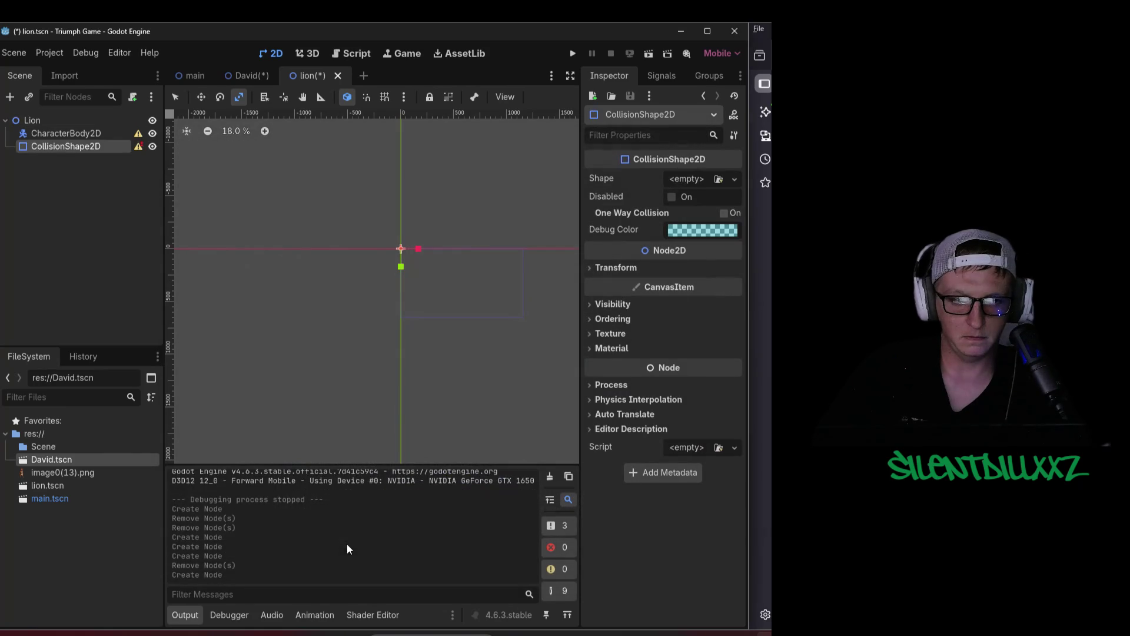
click(140, 135)
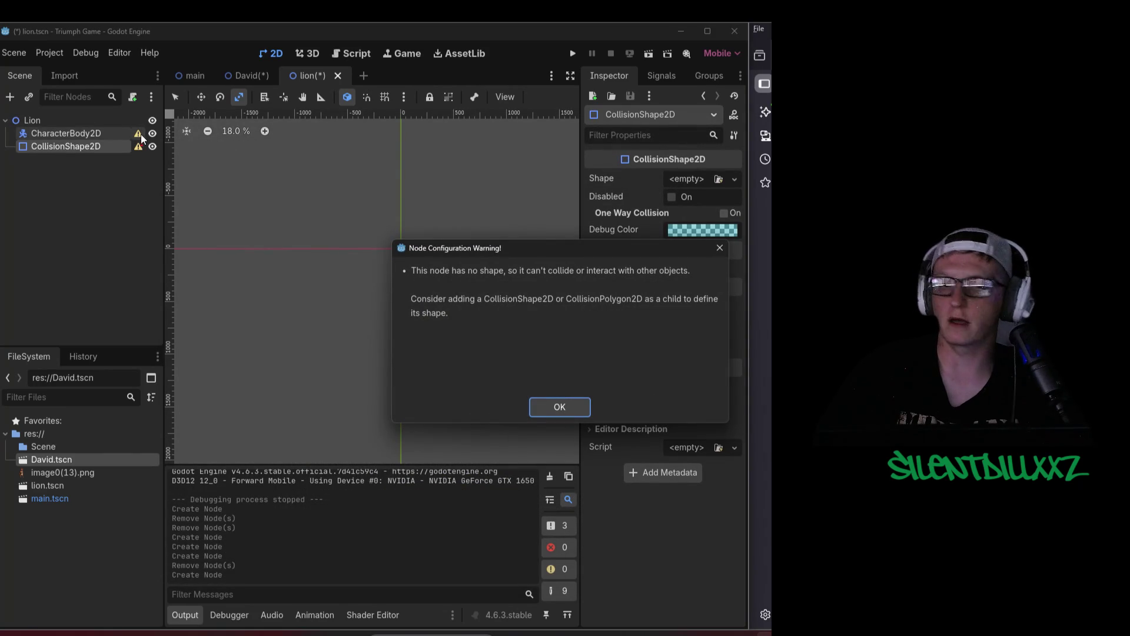
click(570, 408)
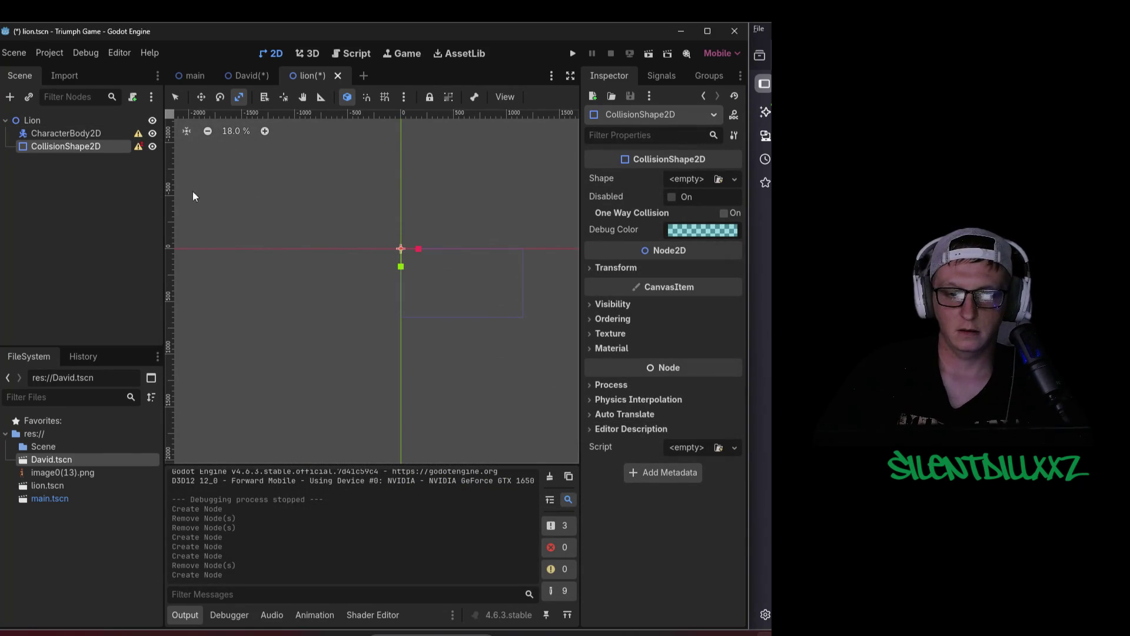
key(ctrl+z)
key(ctrl+z)
key(ctrl+z)
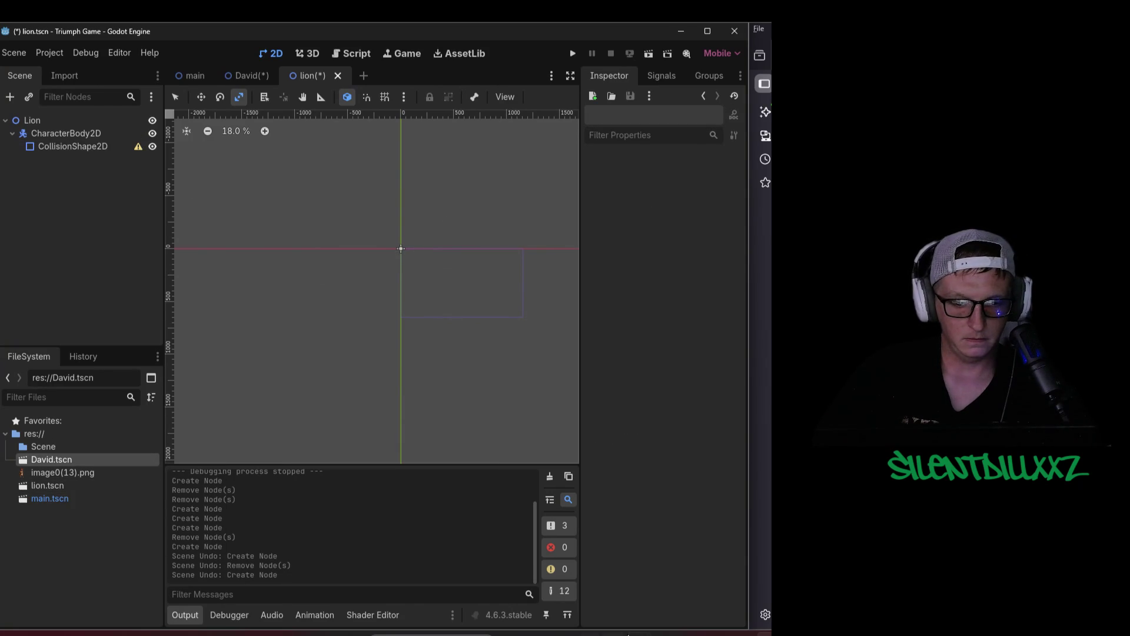
click(61, 473)
click(58, 485)
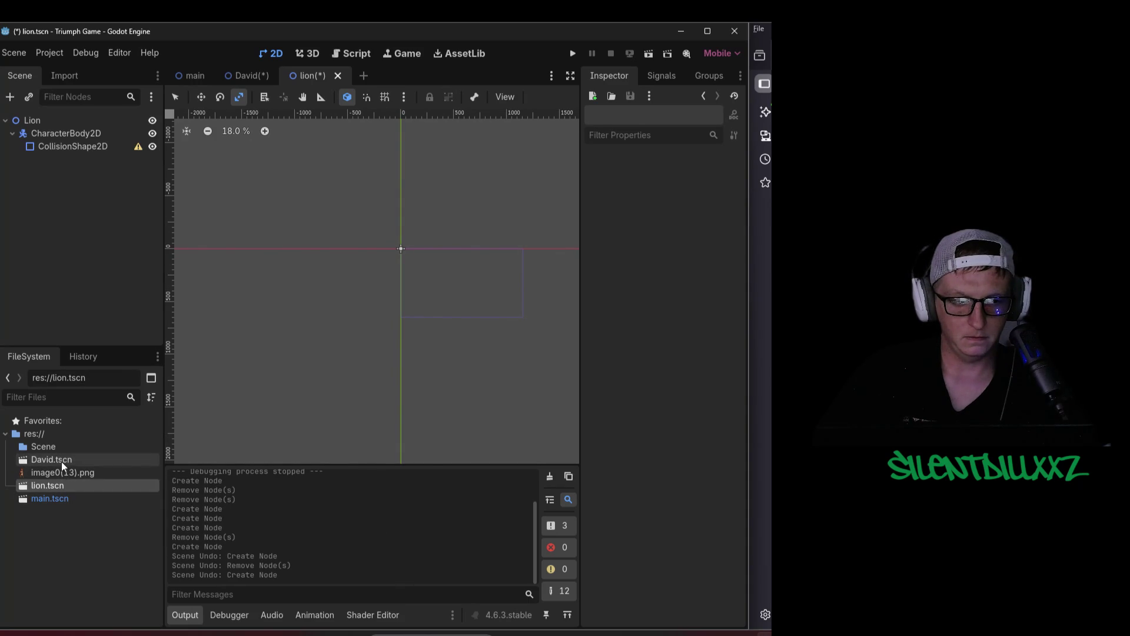
click(62, 463)
right_click(60, 460)
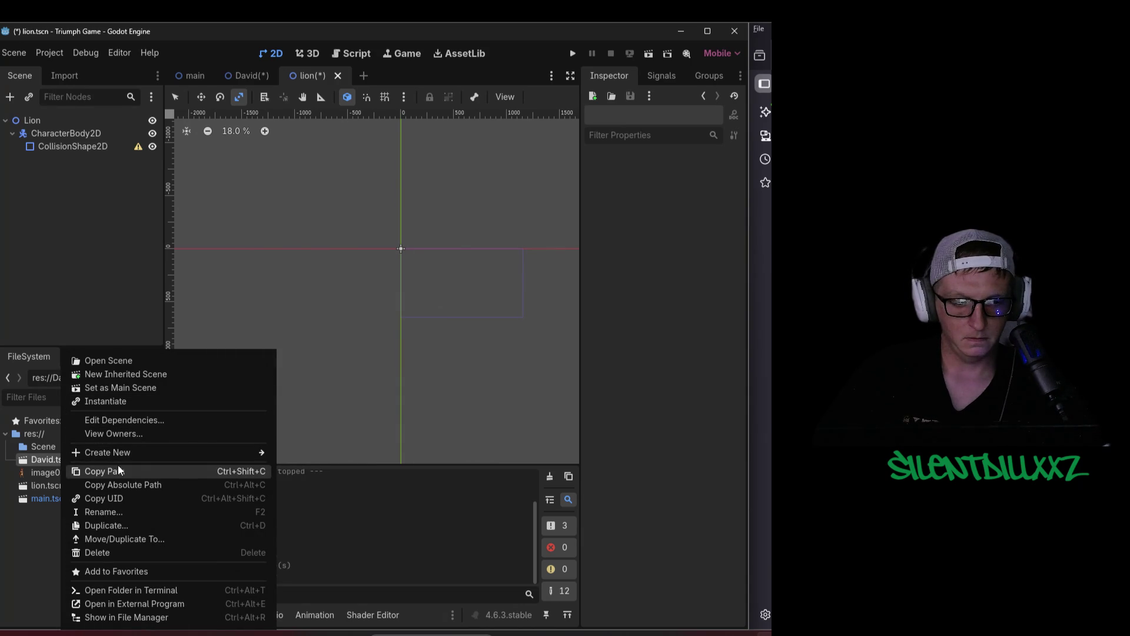
click(119, 468)
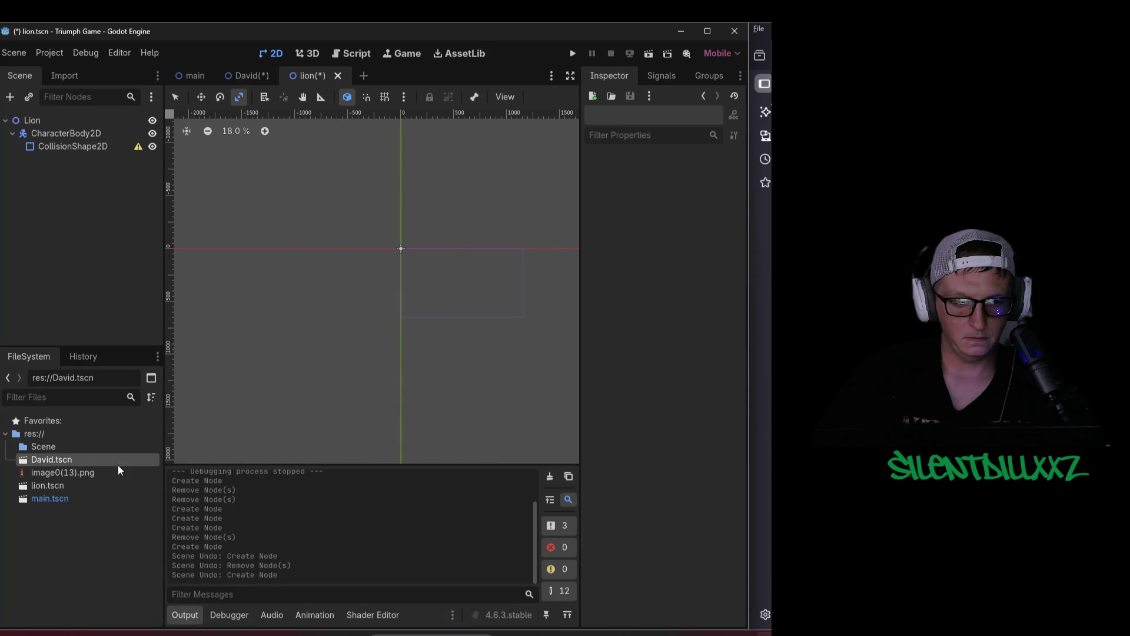
click(62, 484)
right_click(63, 485)
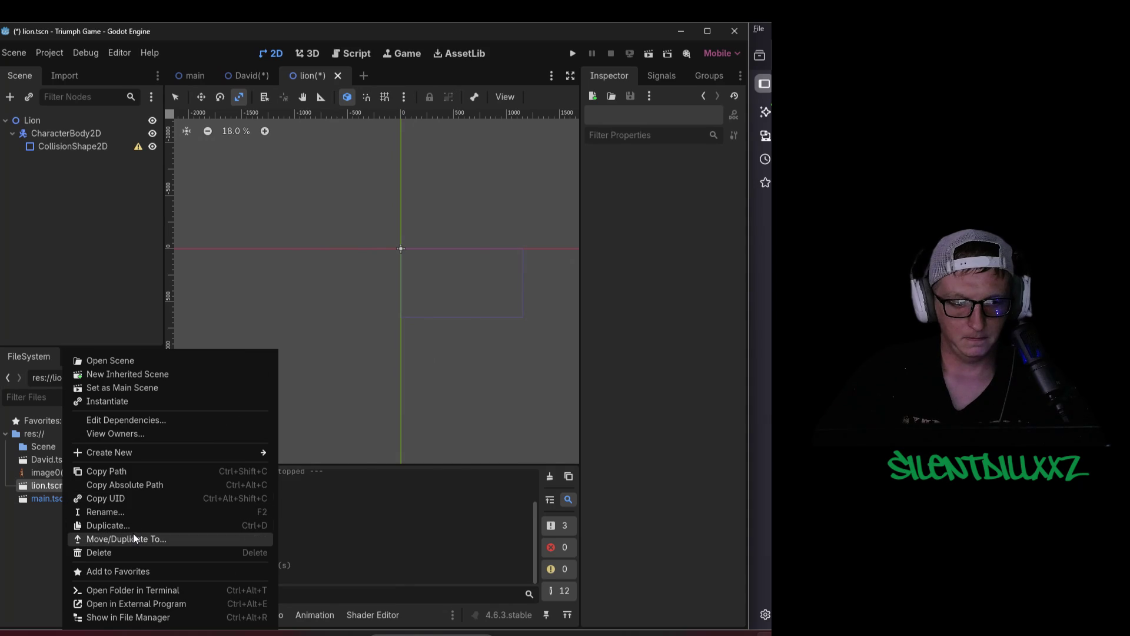
click(85, 538)
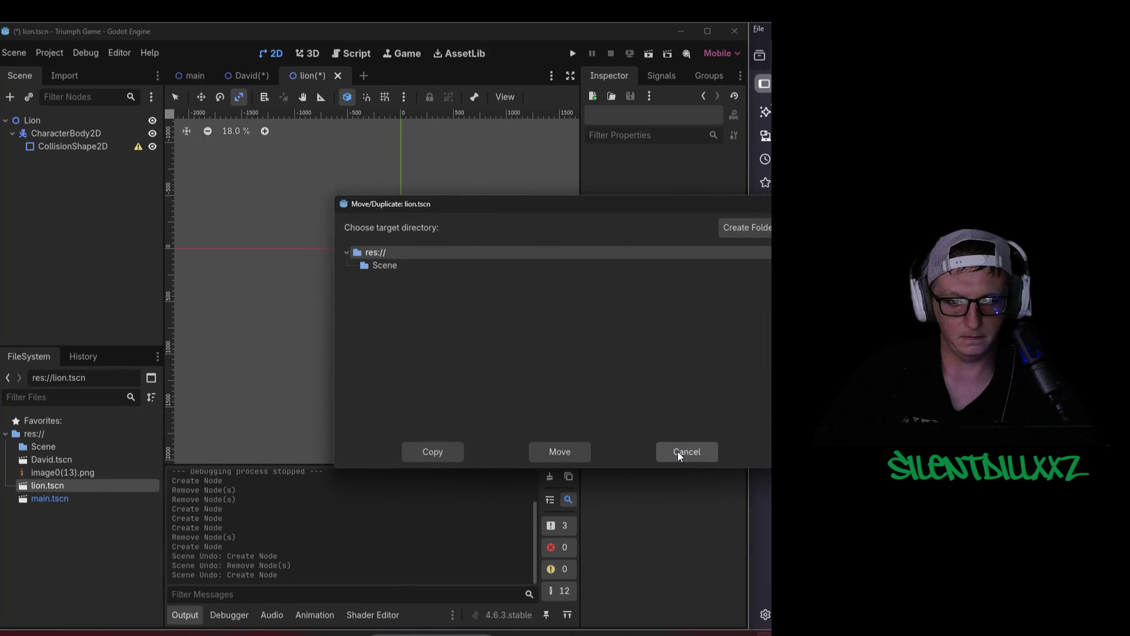
click(678, 452)
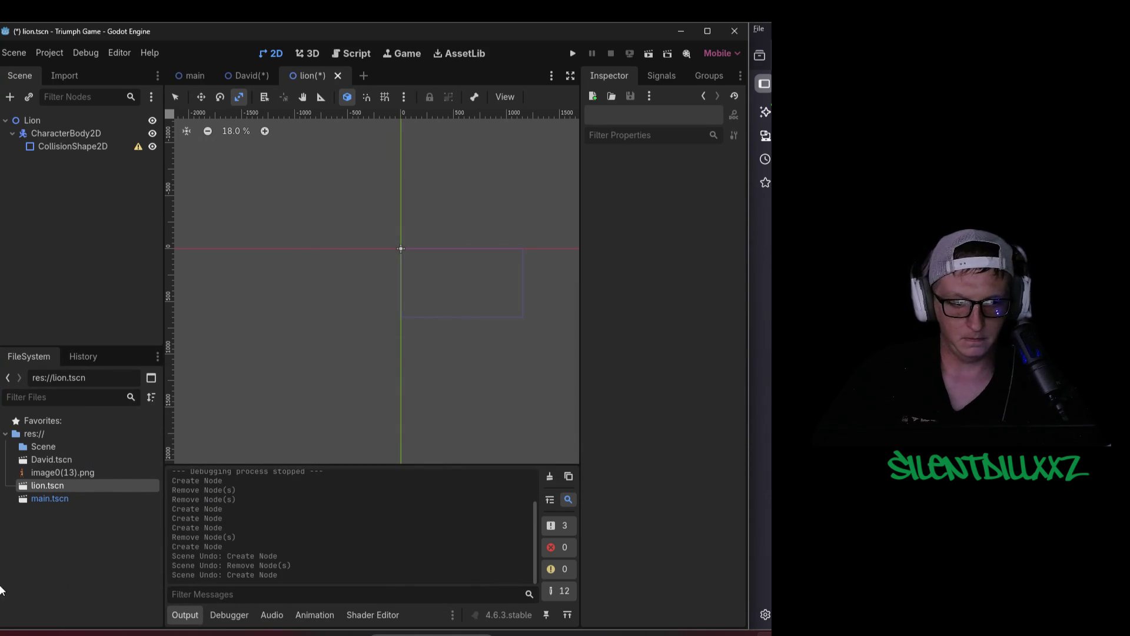
mouse_move(63, 475)
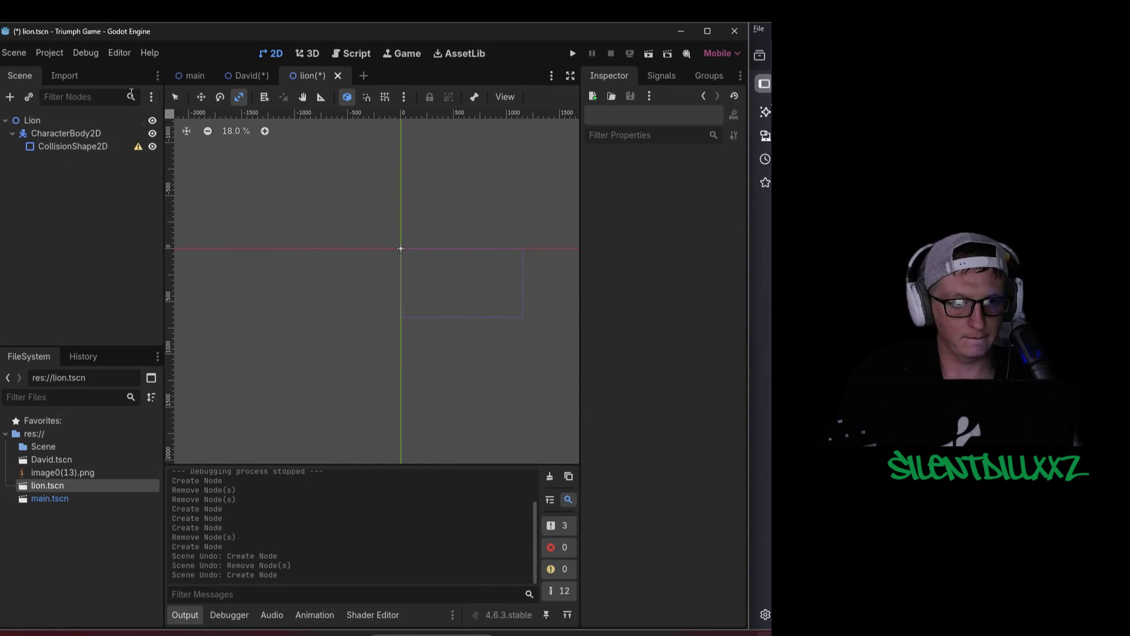
click(249, 75)
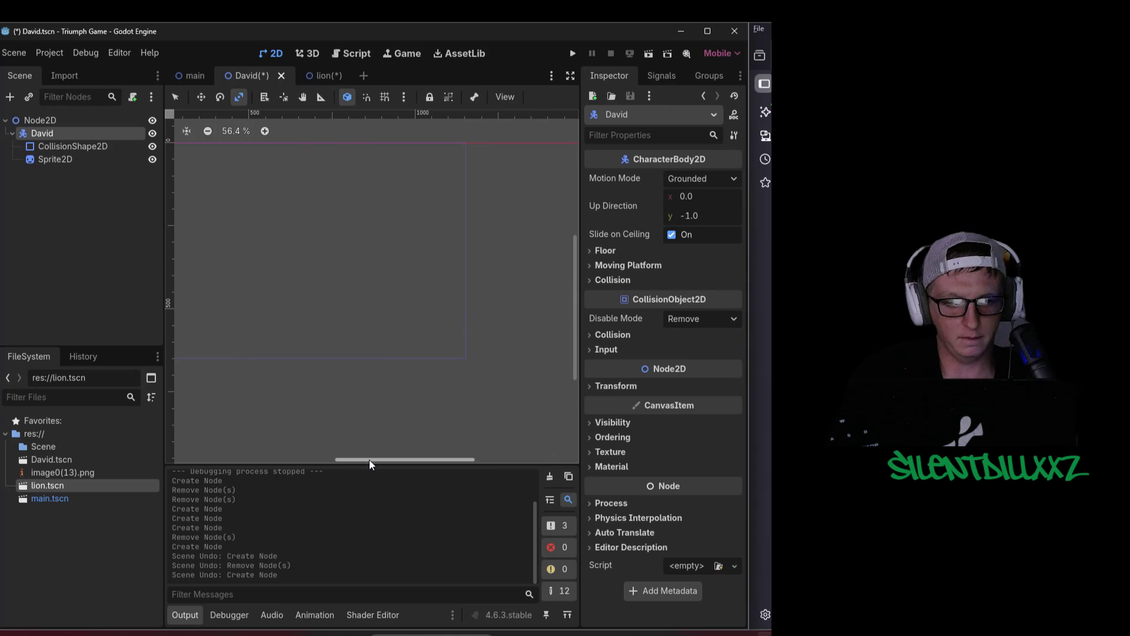
drag(368, 459, 293, 464)
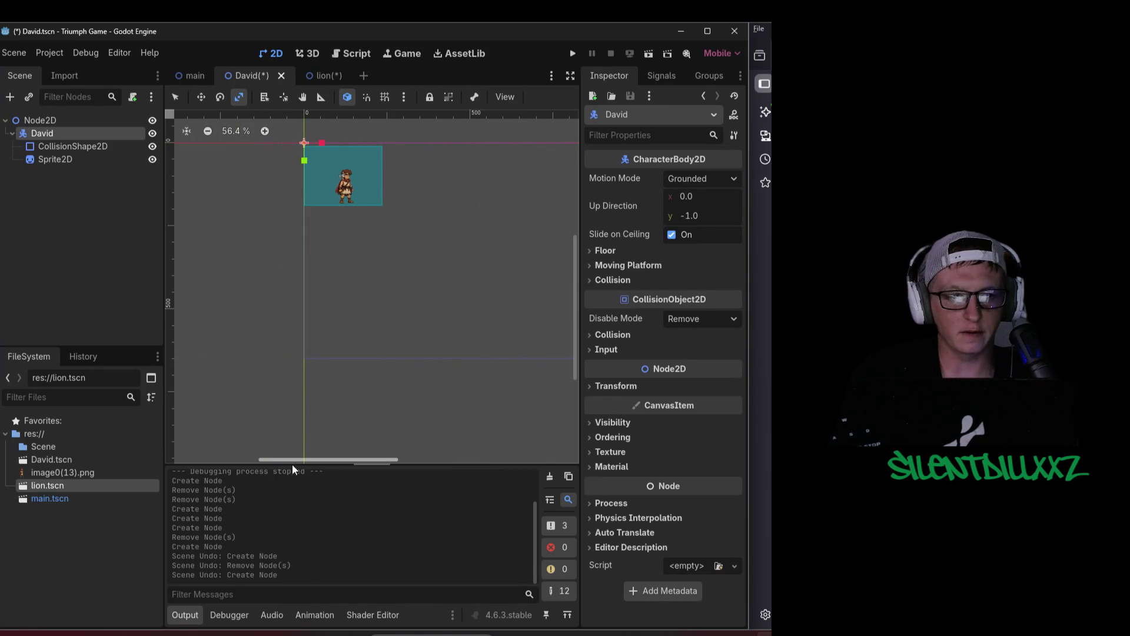
click(80, 122)
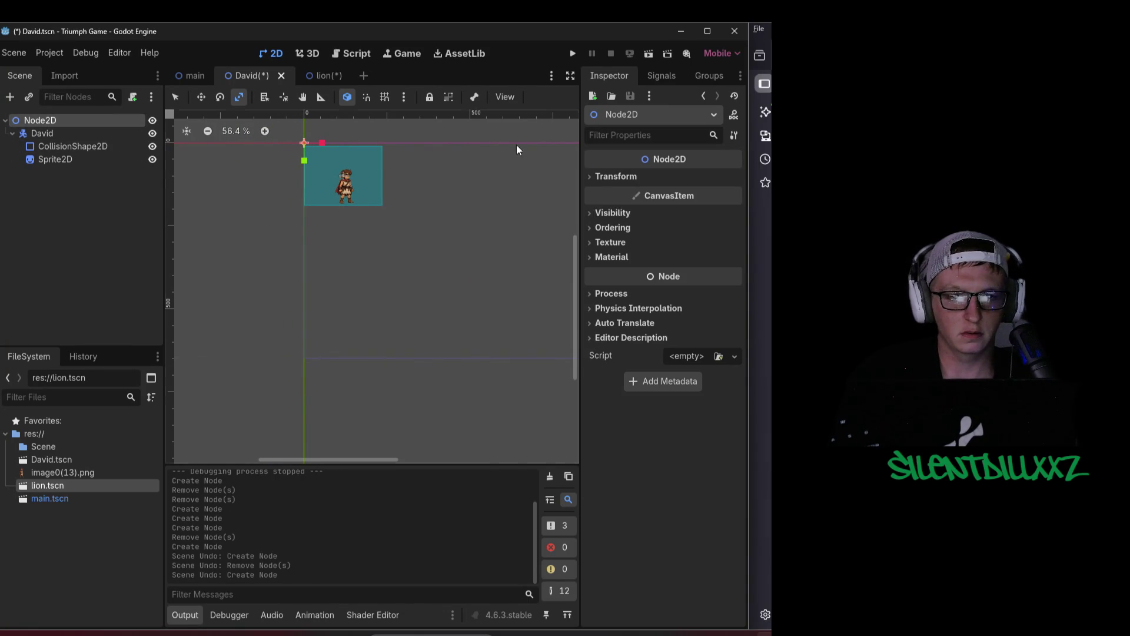
mouse_move(670, 163)
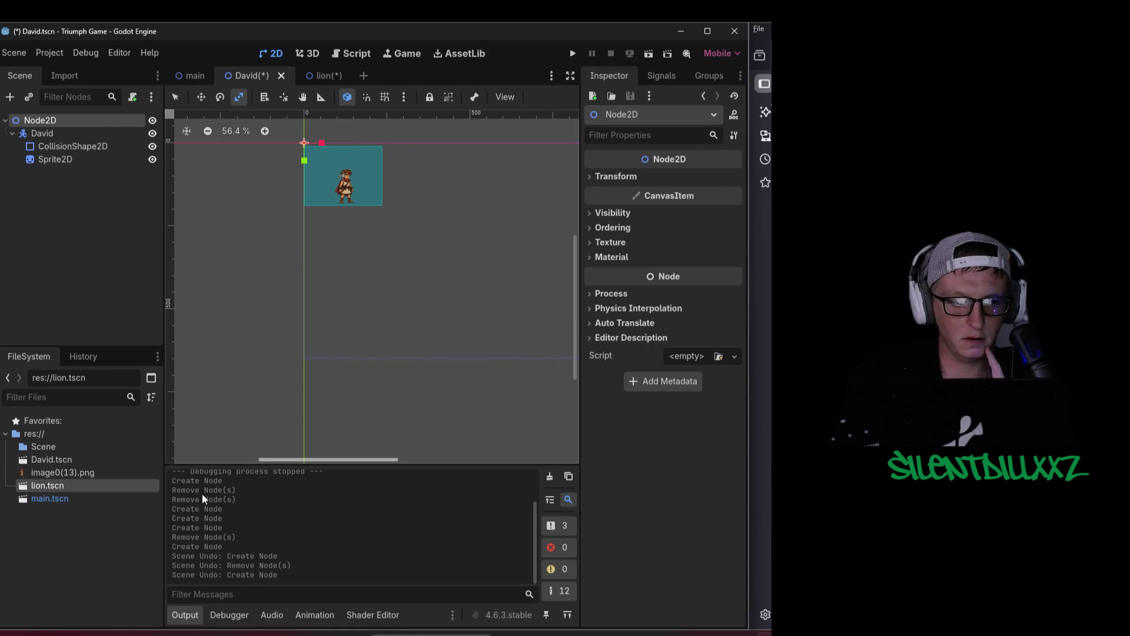
click(317, 80)
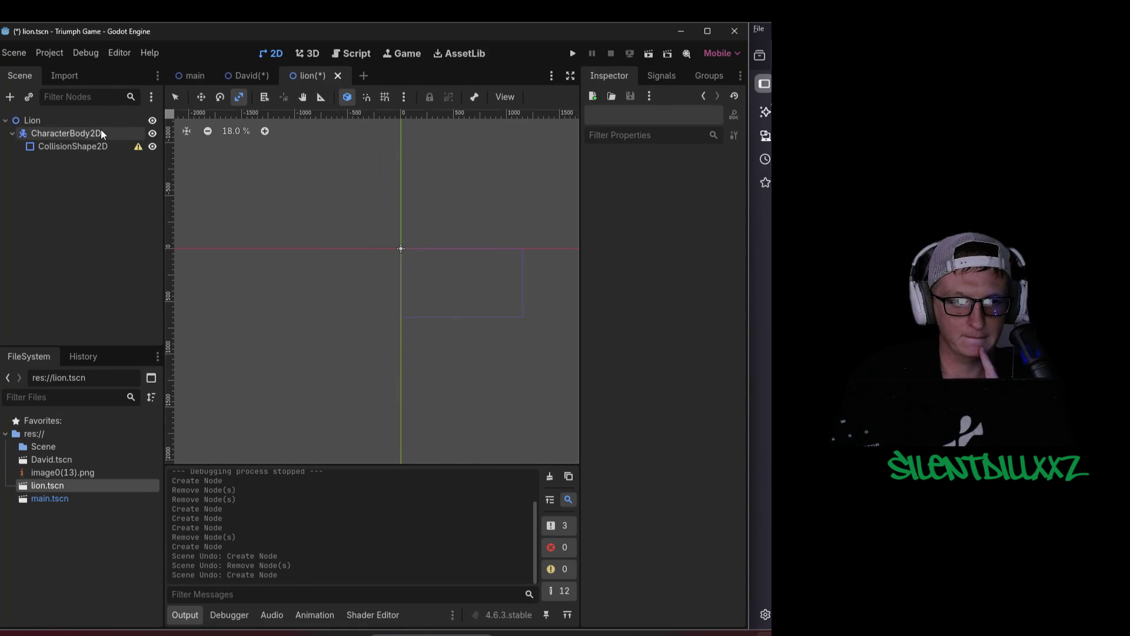
- Delete CharacterBody2D and its children, leaving the bare Lion root
right_click(101, 130)
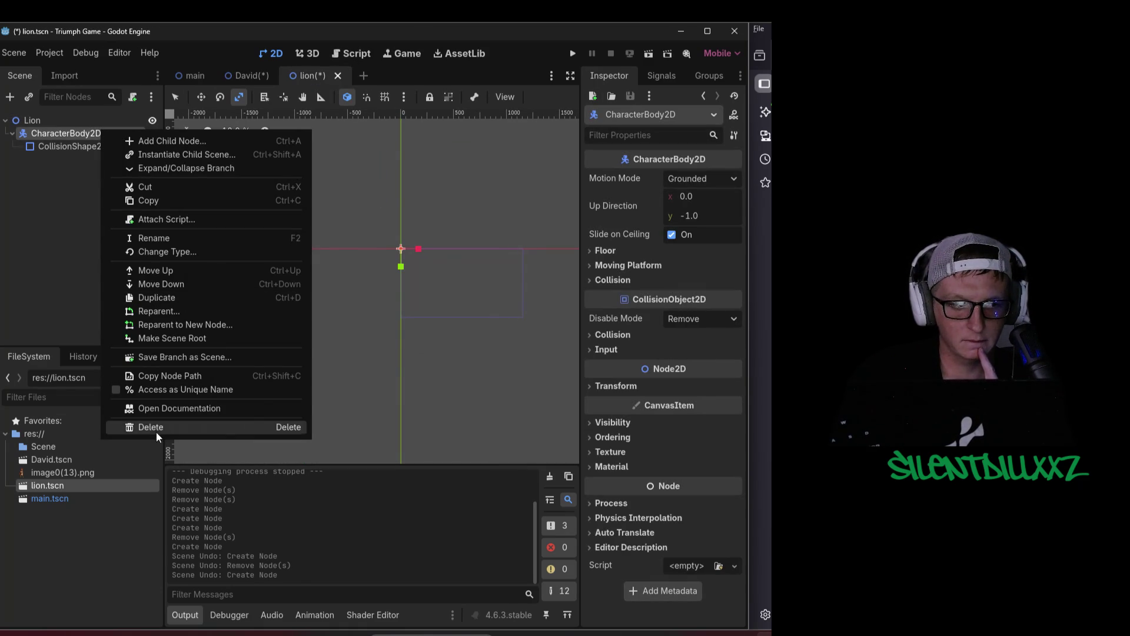
click(156, 428)
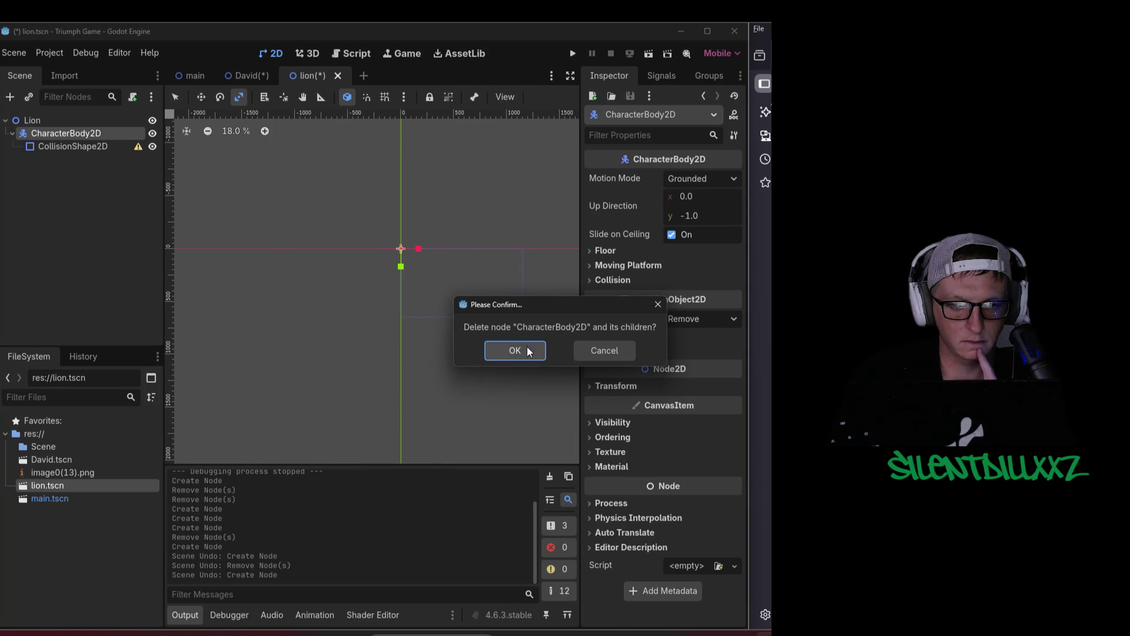
click(526, 351)
click(22, 121)
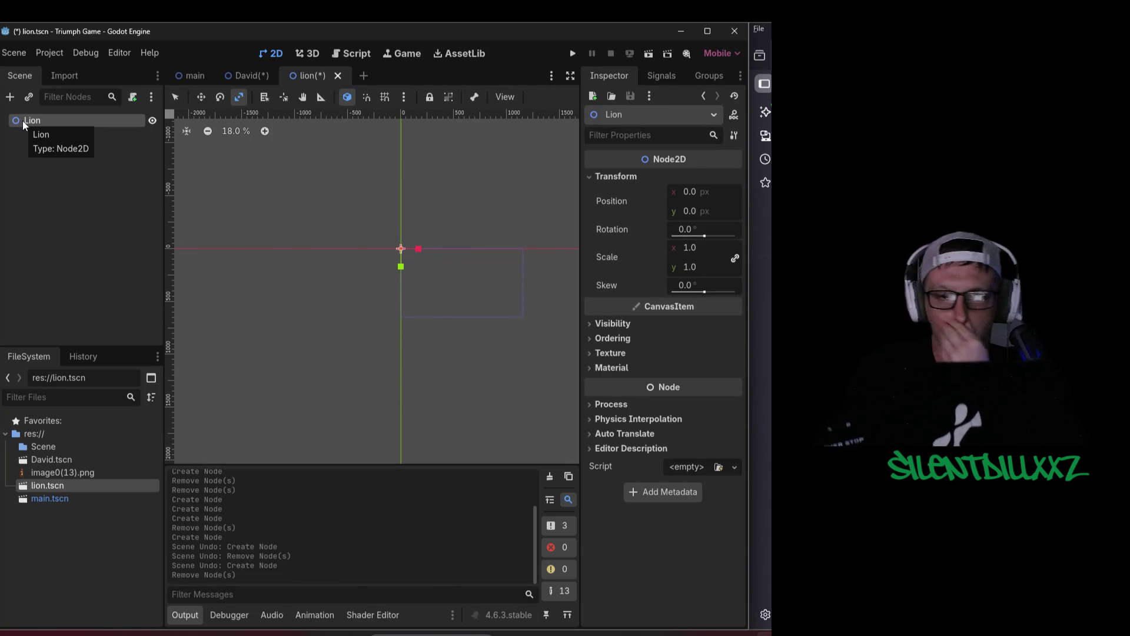
- Save the lion scene with Ctrl+S, test-run it with F5, then stop it
mouse_move(661, 388)
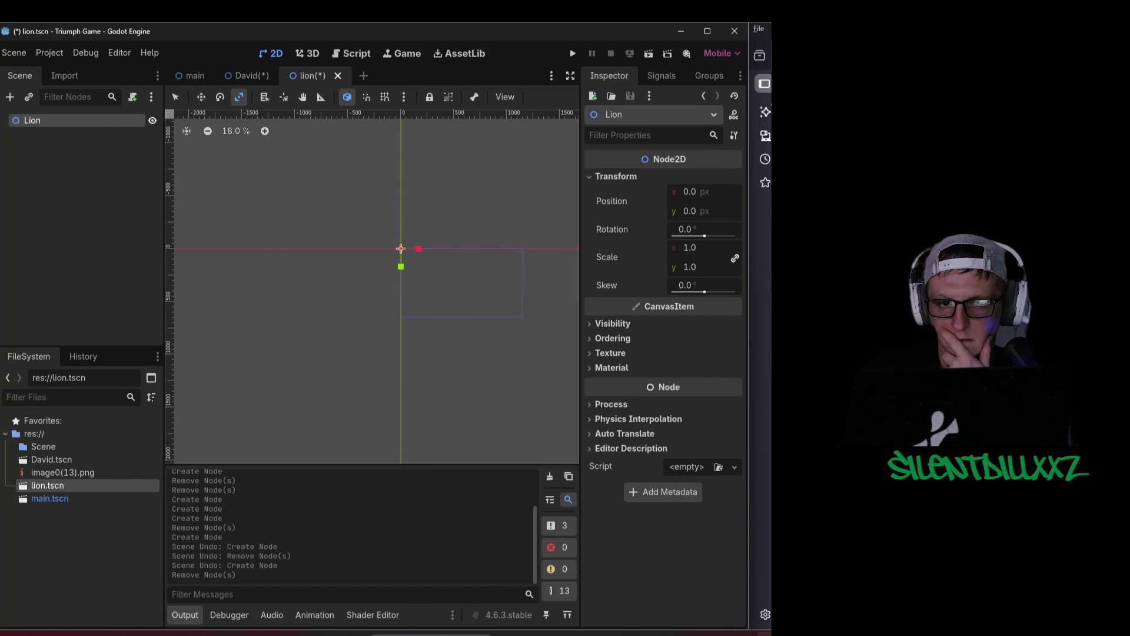
key(ctrl+s)
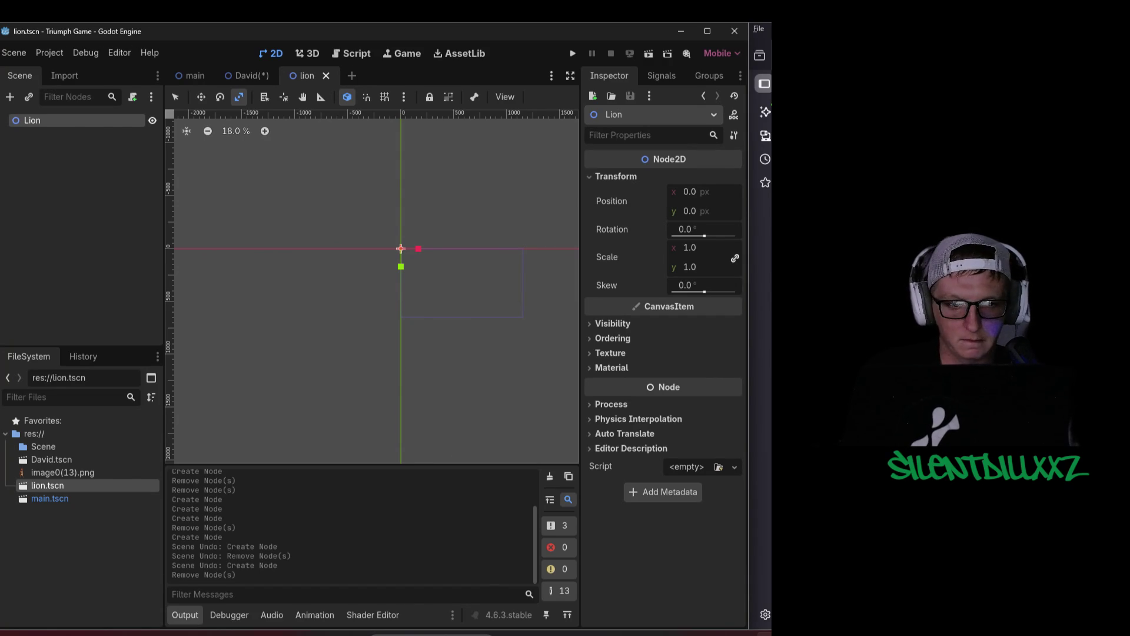
key(F5)
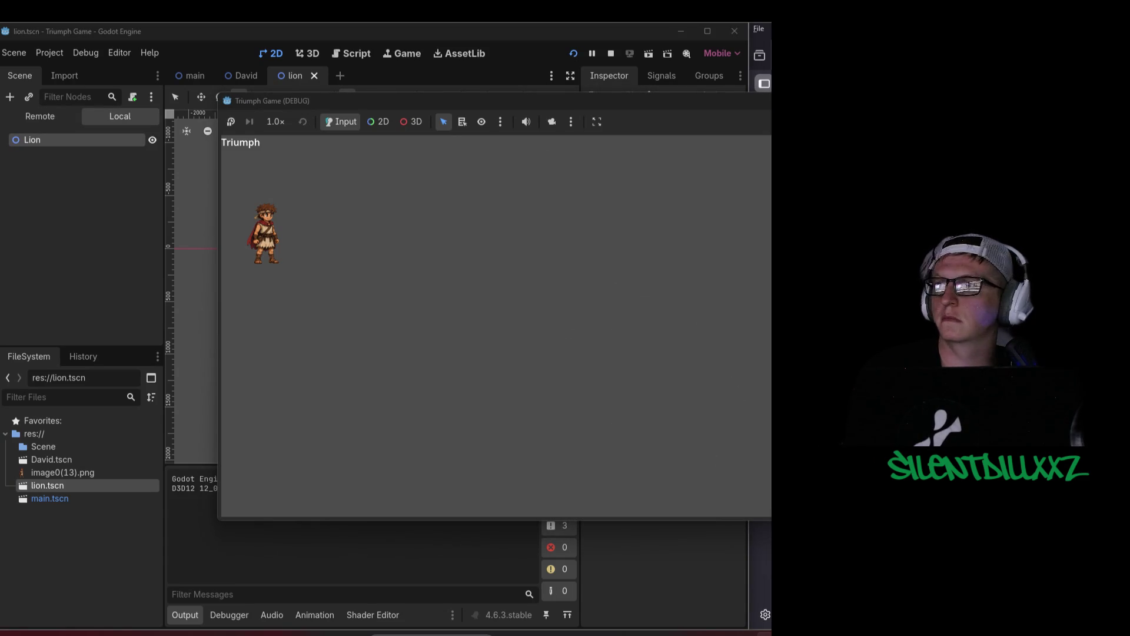
key(F8)
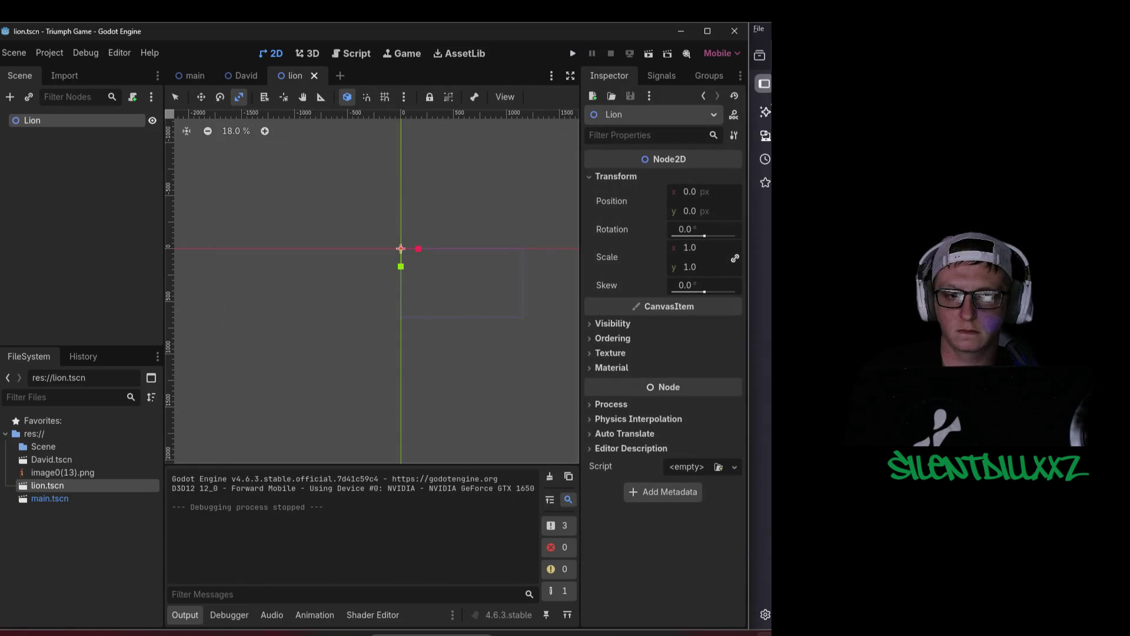
right_click(37, 123)
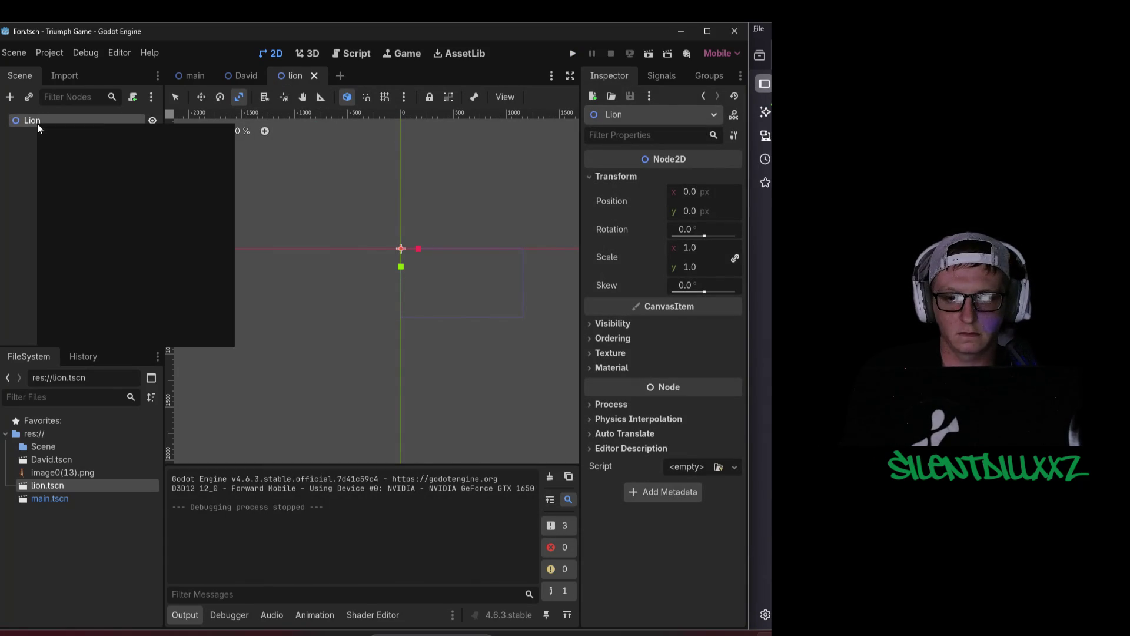
- Create a ColorRect child under Lion via the 'colo' search
click(82, 134)
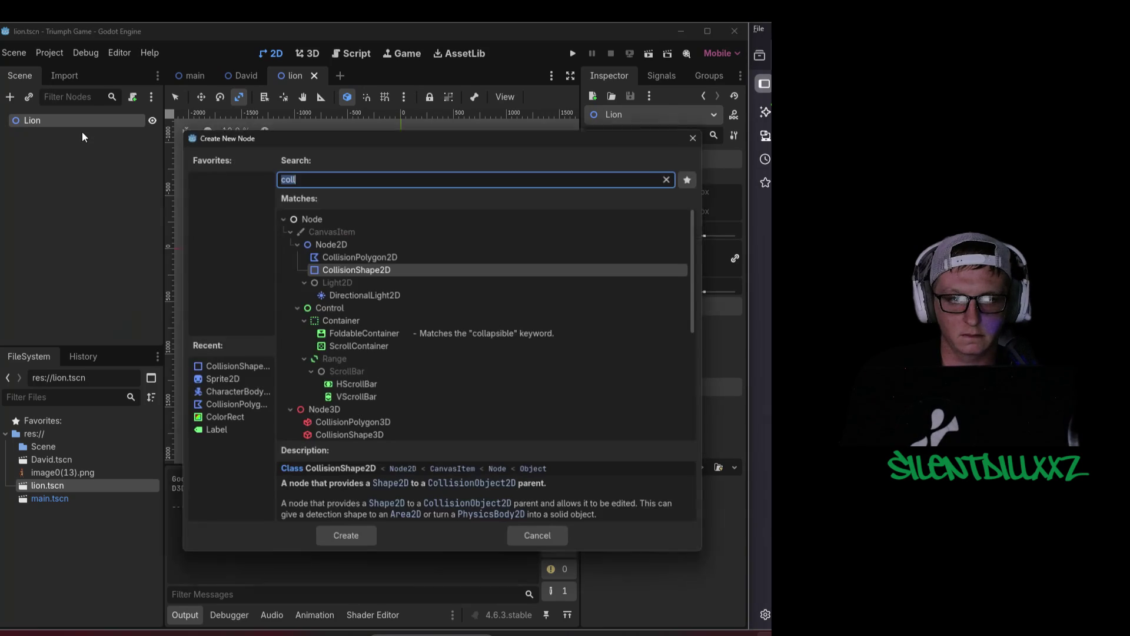
text(co)
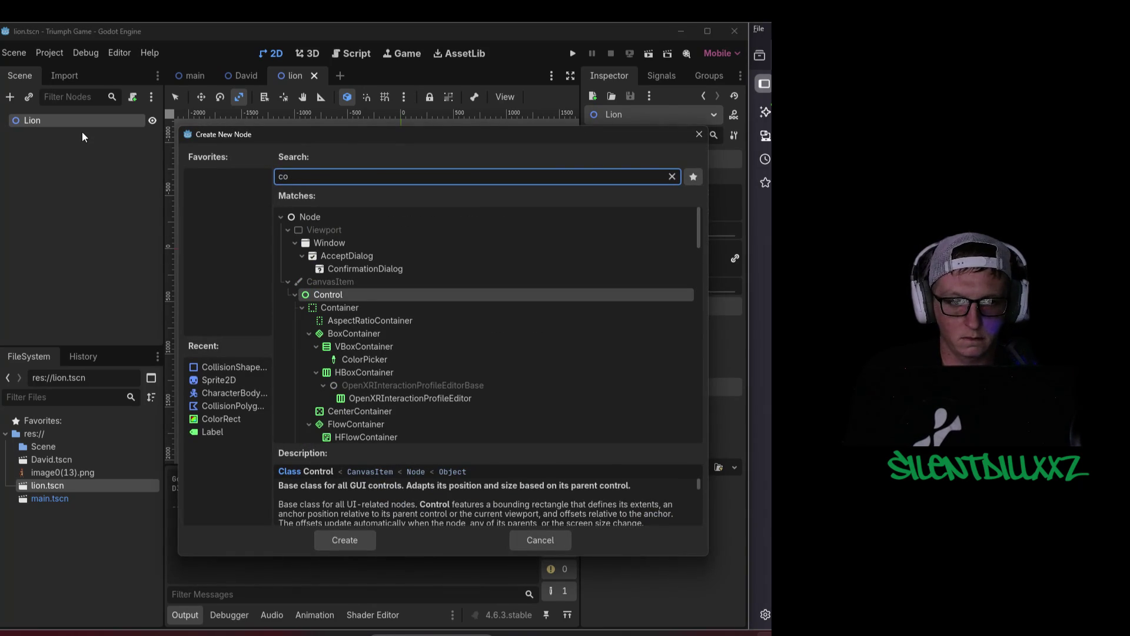
text(lo)
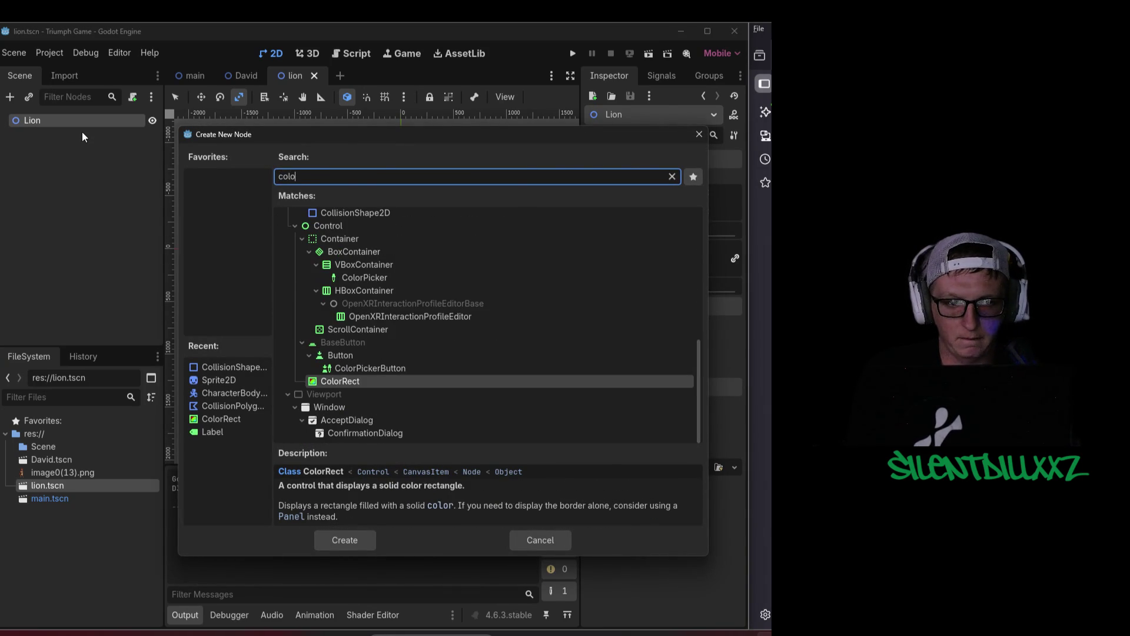
click(332, 383)
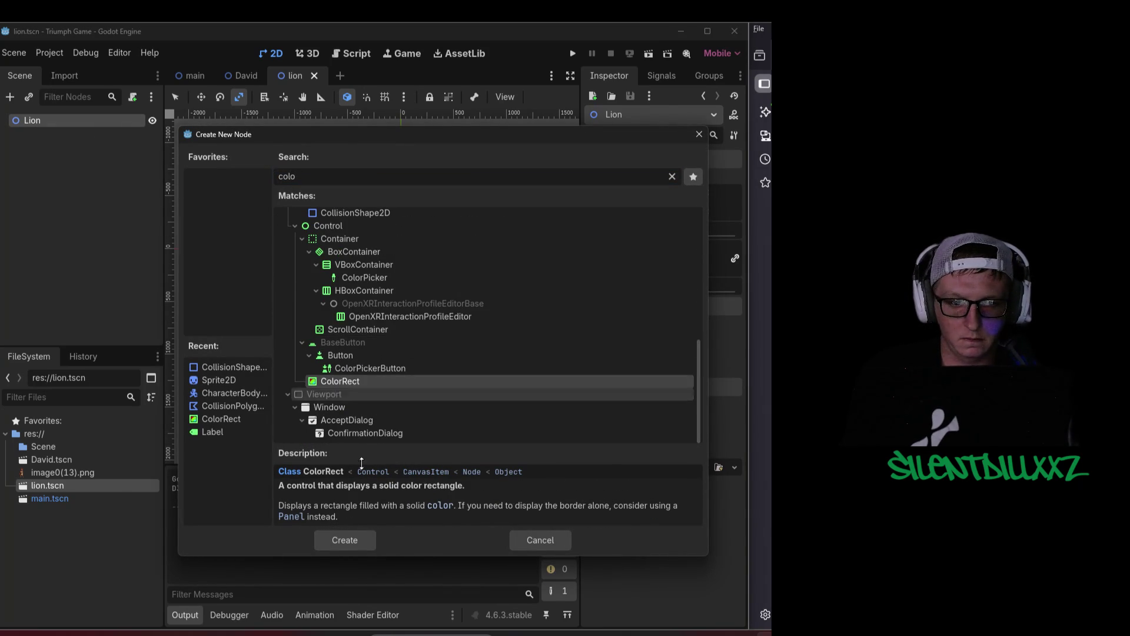
click(360, 543)
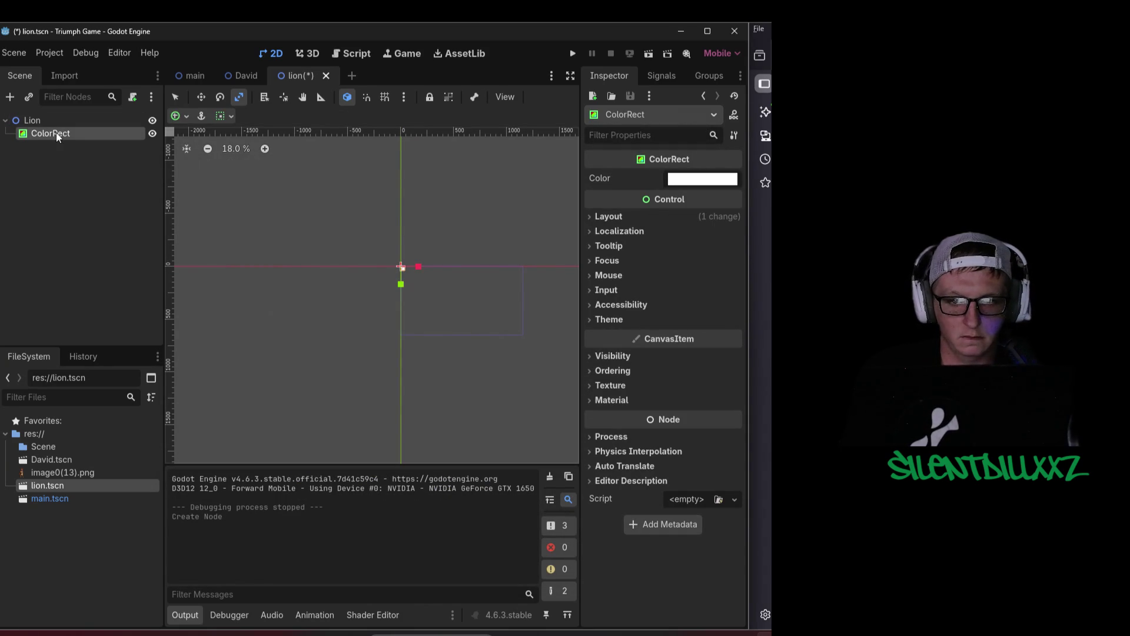
- Nest a CollisionShape2D under the ColorRect via the 'coll' search
right_click(80, 134)
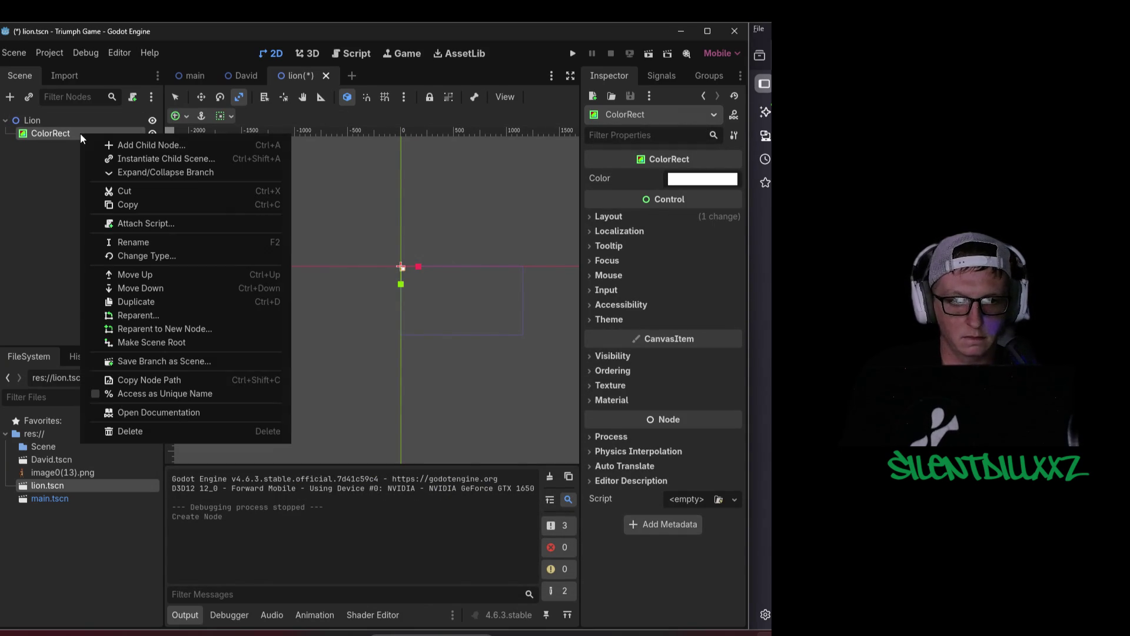
click(116, 142)
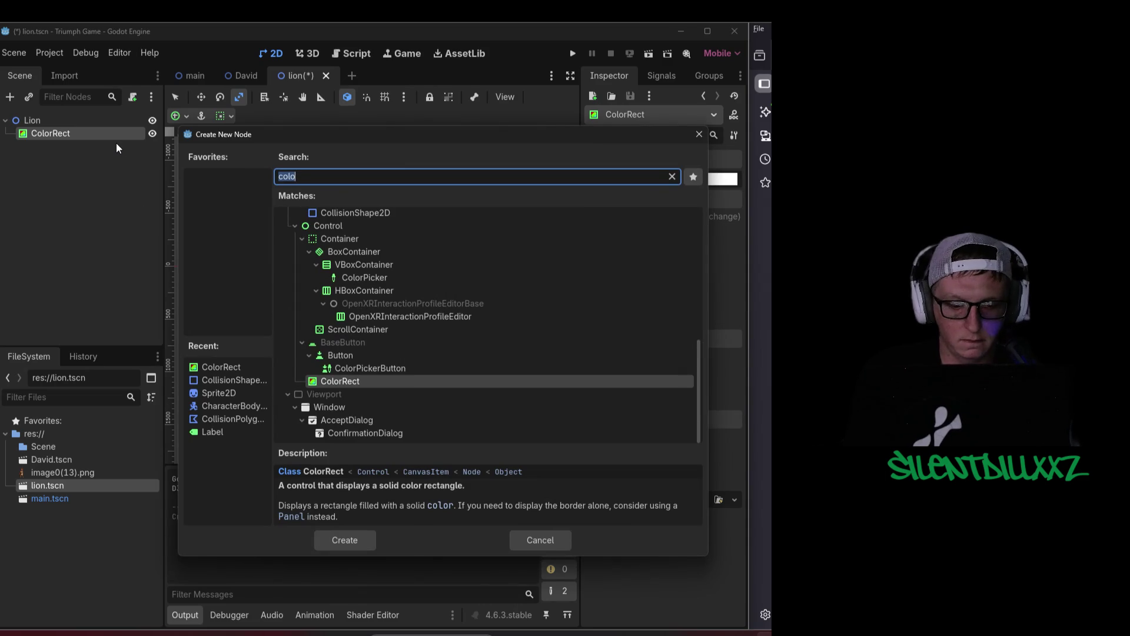
text(coll)
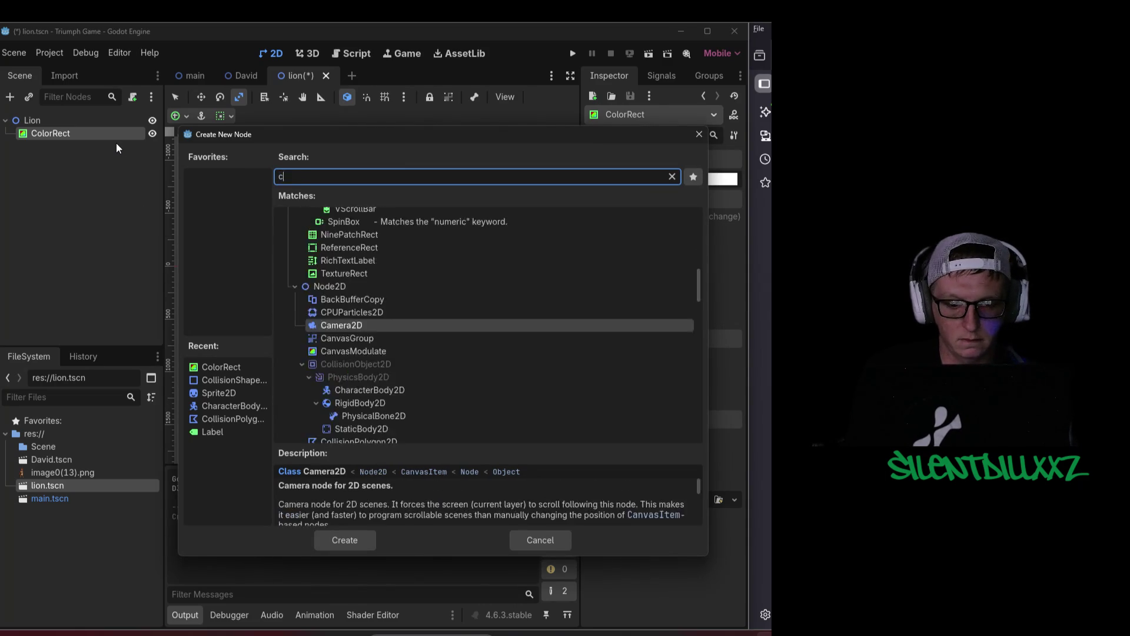
click(361, 266)
click(357, 547)
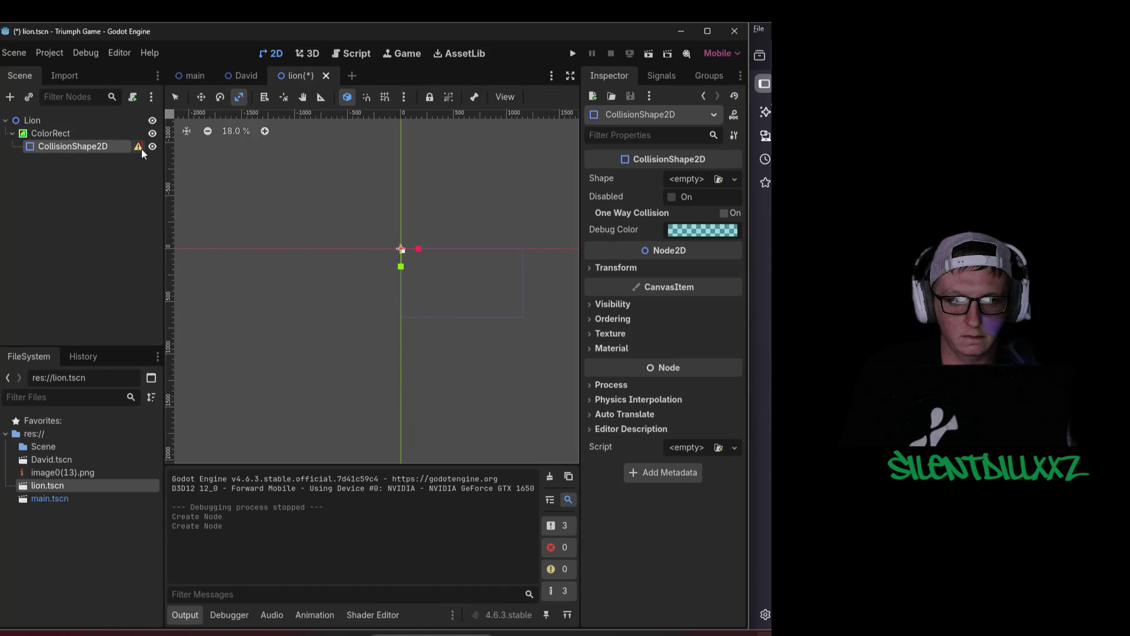
- Cancel the Shape picker, then drag RQH6y.jpg from File Explorer into the FileSystem dock
mouse_move(140, 151)
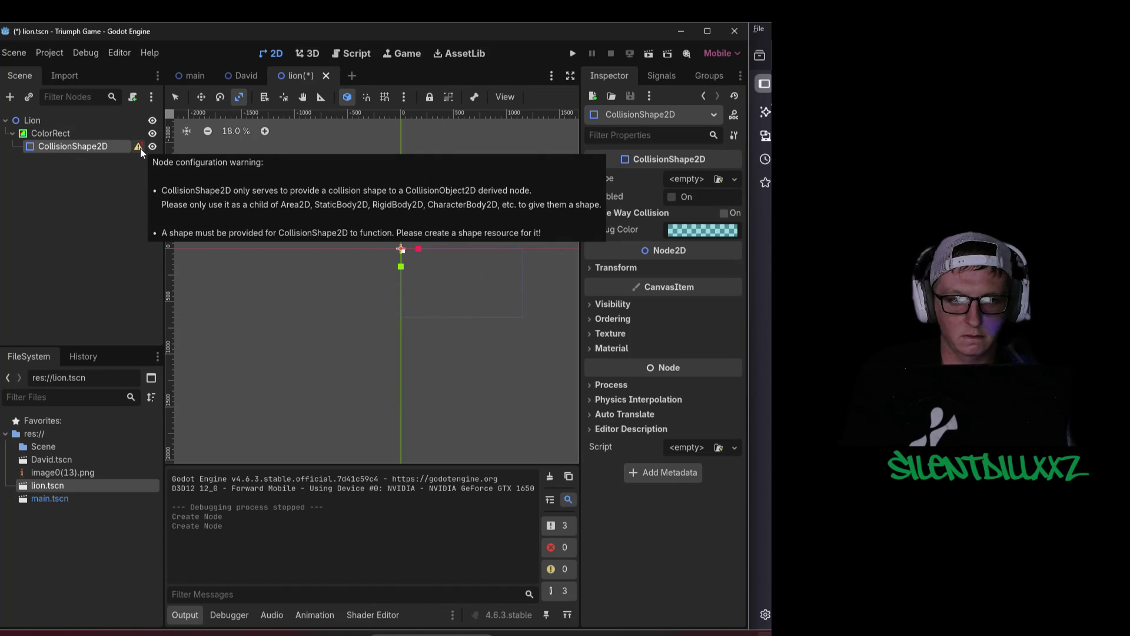
click(720, 179)
key(Escape)
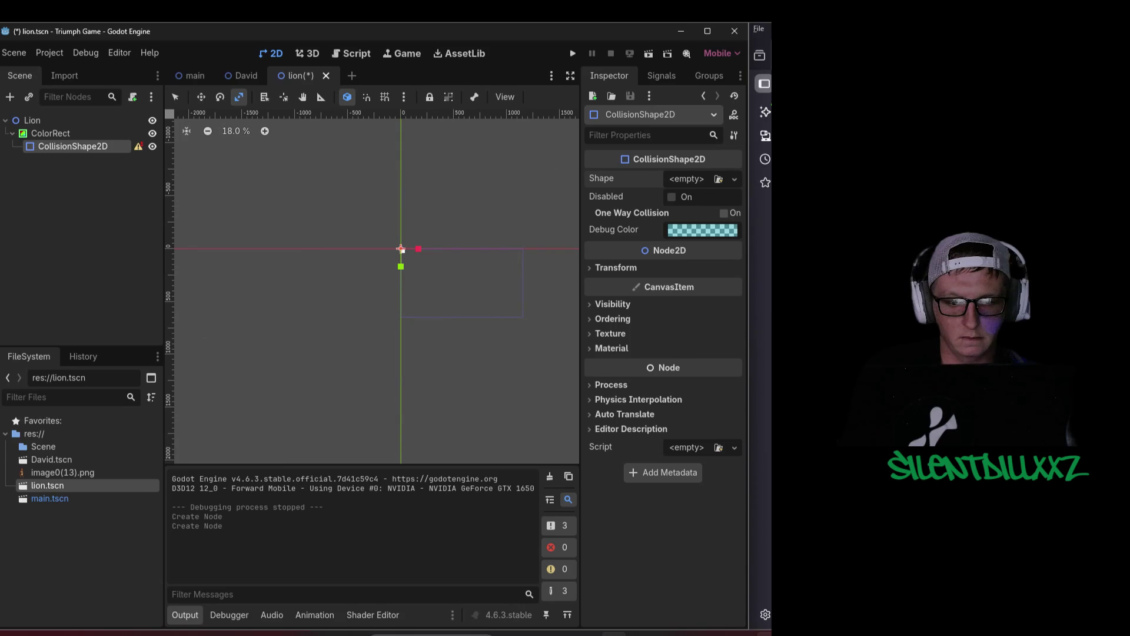
click(622, 632)
mouse_move(644, 142)
mouse_down()
mouse_move(619, 338)
mouse_move(620, 309)
mouse_up()
mouse_move(442, 622)
mouse_down()
mouse_move(506, 590)
mouse_move(599, 389)
mouse_move(618, 304)
mouse_move(722, 172)
mouse_move(716, 181)
mouse_up()
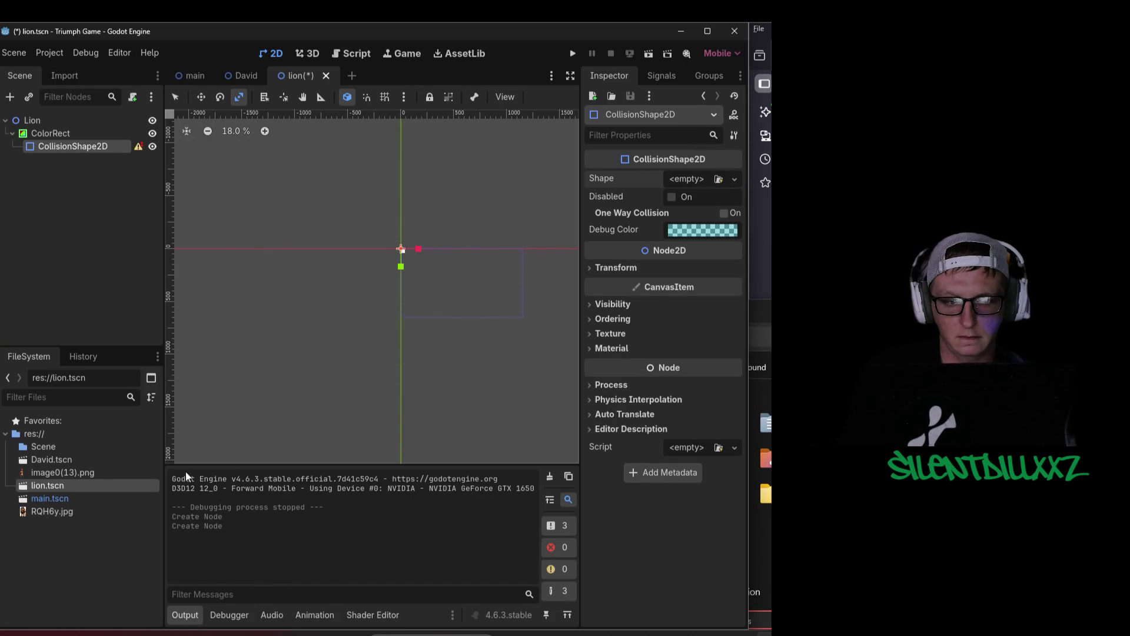
- Try RQH6y.jpg as the collision shape, cancel Quick Load, then save and run
mouse_move(72, 514)
mouse_down()
mouse_move(177, 510)
mouse_move(721, 194)
mouse_move(705, 187)
mouse_move(722, 182)
mouse_up()
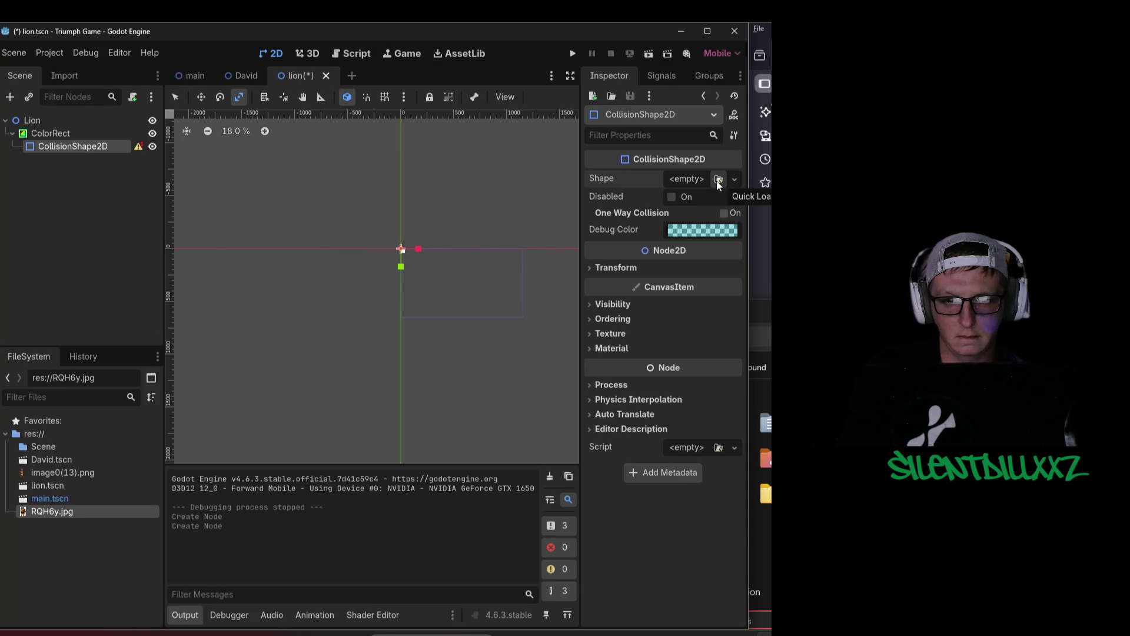
click(718, 181)
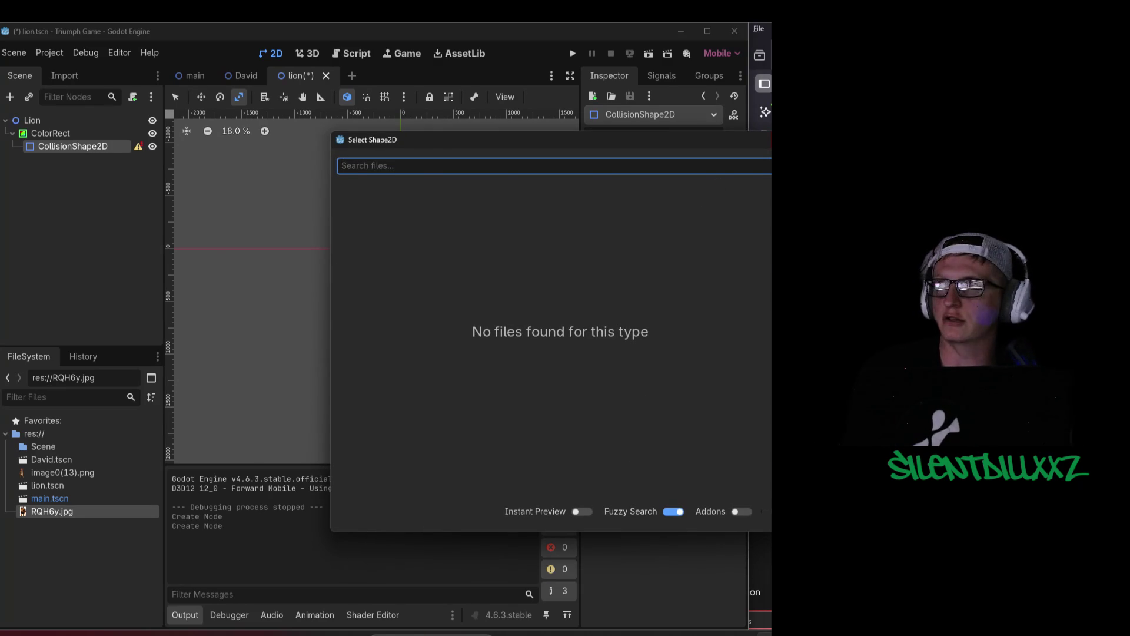
key(Escape)
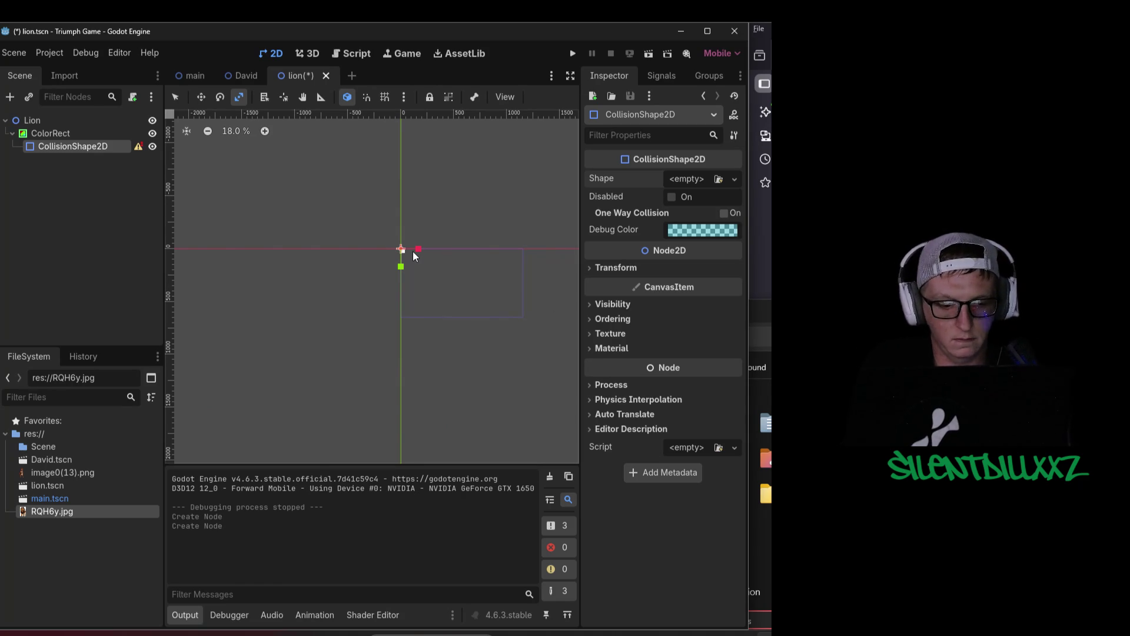
key(F5)
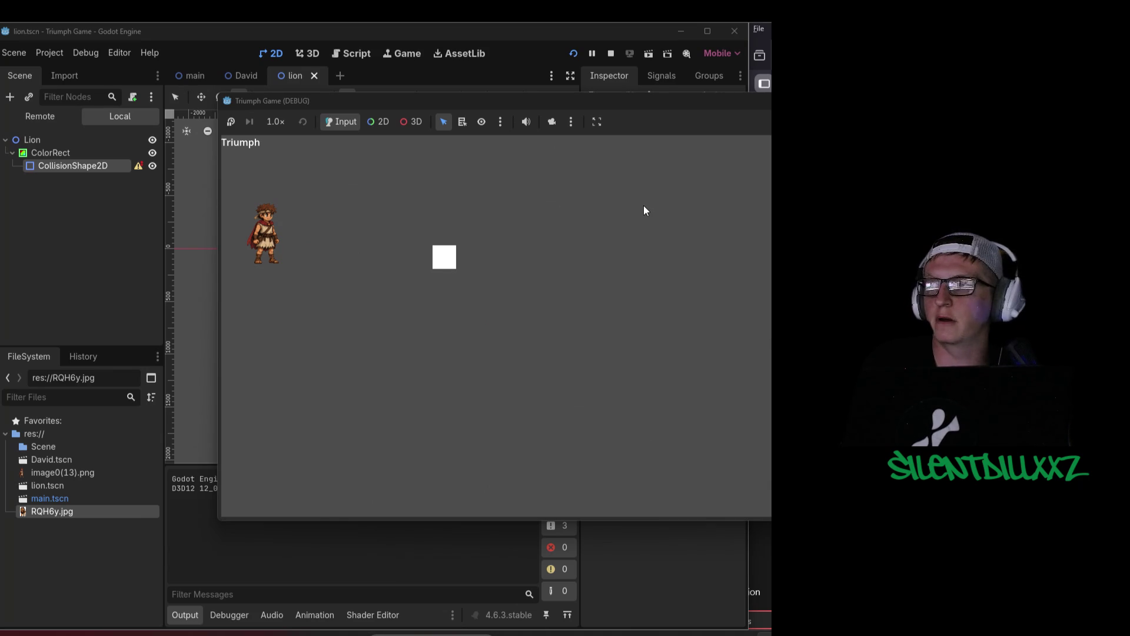
- Stop the game and review the CollisionShape2D missing-shape warning
key(F8)
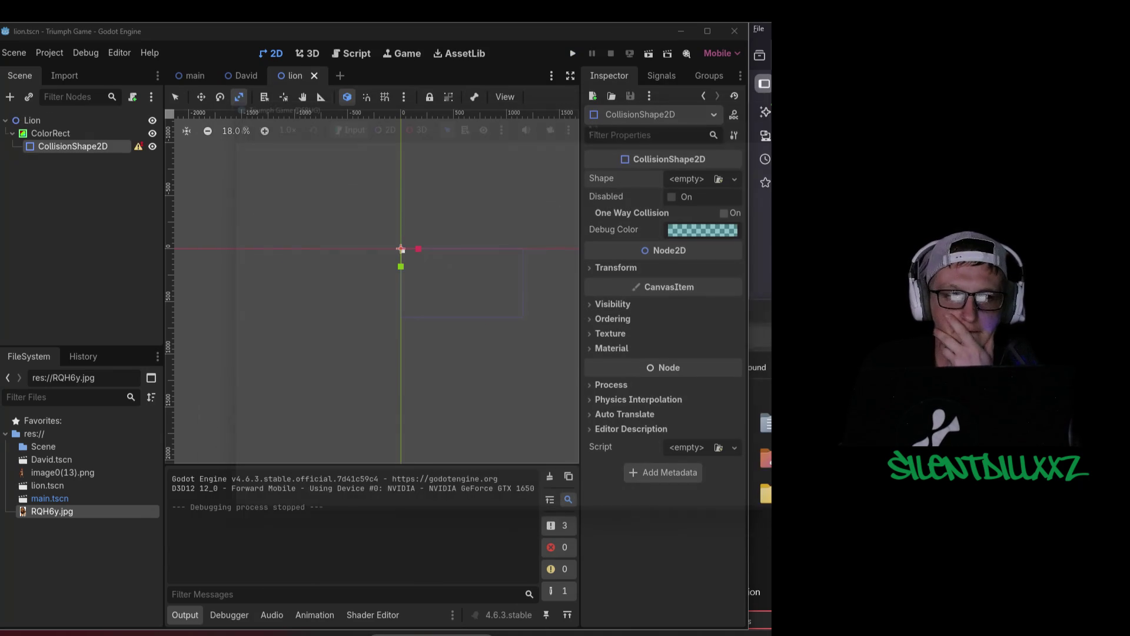
click(143, 147)
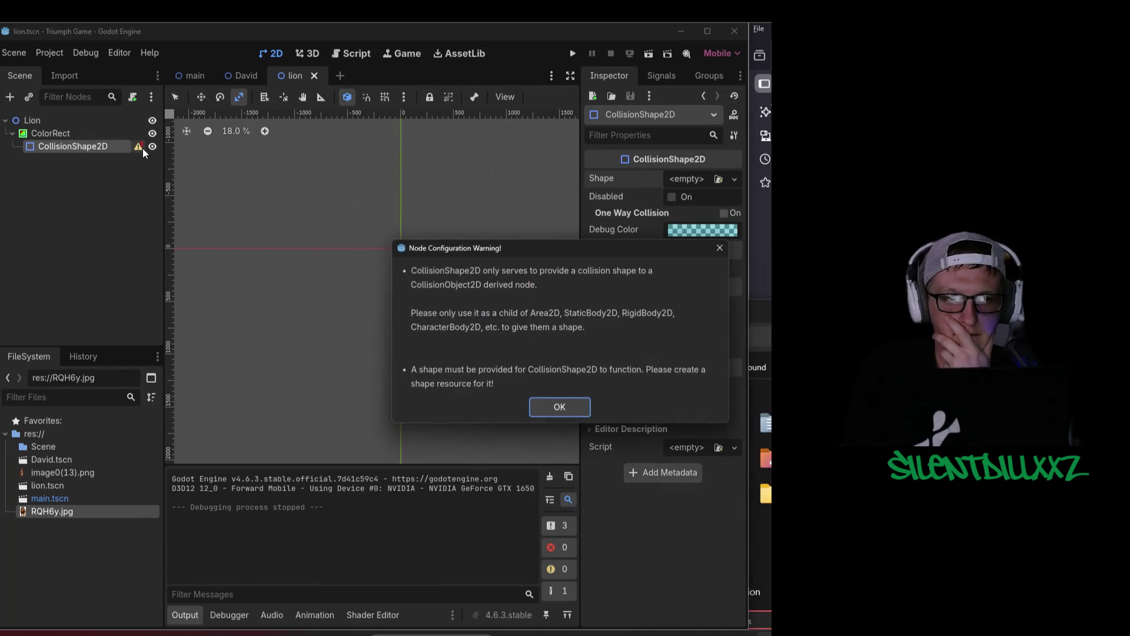
click(577, 407)
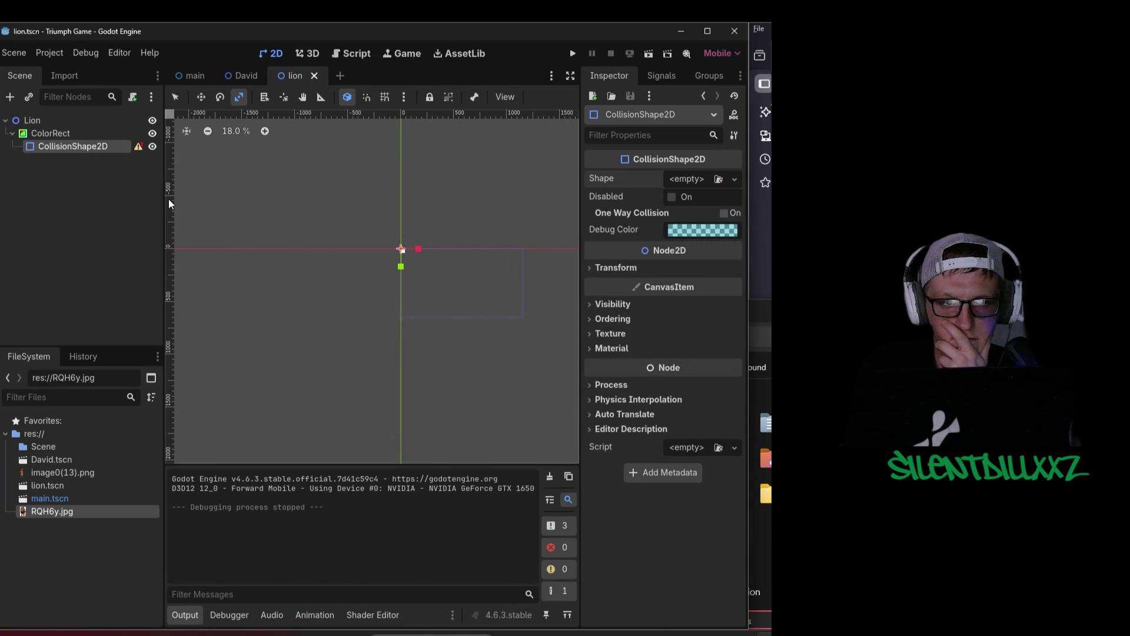
click(139, 148)
click(140, 148)
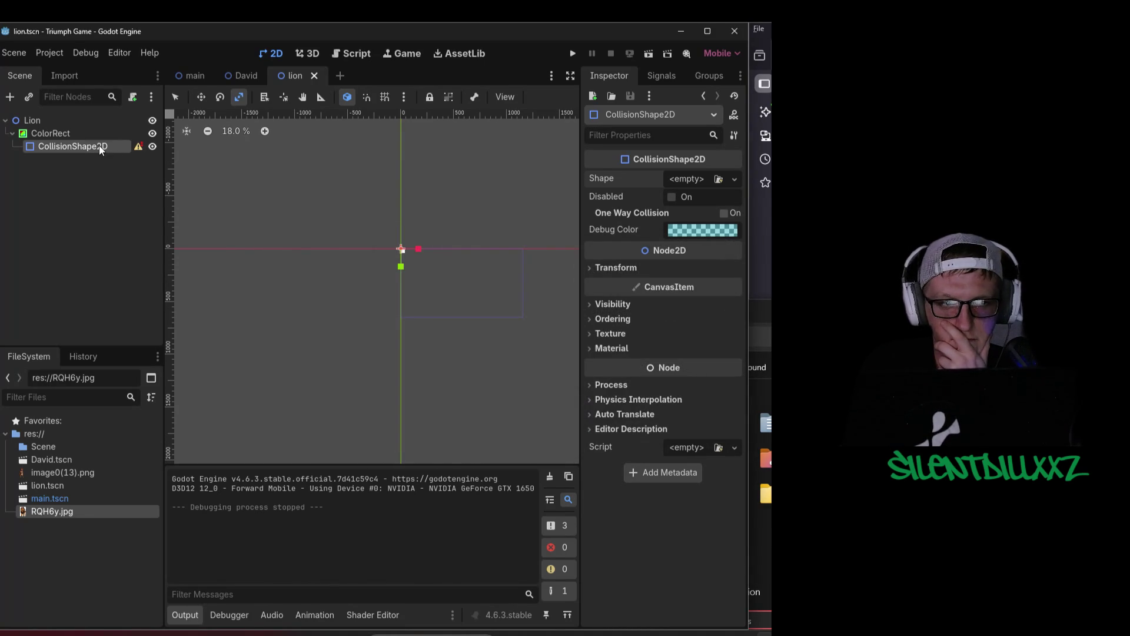
click(135, 148)
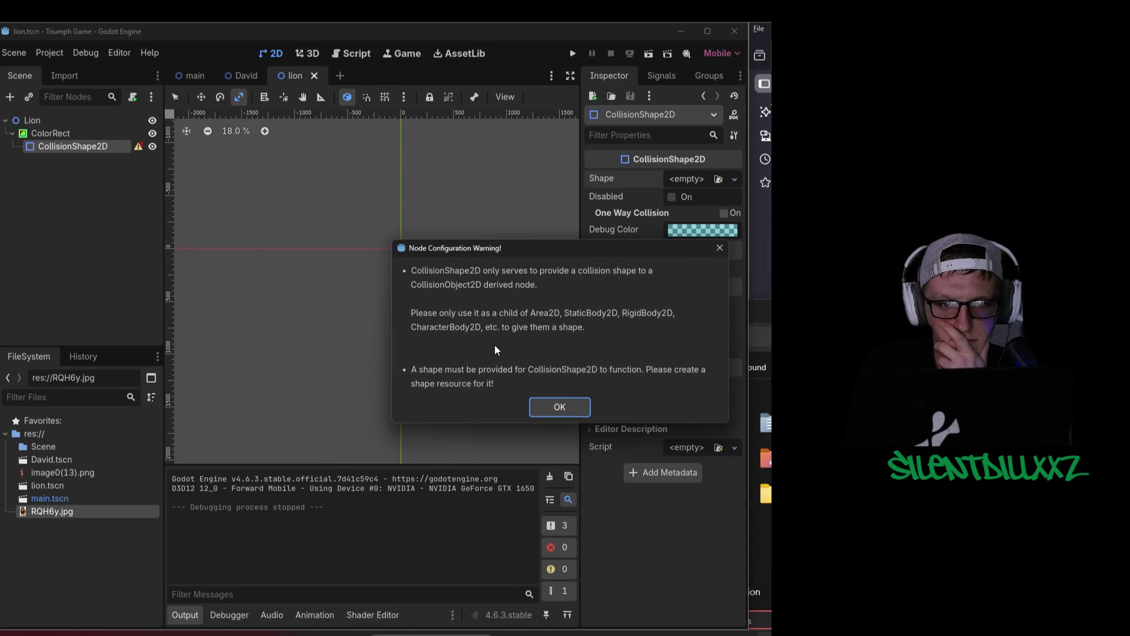
click(558, 407)
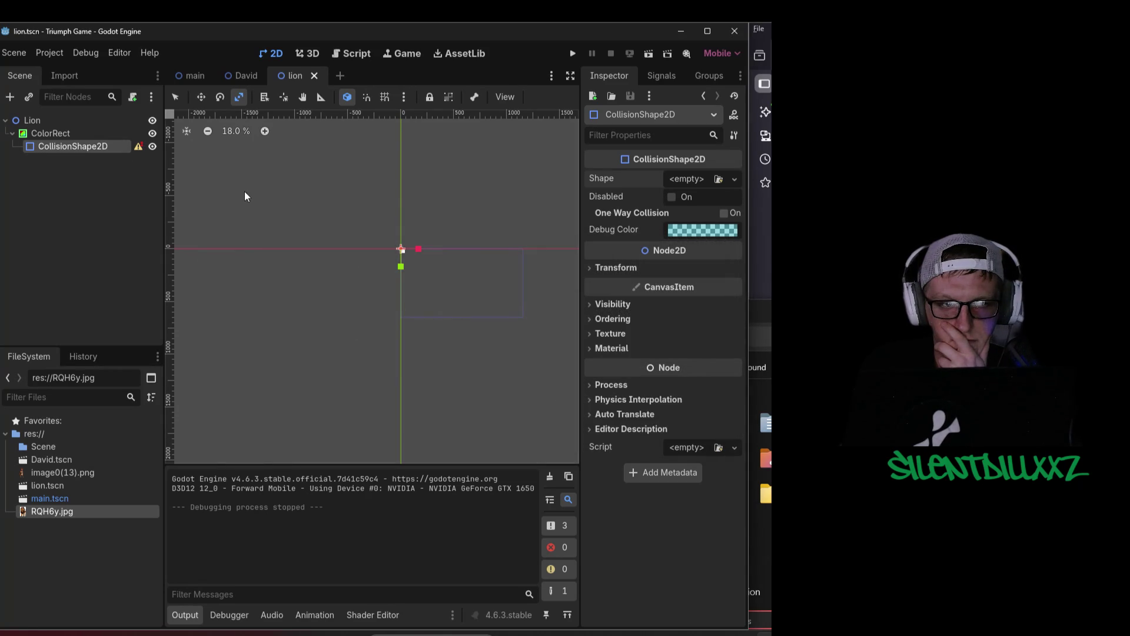
- Switch to the David scene and back, then bring up CollisionShape2D's actions
click(52, 464)
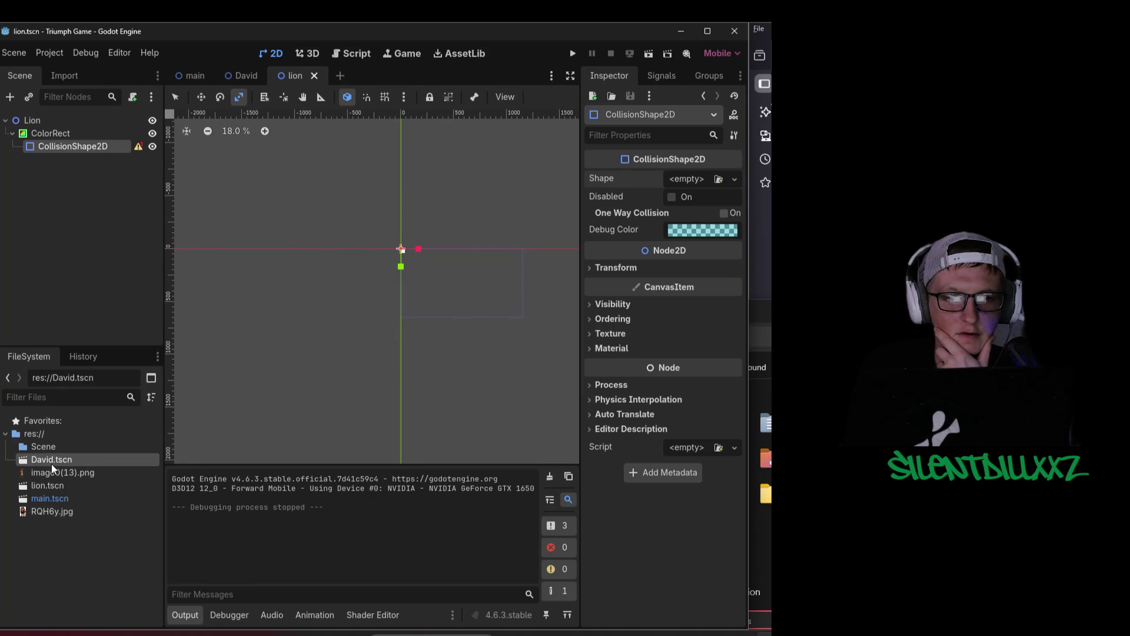
click(254, 74)
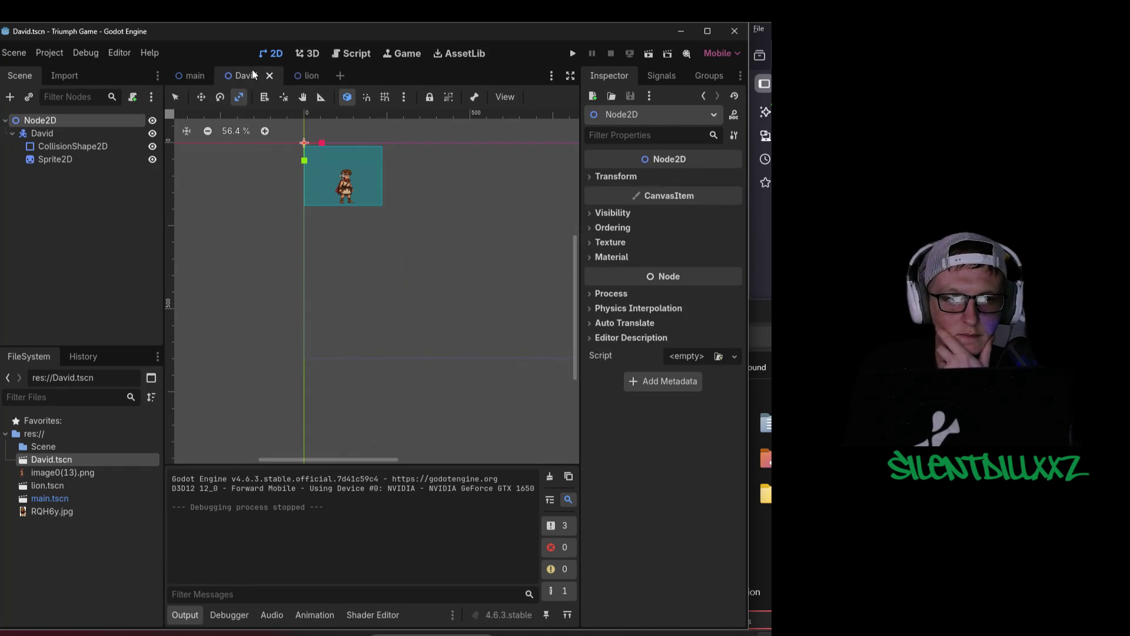
click(298, 76)
right_click(140, 147)
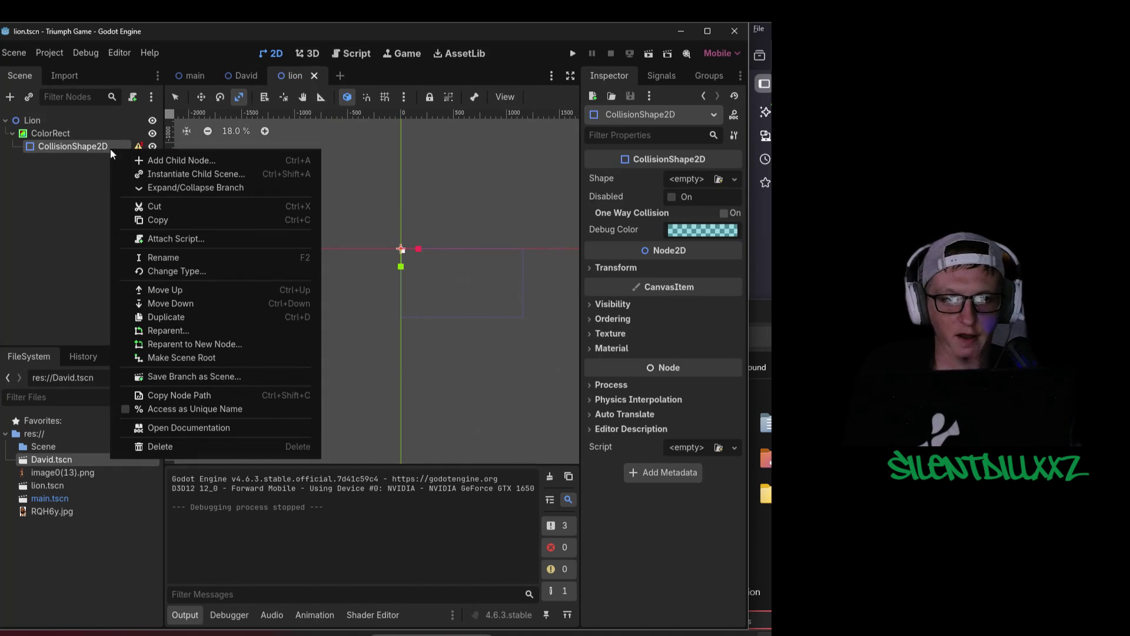
- Add a Sprite2D node (search 'spr') and move it above CollisionShape2D under ColorRect
click(142, 157)
text(spr)
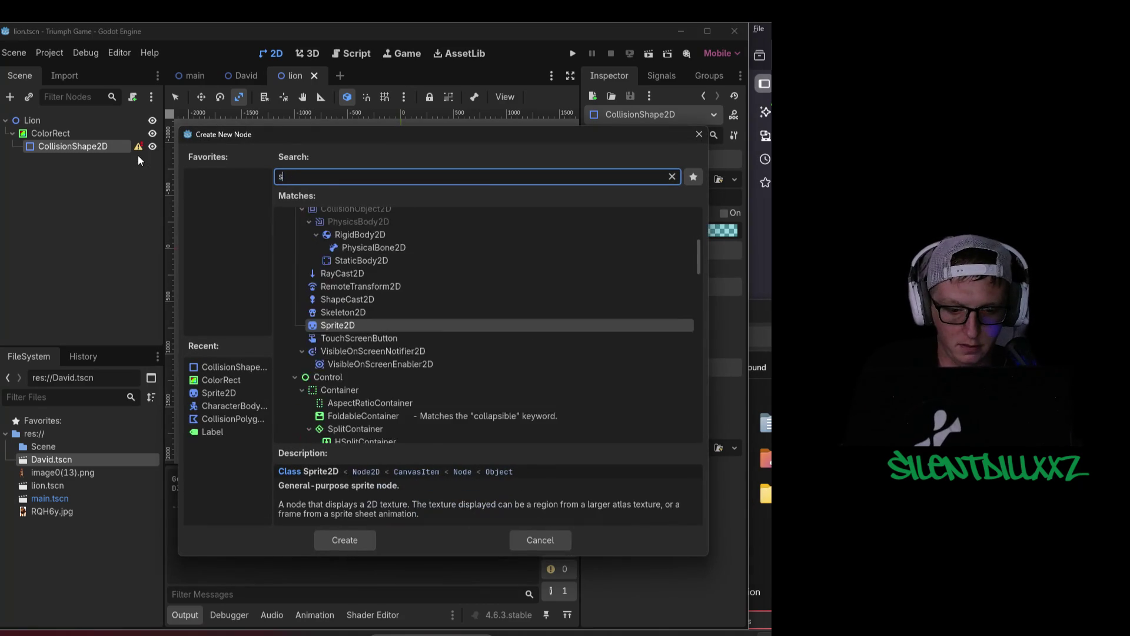
click(337, 308)
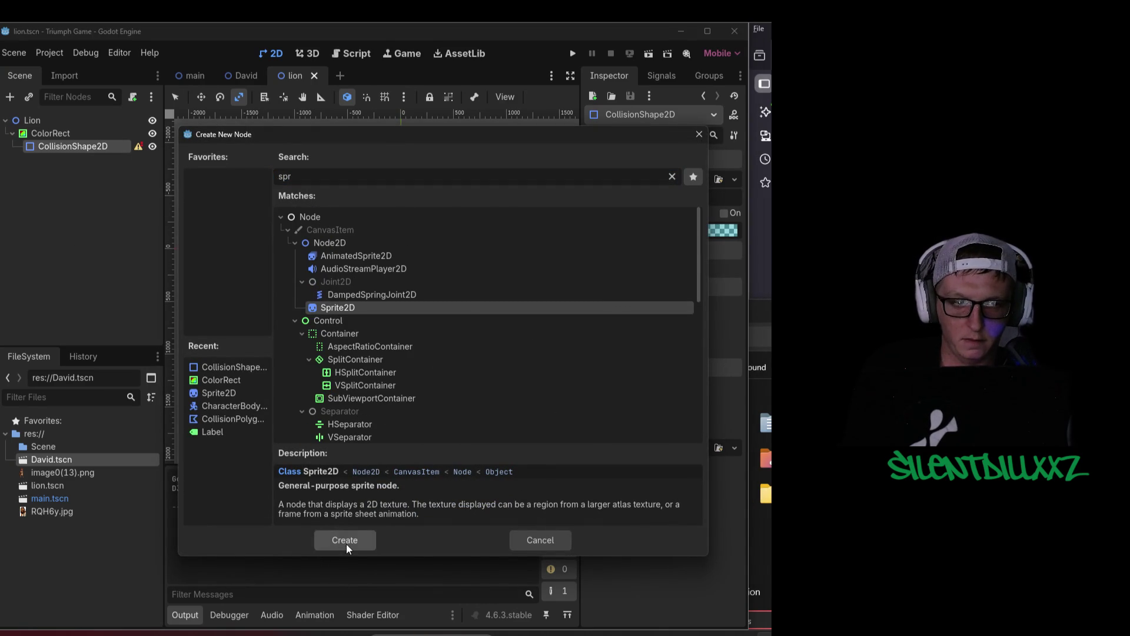
click(347, 544)
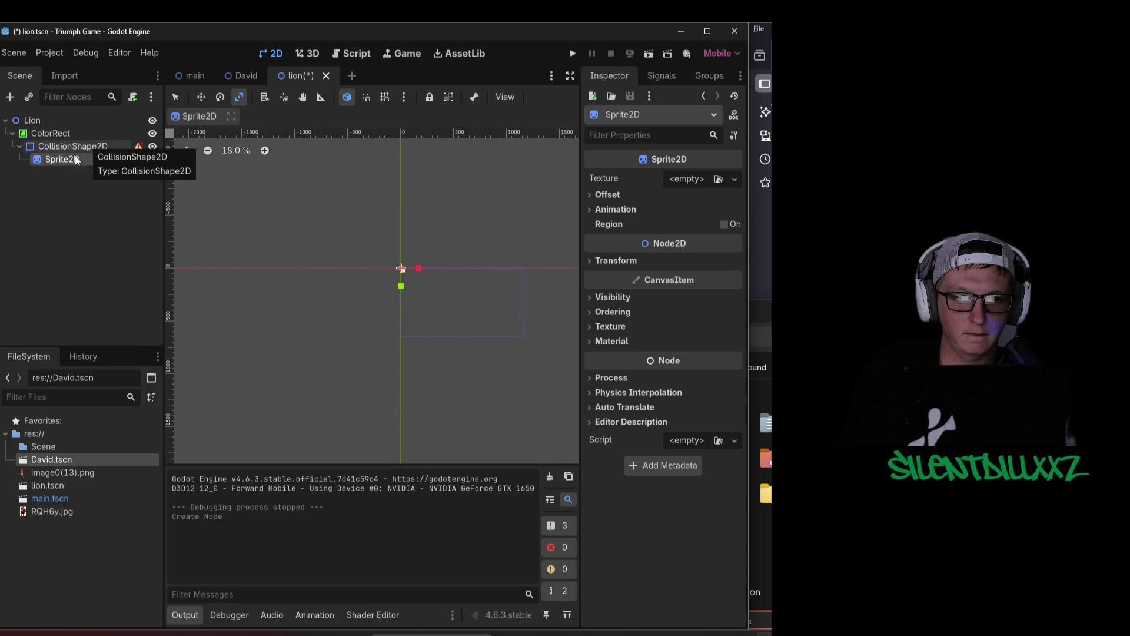
mouse_move(68, 156)
mouse_down()
mouse_move(87, 157)
mouse_move(91, 139)
mouse_up()
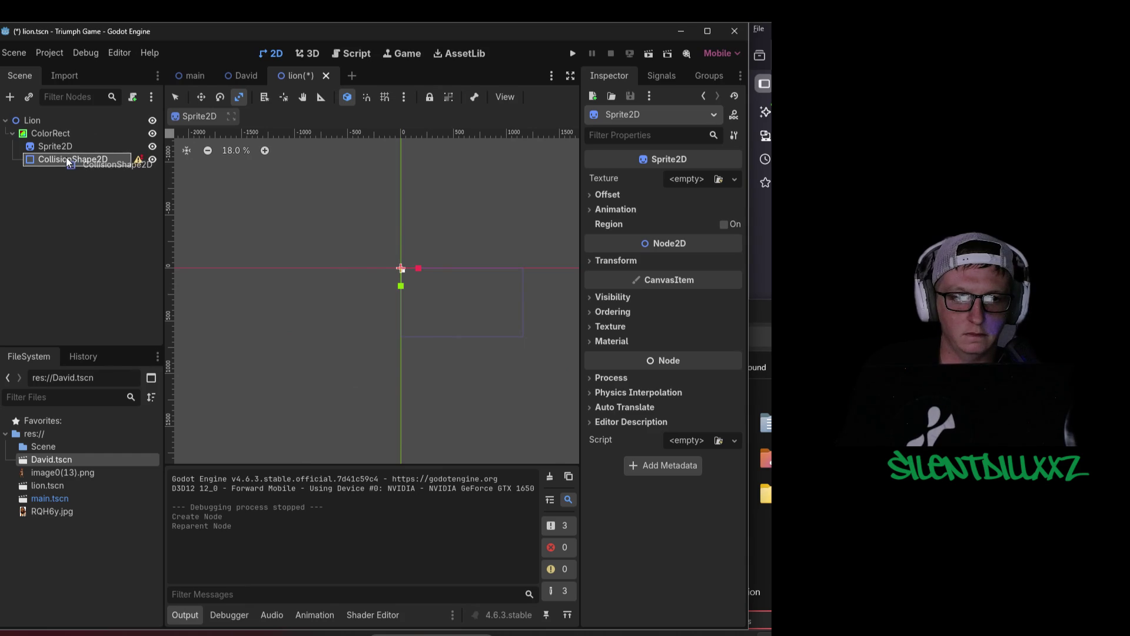
- Review the CollisionShape2D configuration warning, then drag Sprite2D onto CollisionShape2D
click(111, 203)
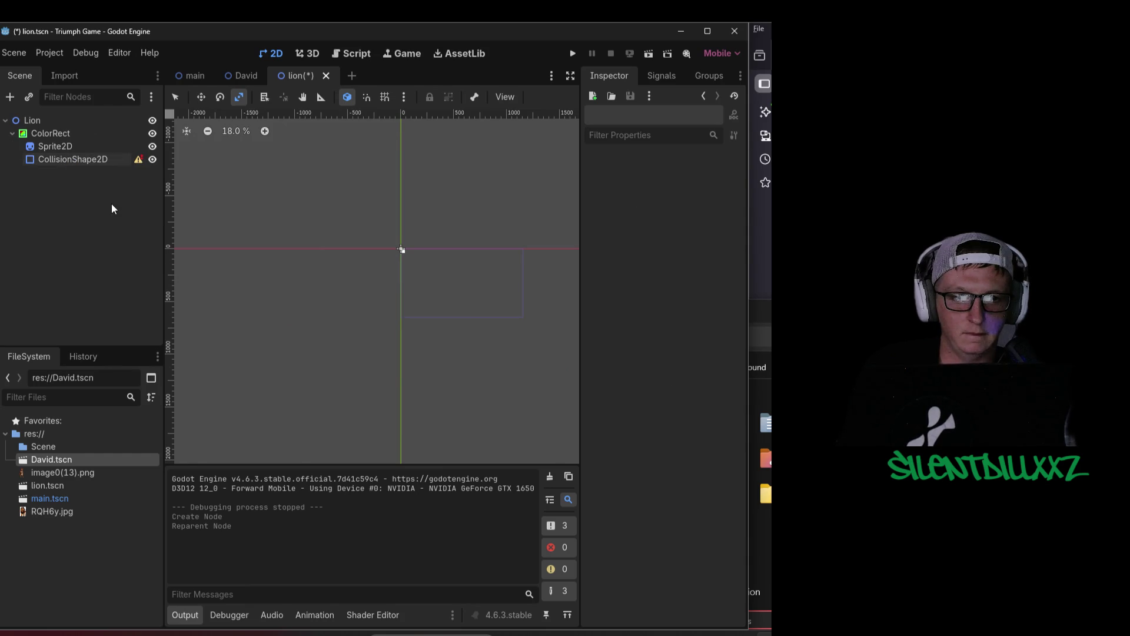
click(139, 160)
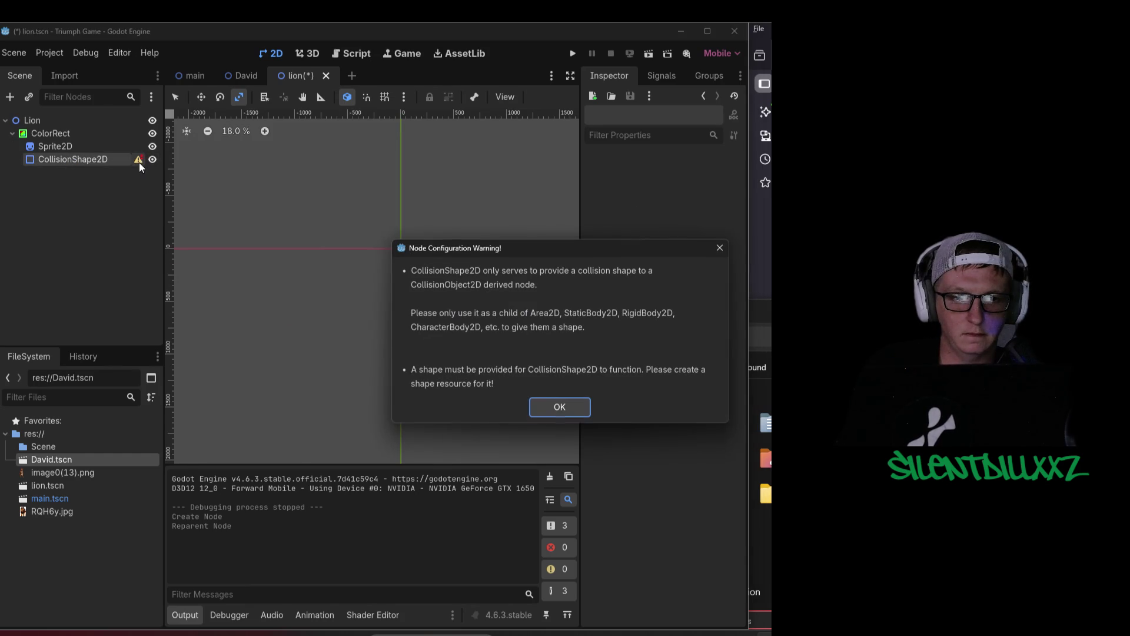
click(558, 415)
drag(84, 145, 90, 165)
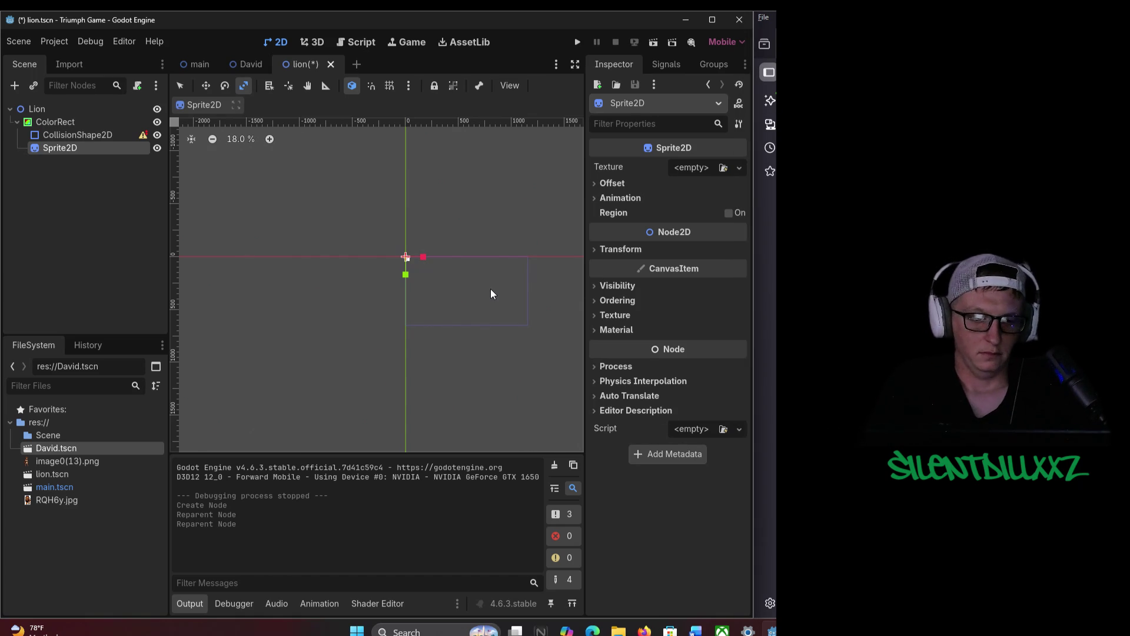
- Save lion.tscn and test-run the Triumph Game with F5, then stop it with F8
key(F5)
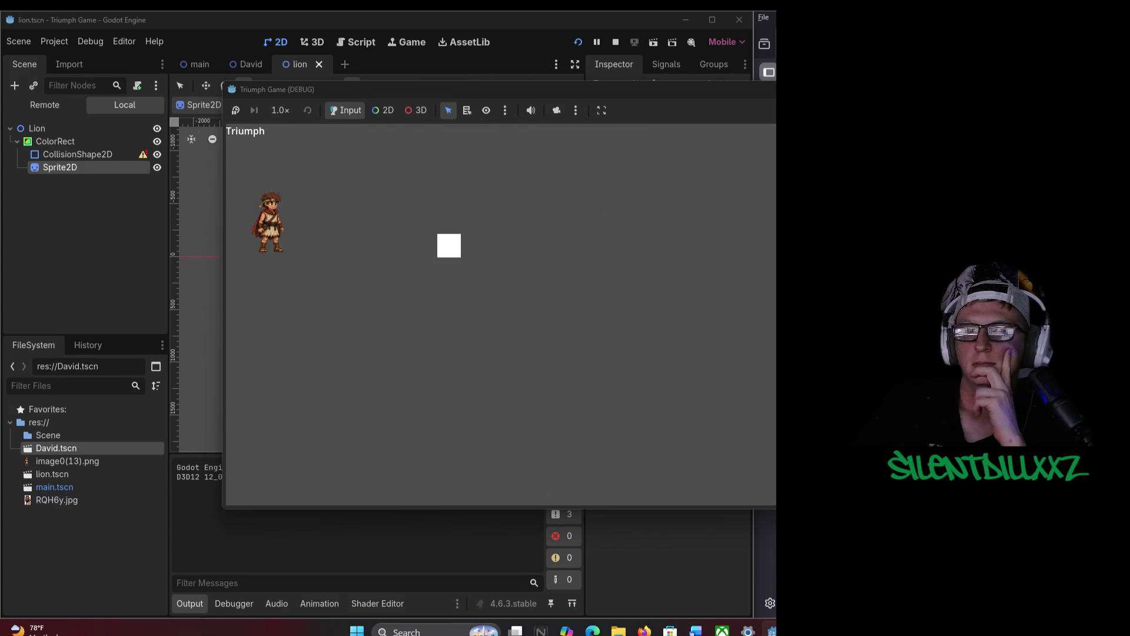
key(F8)
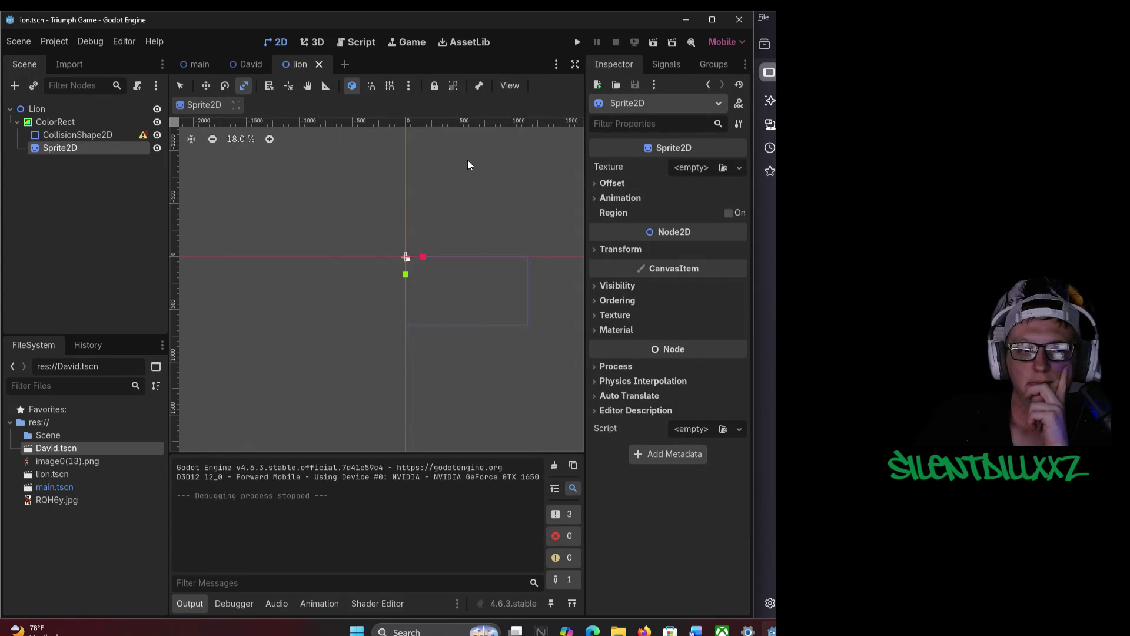
- Start a new empty scene from the David tab's menu and close the lion scene tab
click(82, 121)
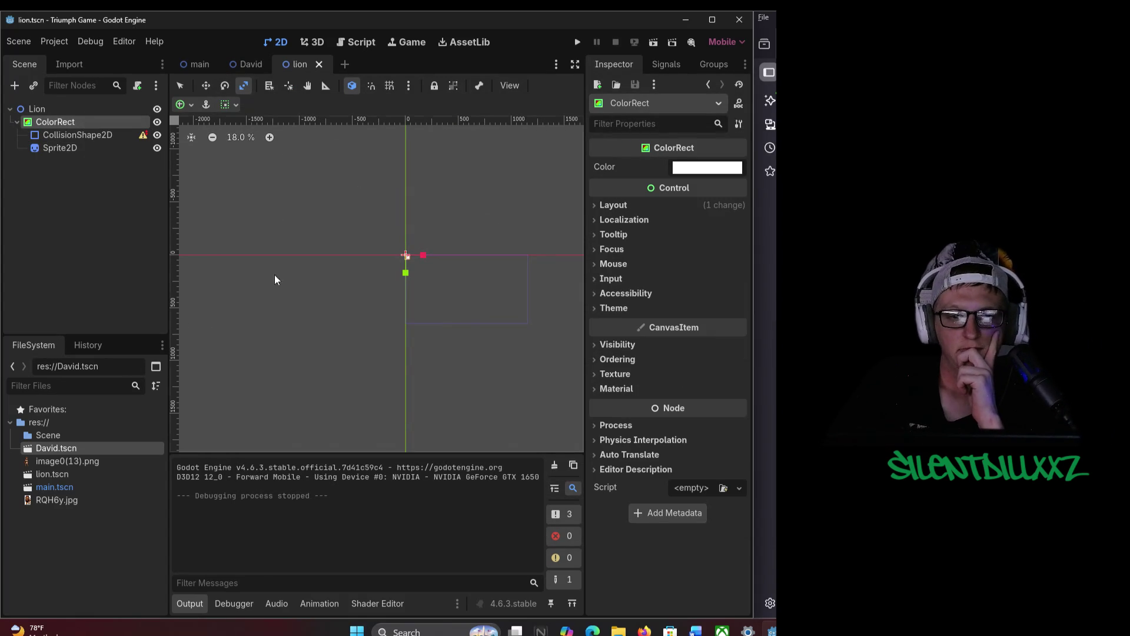
right_click(255, 65)
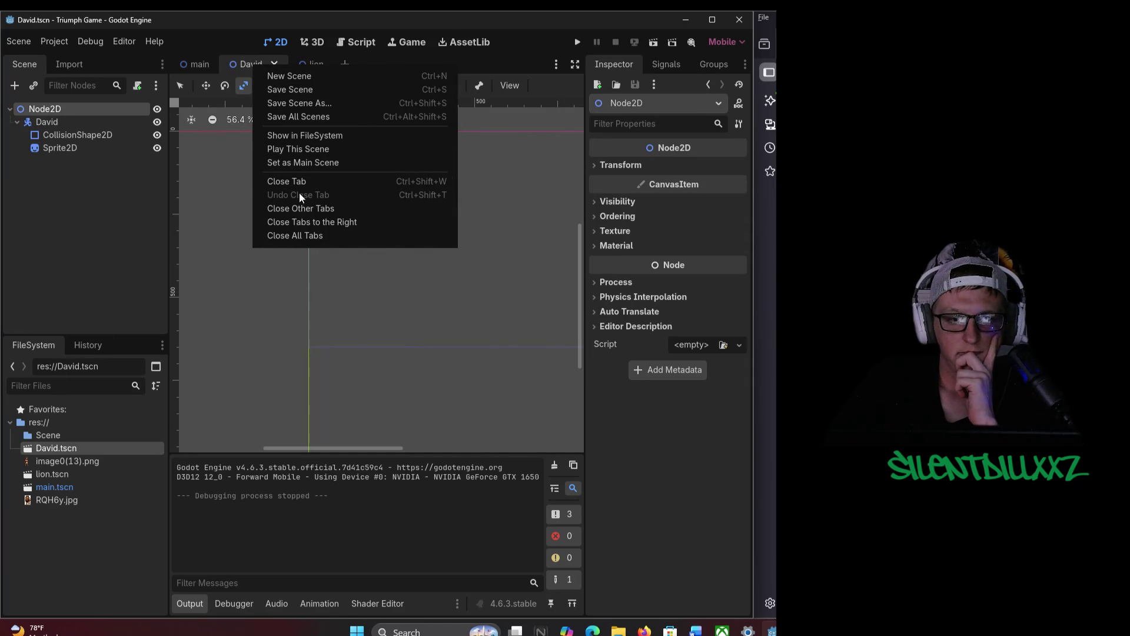
click(288, 76)
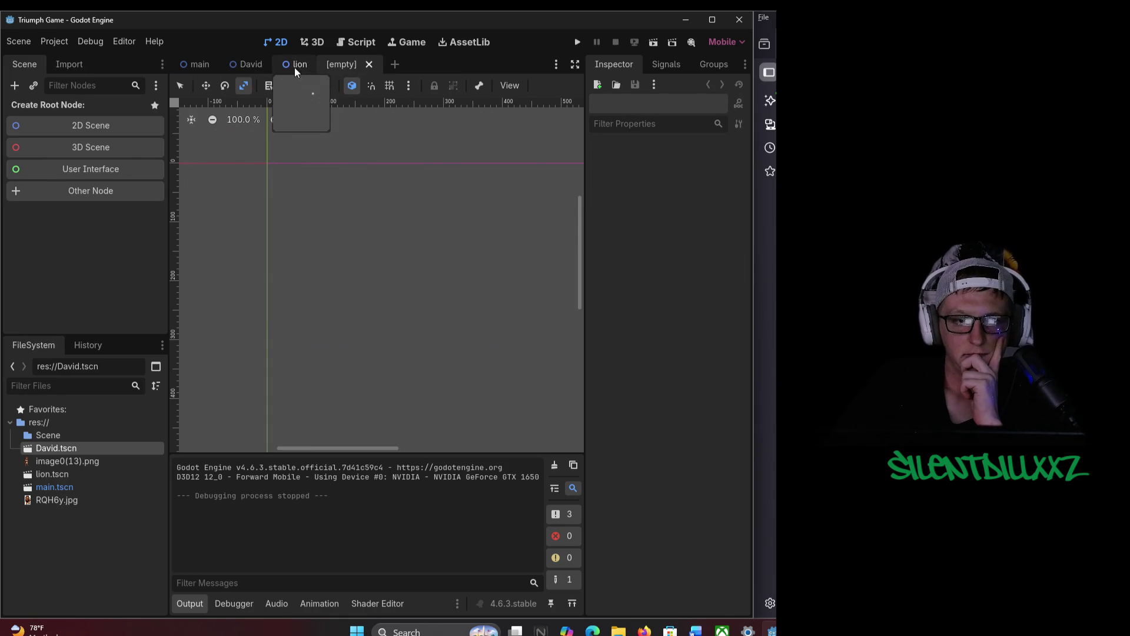
click(312, 68)
click(319, 65)
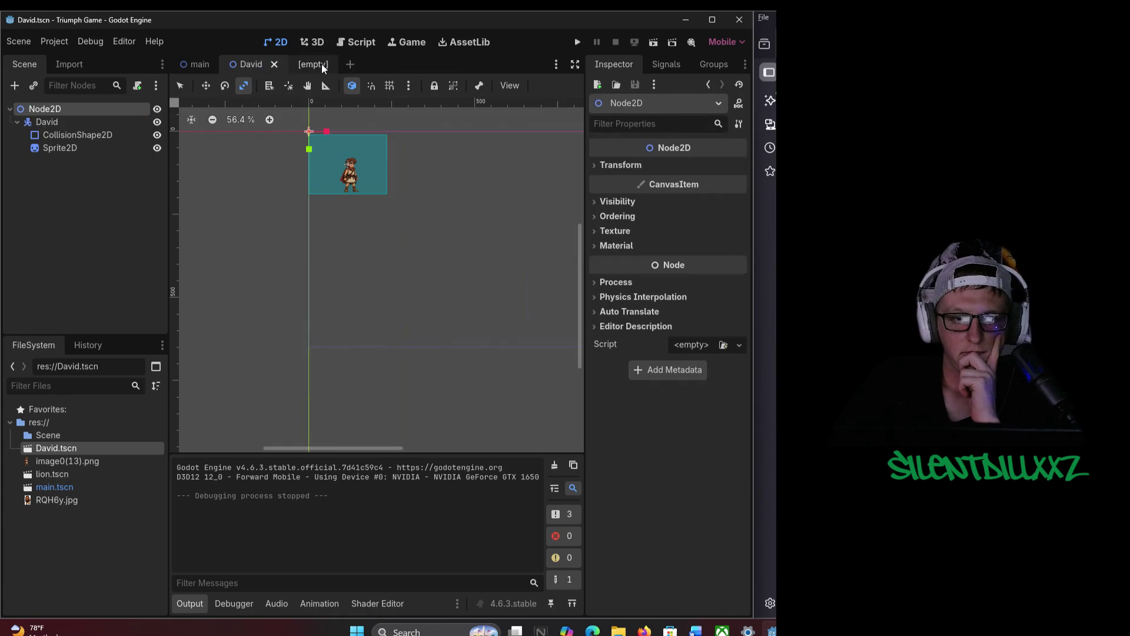
click(298, 64)
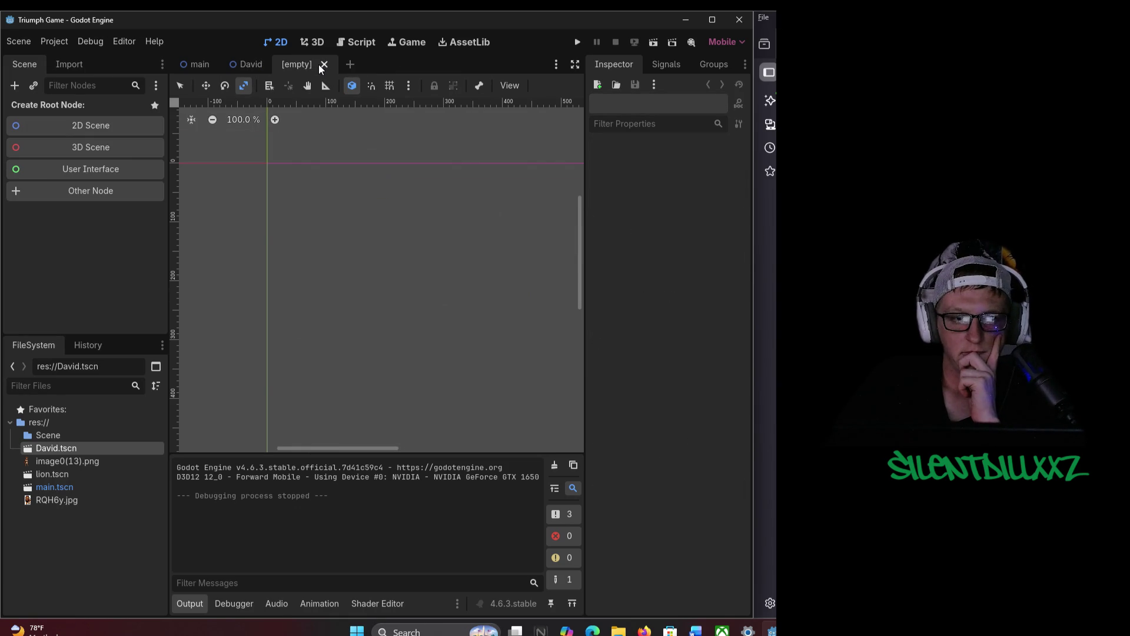
- Give the new scene a Node2D root and add a CollisionShape2D child found by searching 'coll'
click(82, 133)
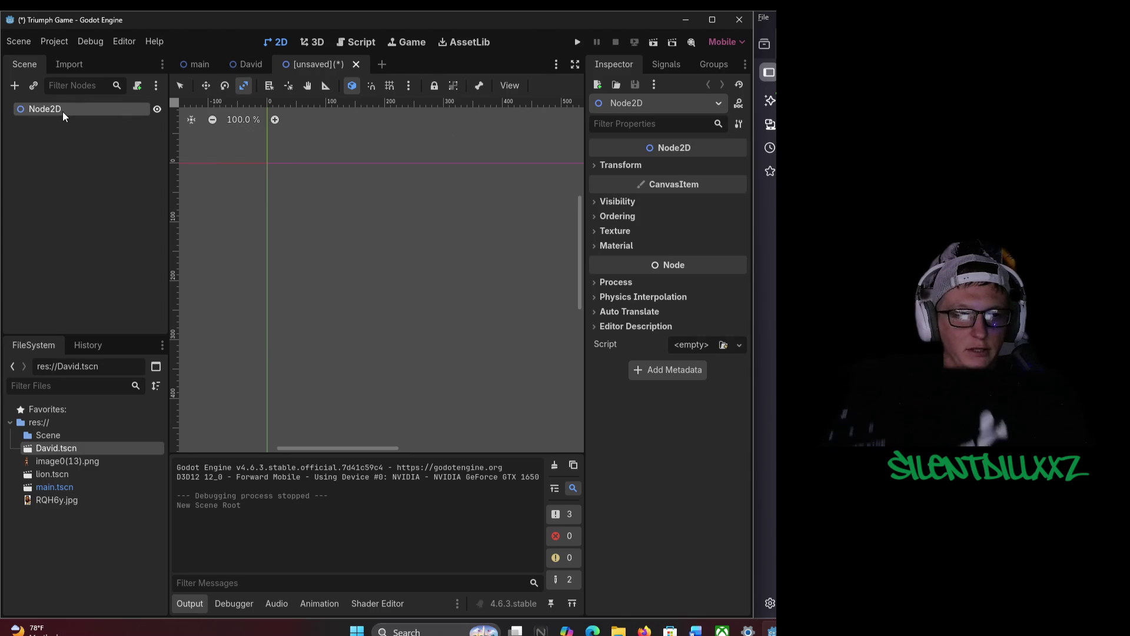
right_click(64, 116)
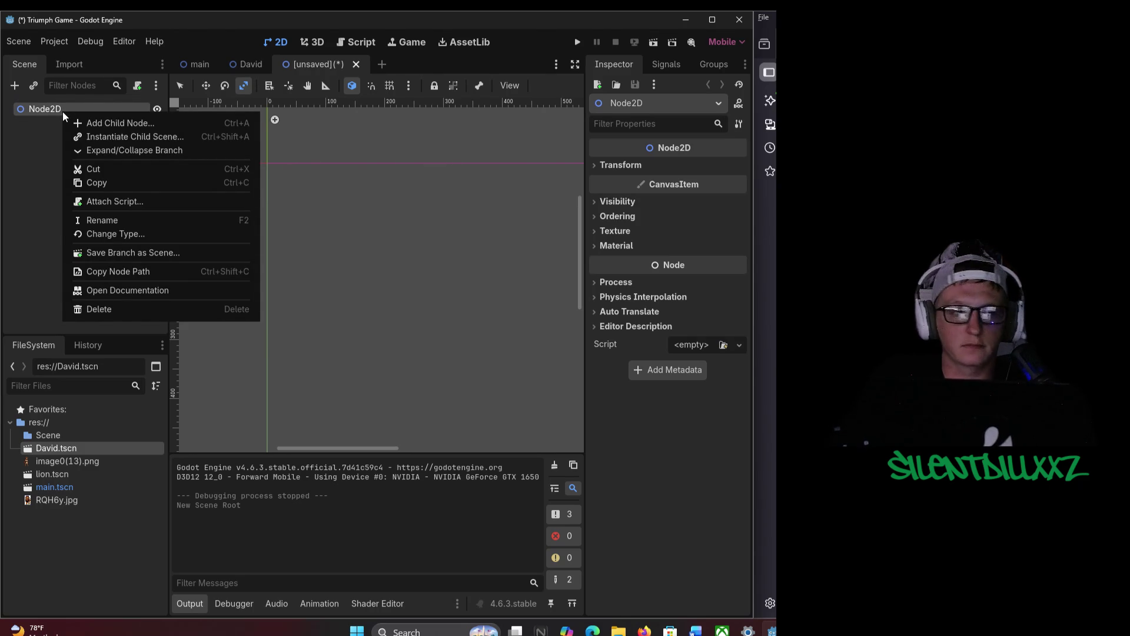
click(93, 125)
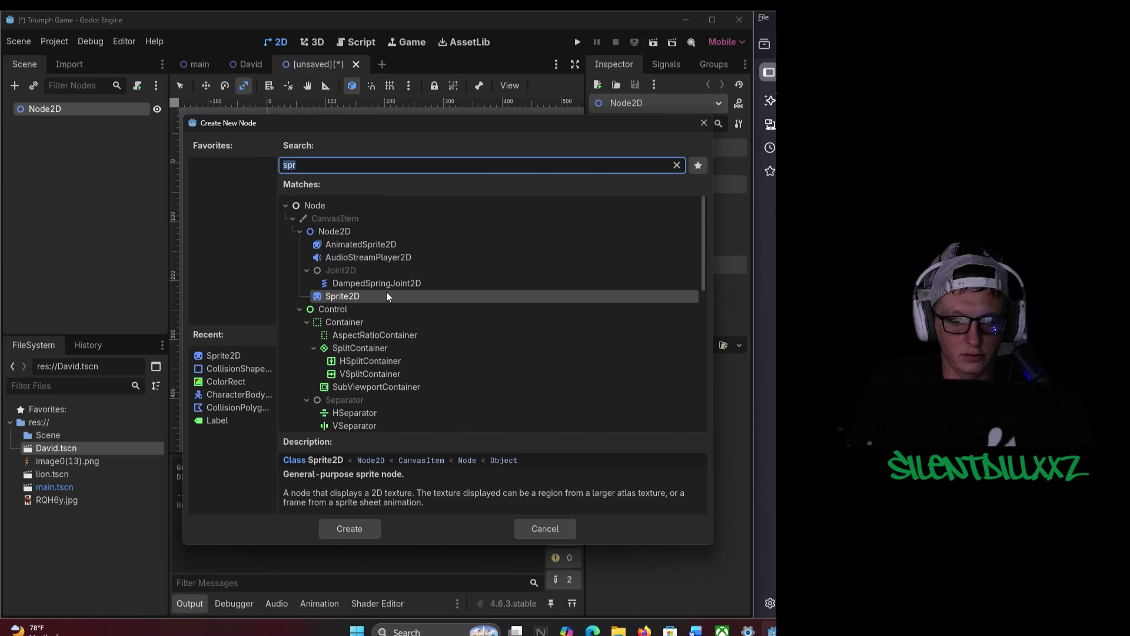
key(BackSpace)
text(c)
key(BackSpace)
text(coll)
click(392, 257)
click(350, 529)
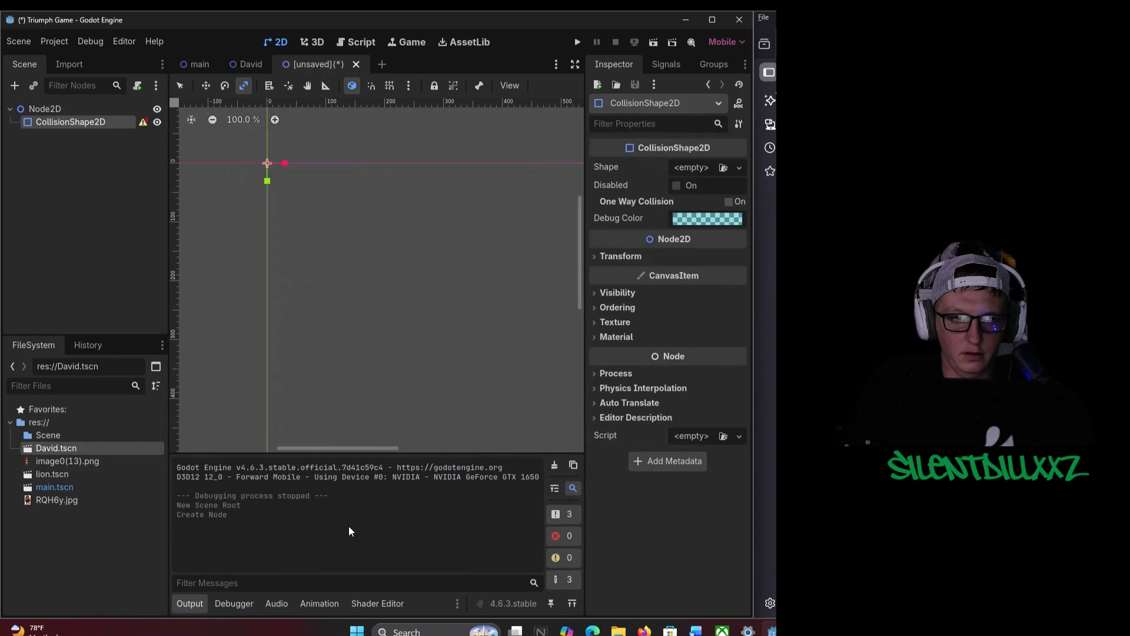
- Delete the CollisionShape2D node and confirm the removal
right_click(87, 119)
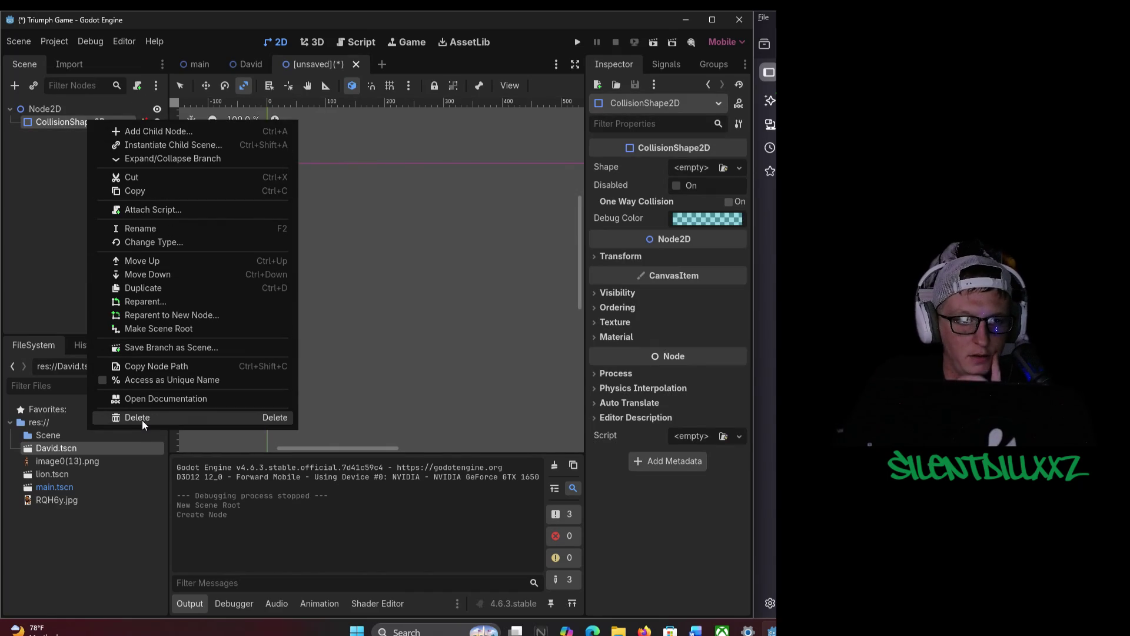
click(143, 419)
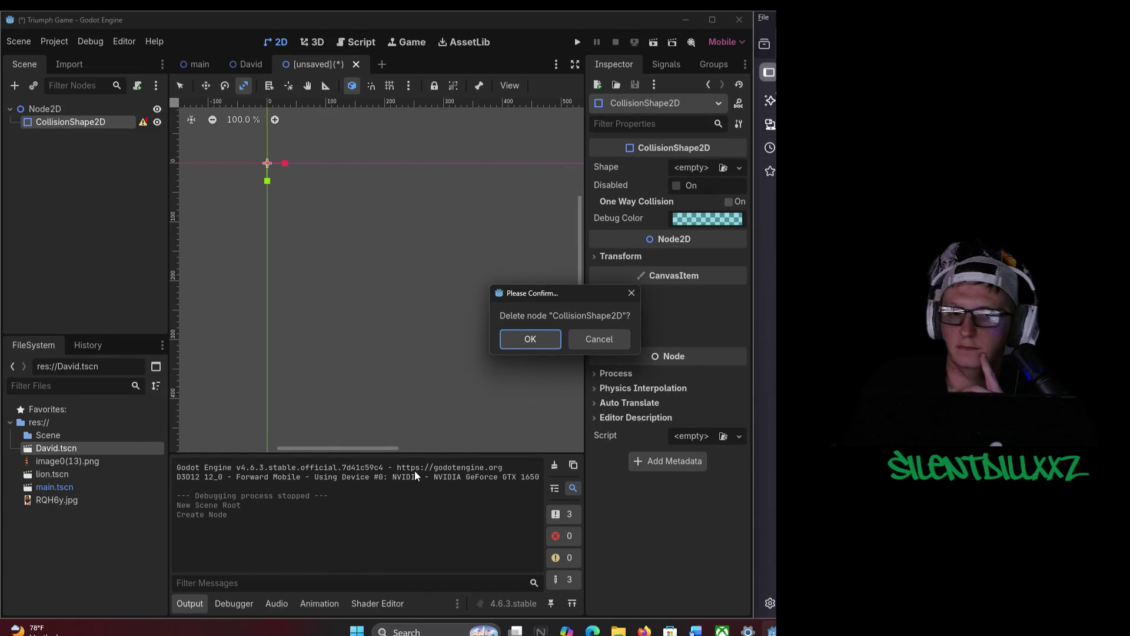
click(547, 338)
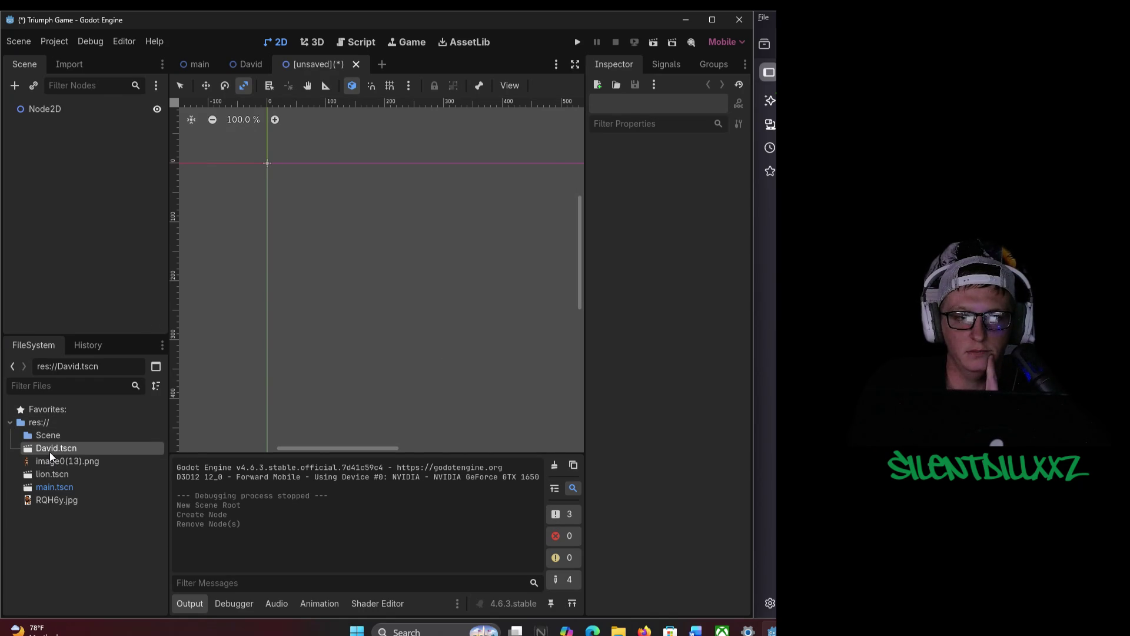
- Check the David scene's character body node for reference, then return to the unsaved scene
click(254, 57)
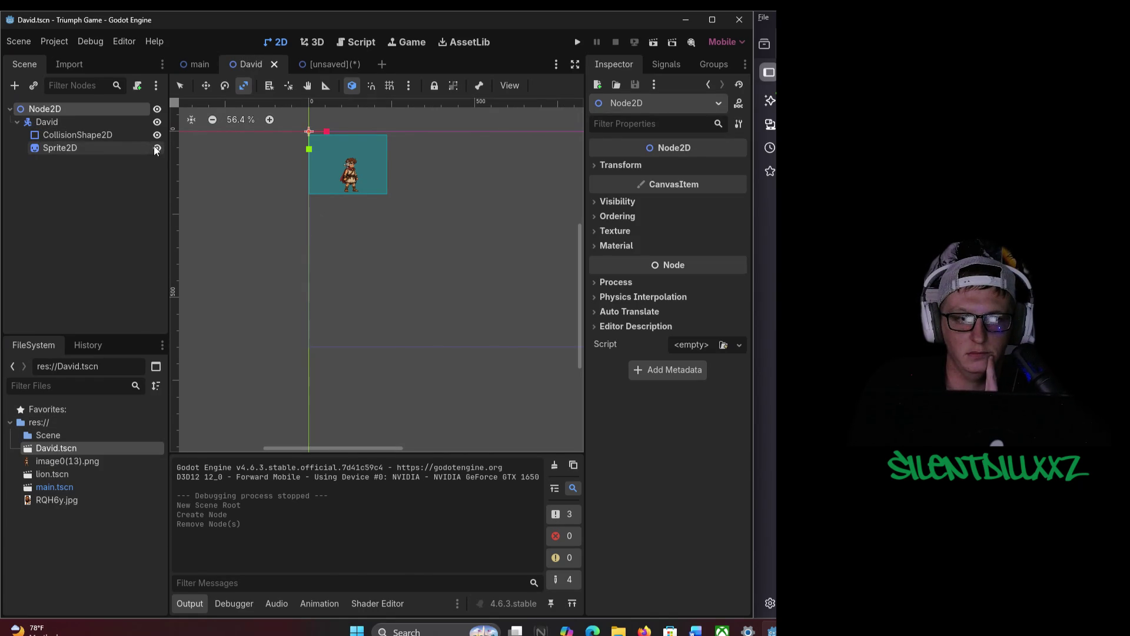
click(64, 126)
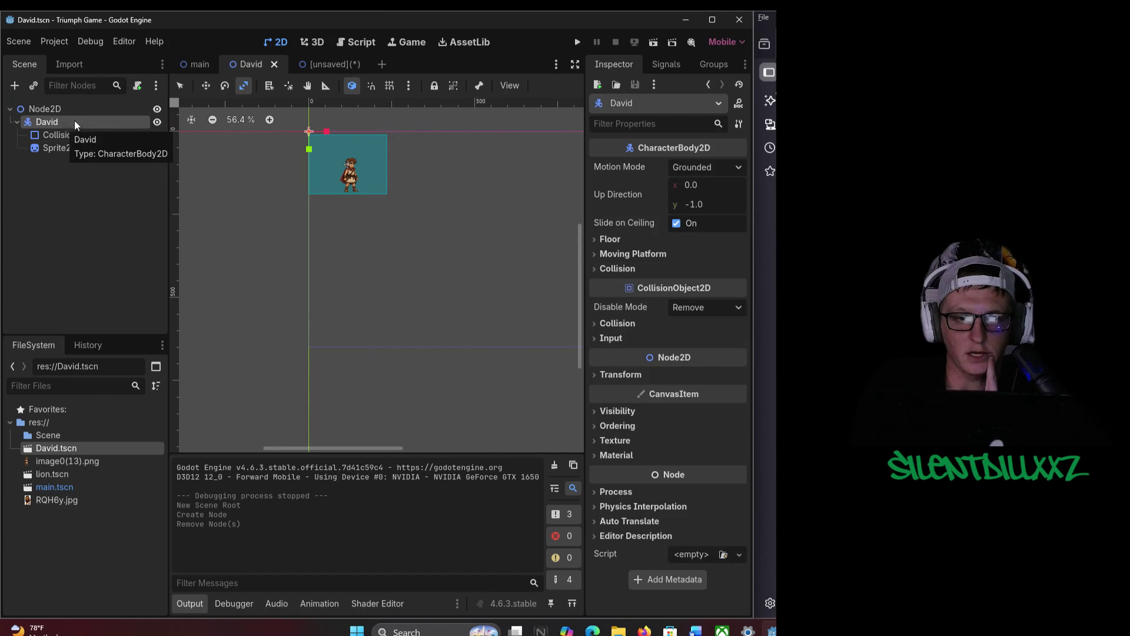
click(331, 63)
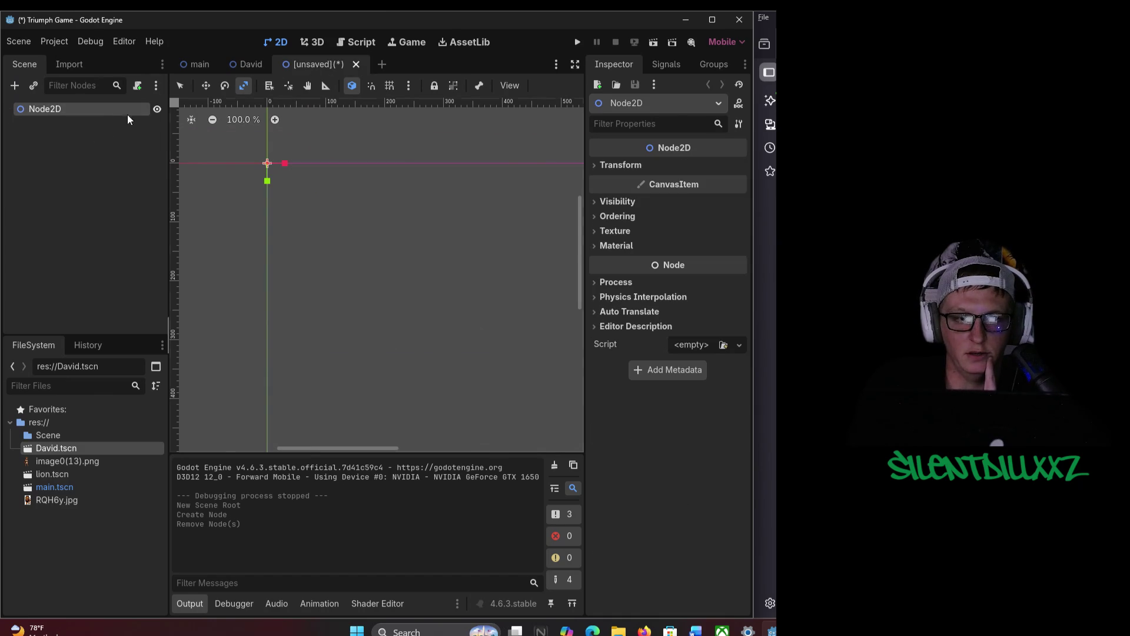
right_click(325, 65)
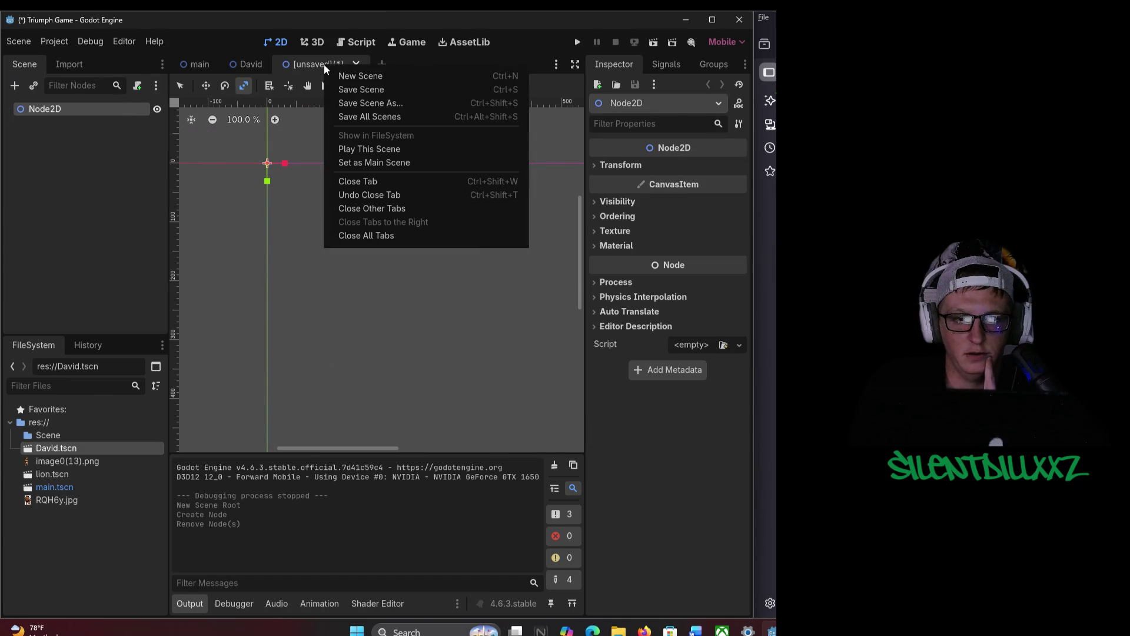
click(95, 105)
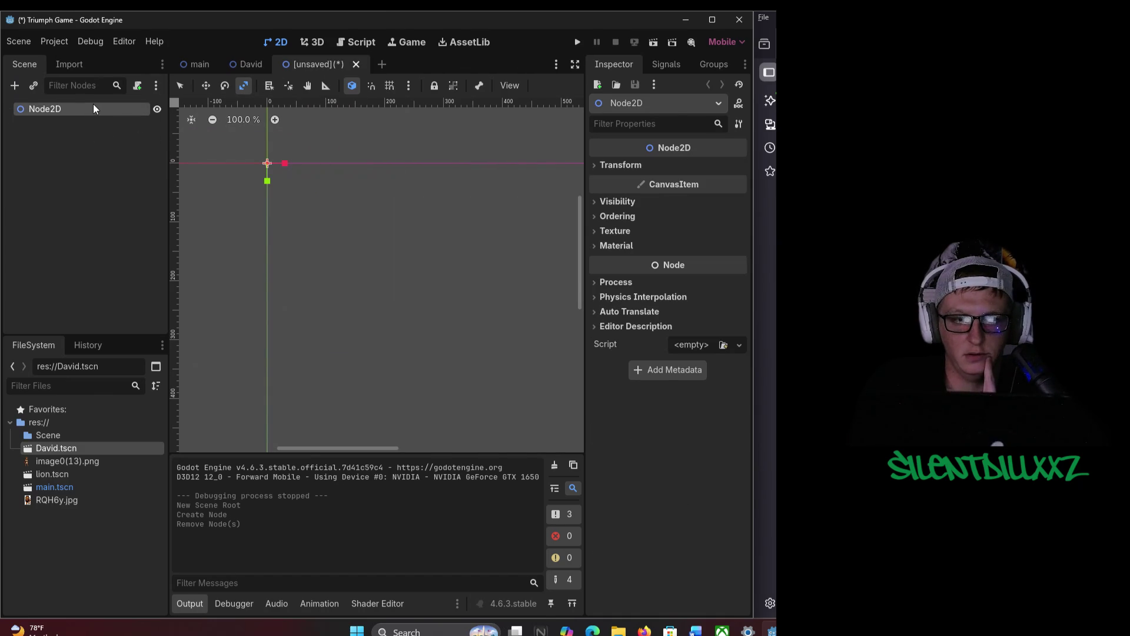
- Add a CharacterBody2D child under Node2D (search 'cha'), keeping its motion mode Grounded
right_click(93, 107)
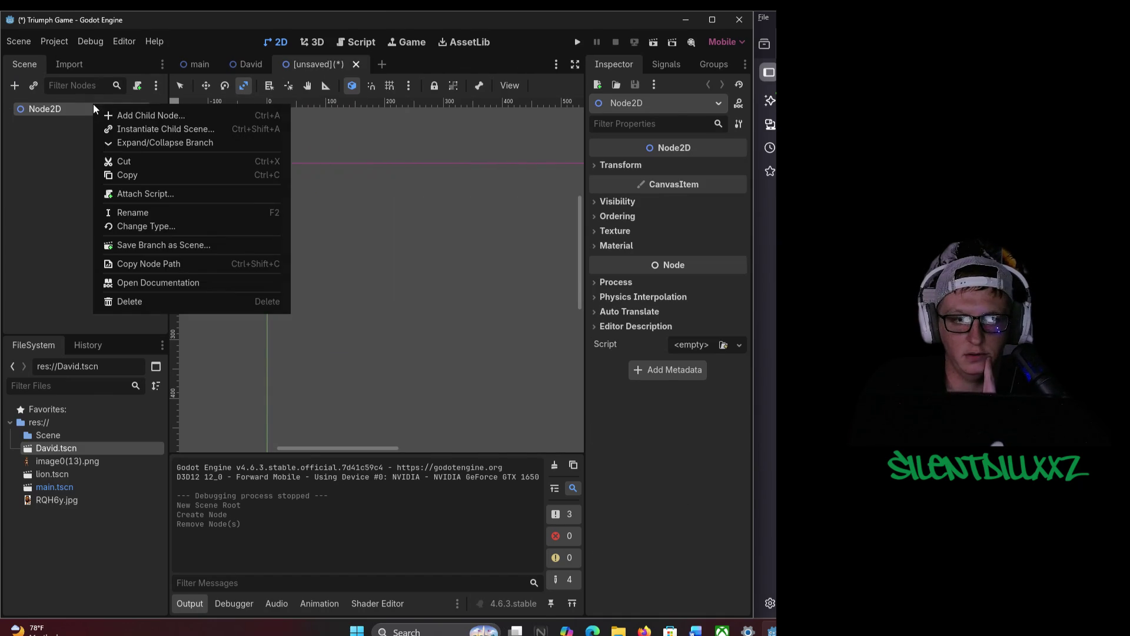
click(140, 118)
key(BackSpace)
text(cha)
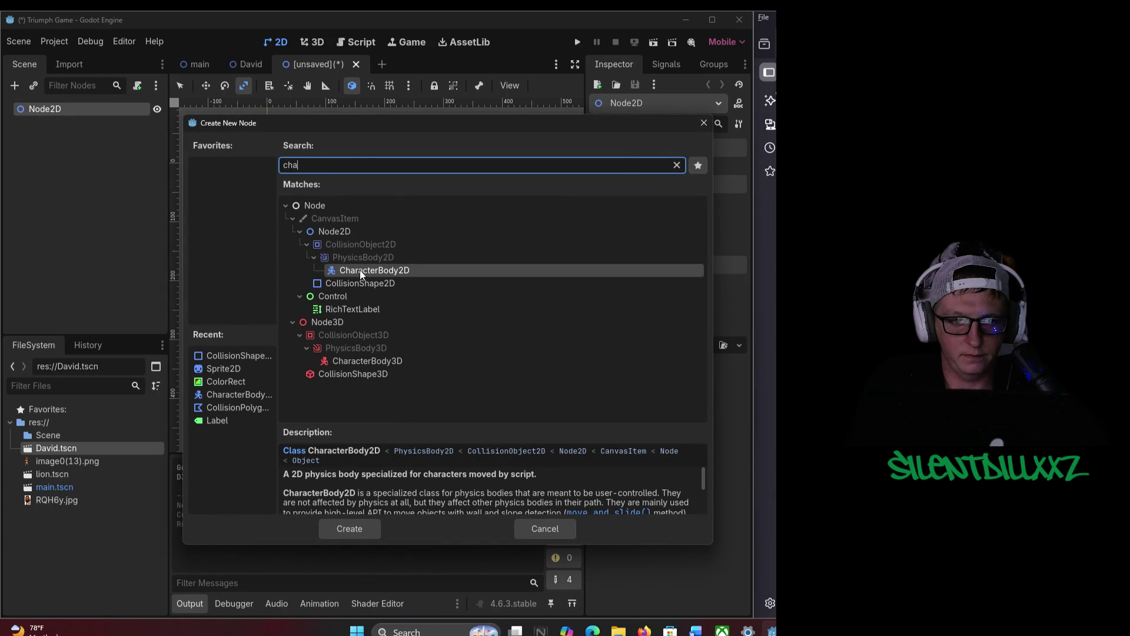
click(358, 528)
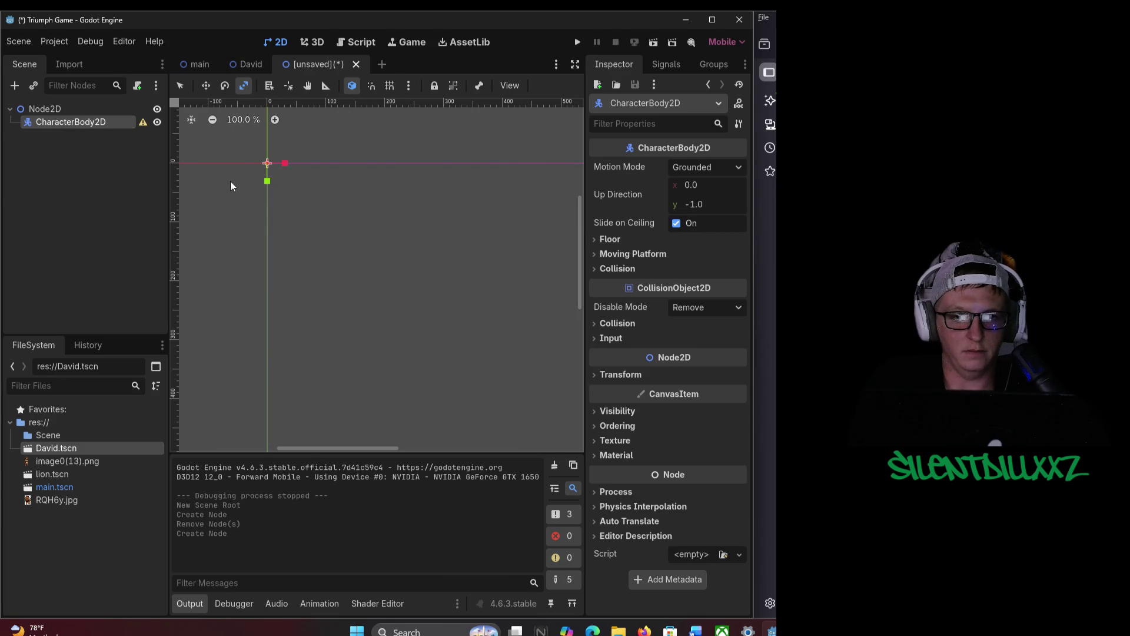
click(728, 168)
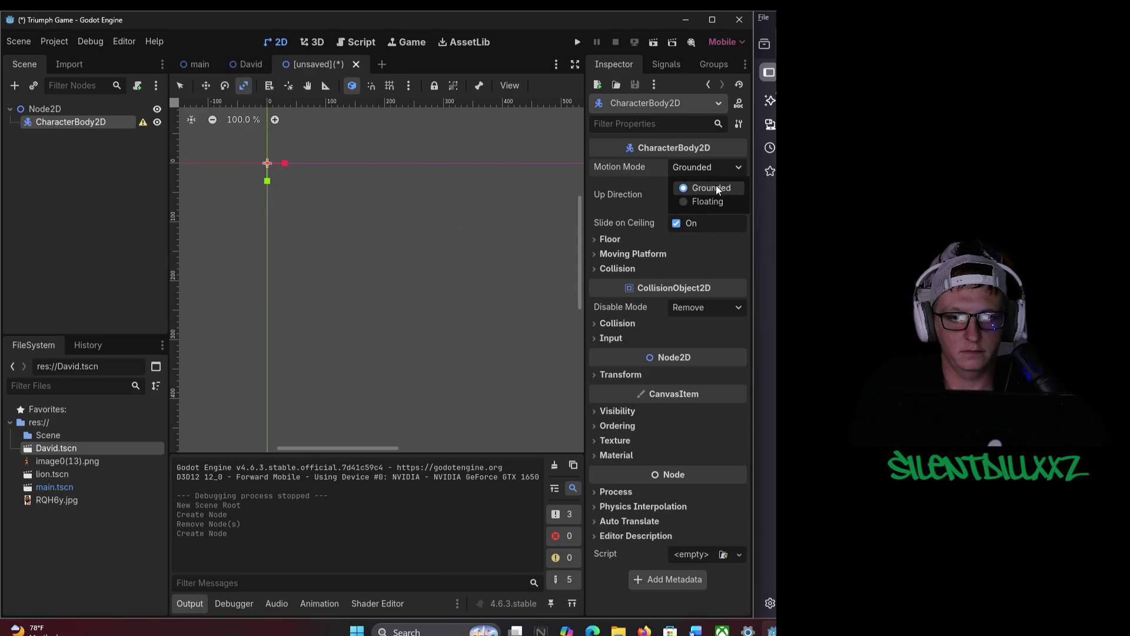
click(717, 190)
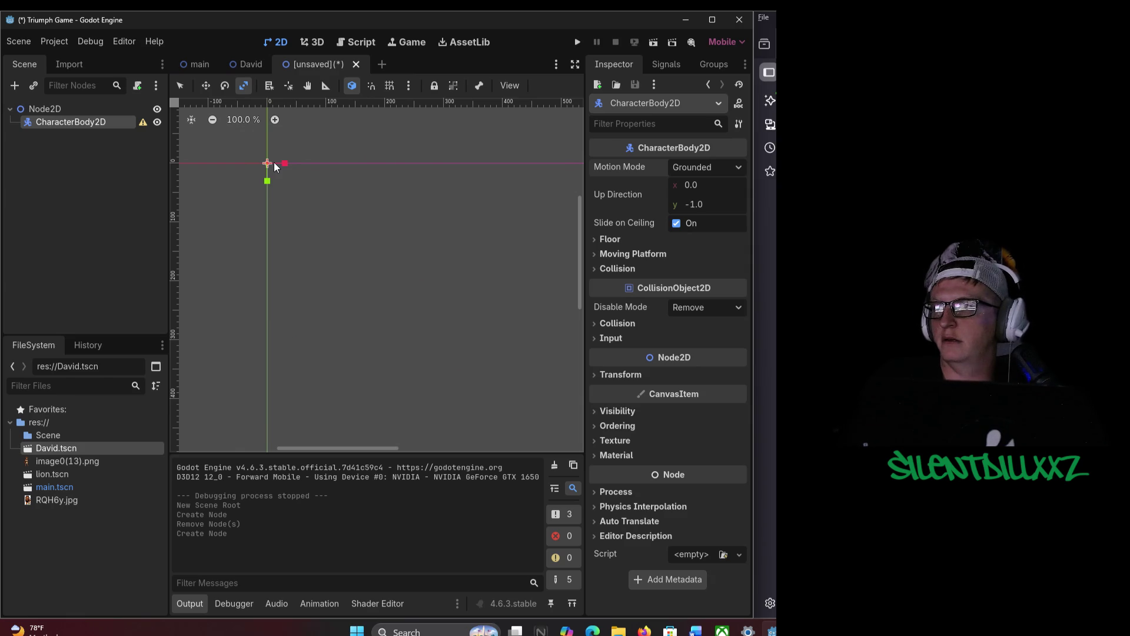
- Rescale the CharacterBody2D in the viewport, inspect it, then undo the broken scaling
drag(274, 163, 273, 173)
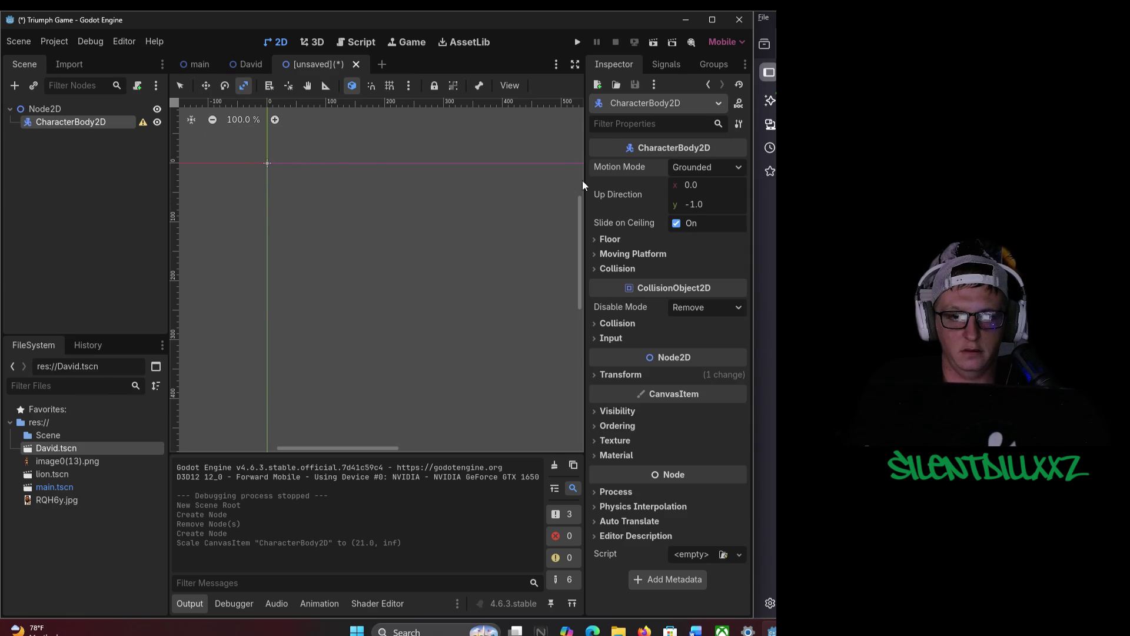
click(665, 103)
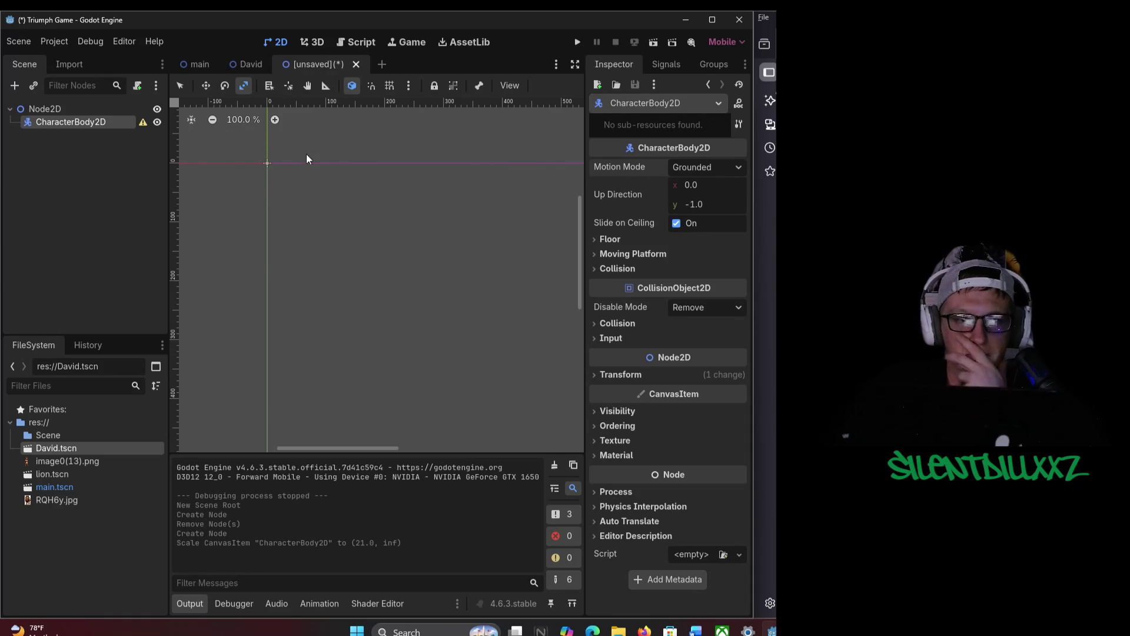
right_click(116, 121)
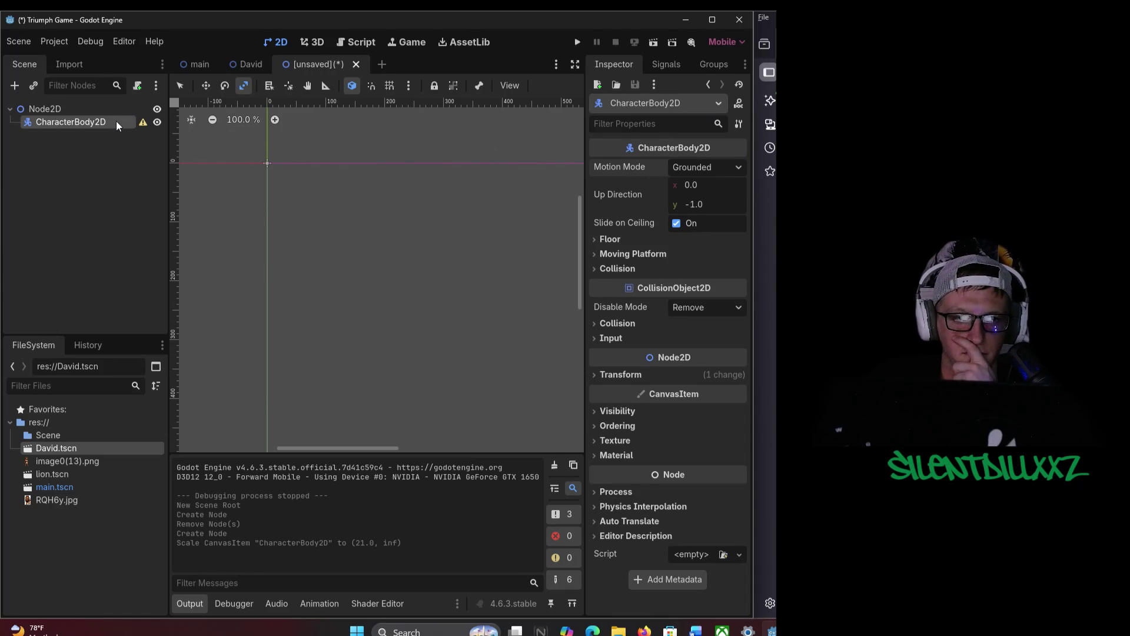
right_click(116, 121)
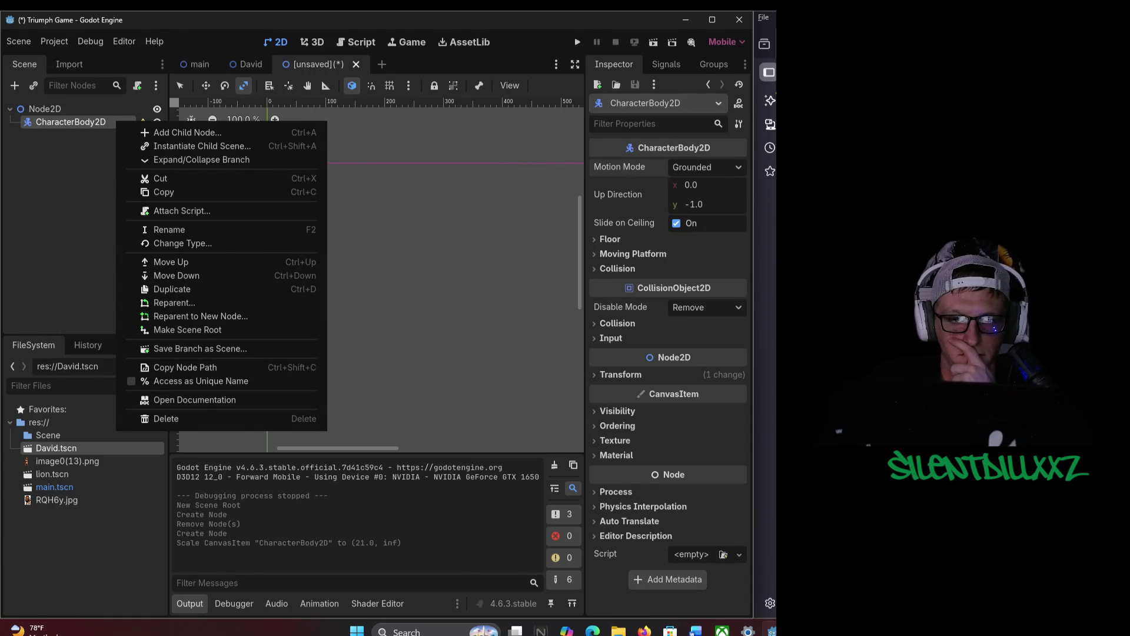
key(Escape)
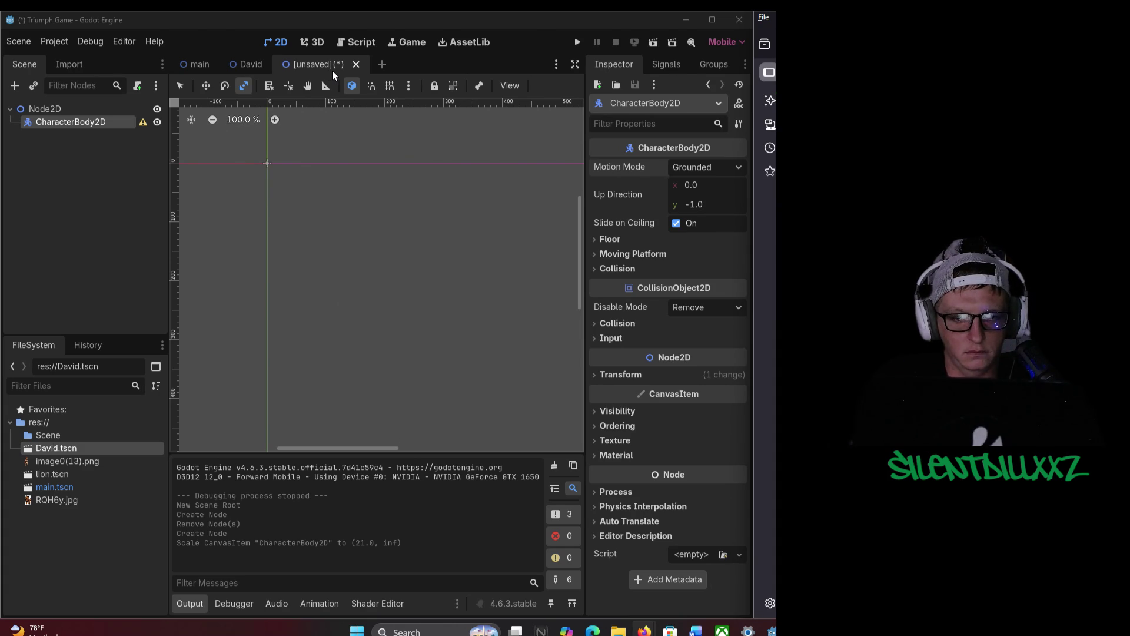
click(345, 197)
key(ctrl+z)
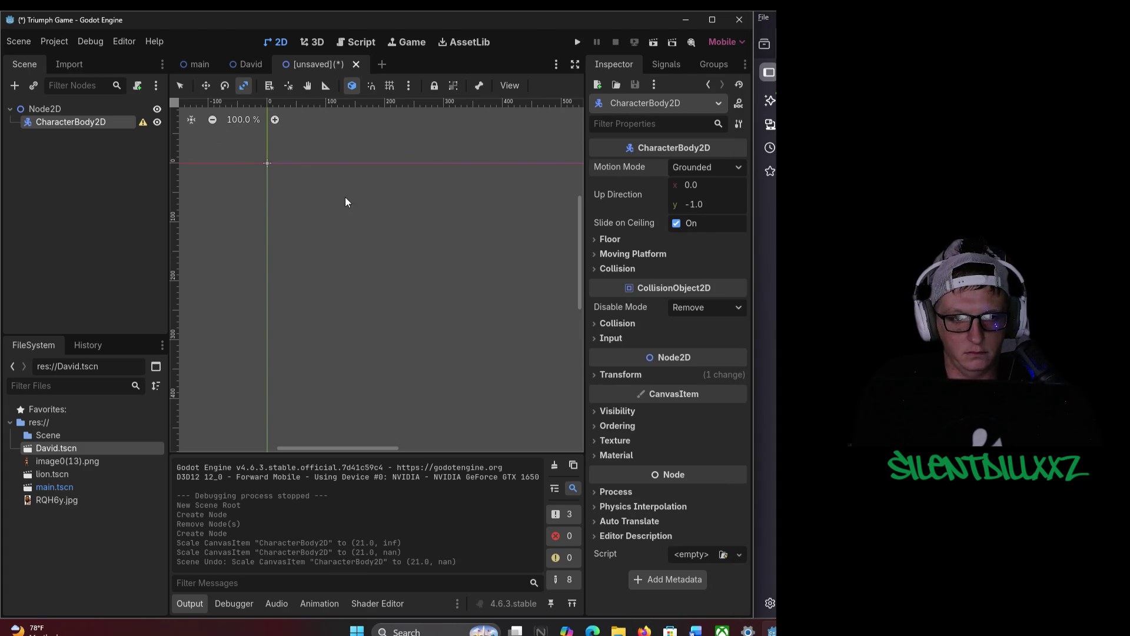
- Undo the new scene back to empty, then bring up lion.tscn's file actions
key(ctrl+z)
key(ctrl+z)
key(ctrl+z)
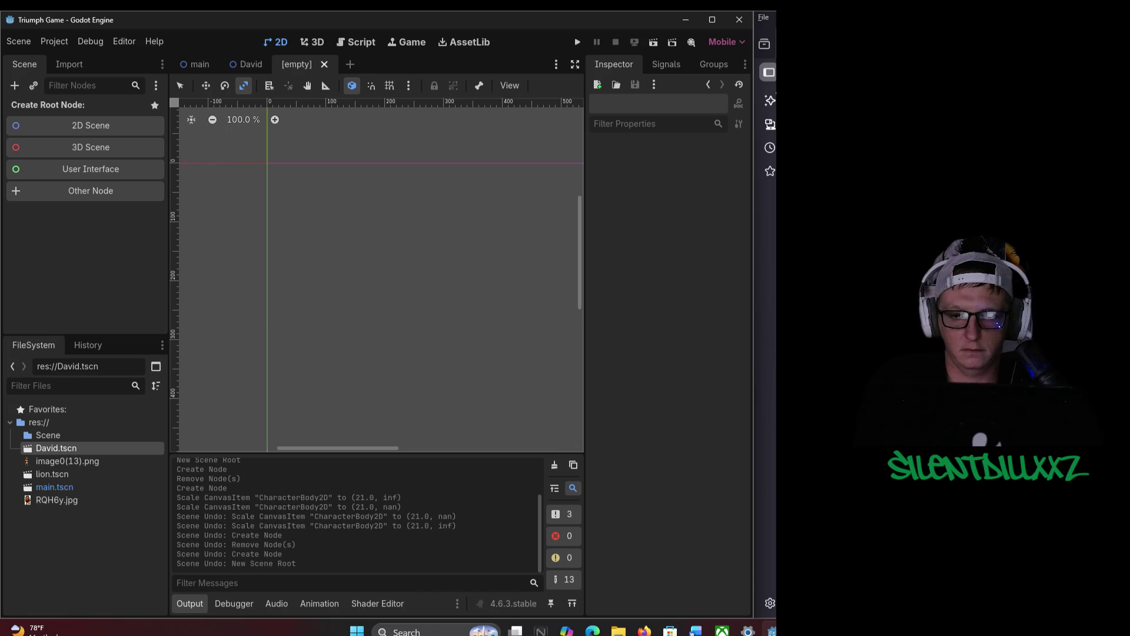
key(alt+Tab)
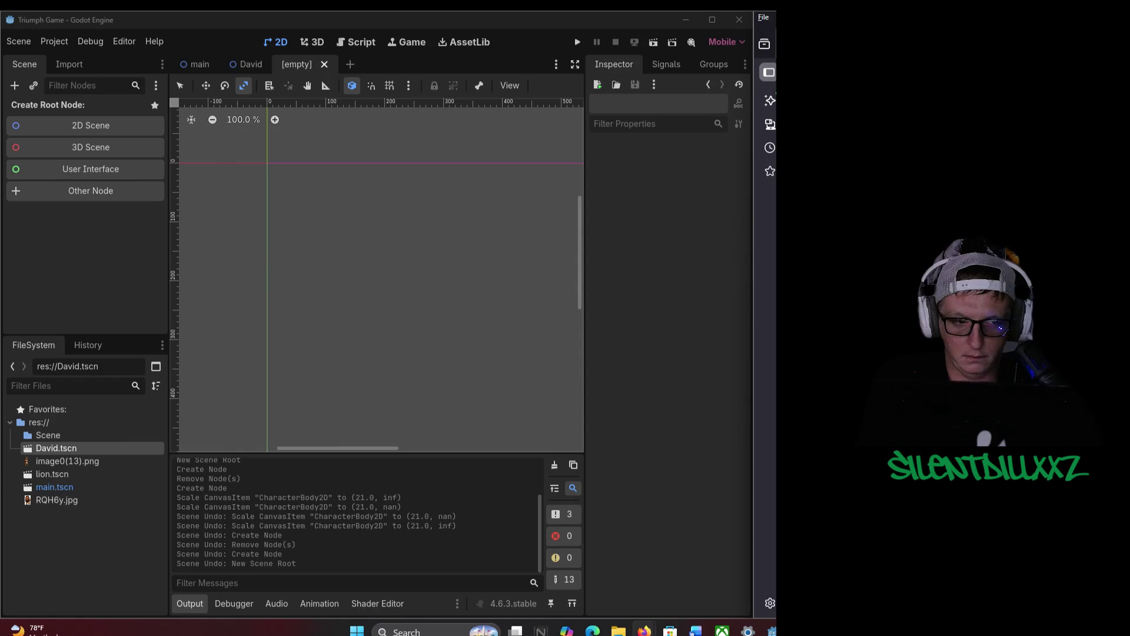
right_click(59, 474)
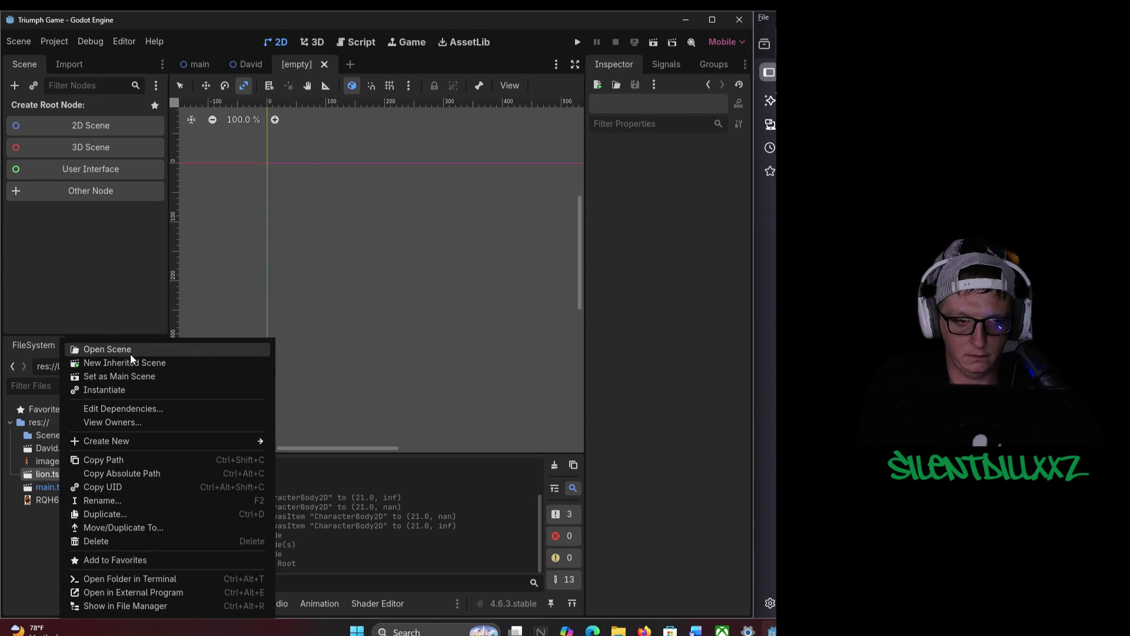
click(100, 541)
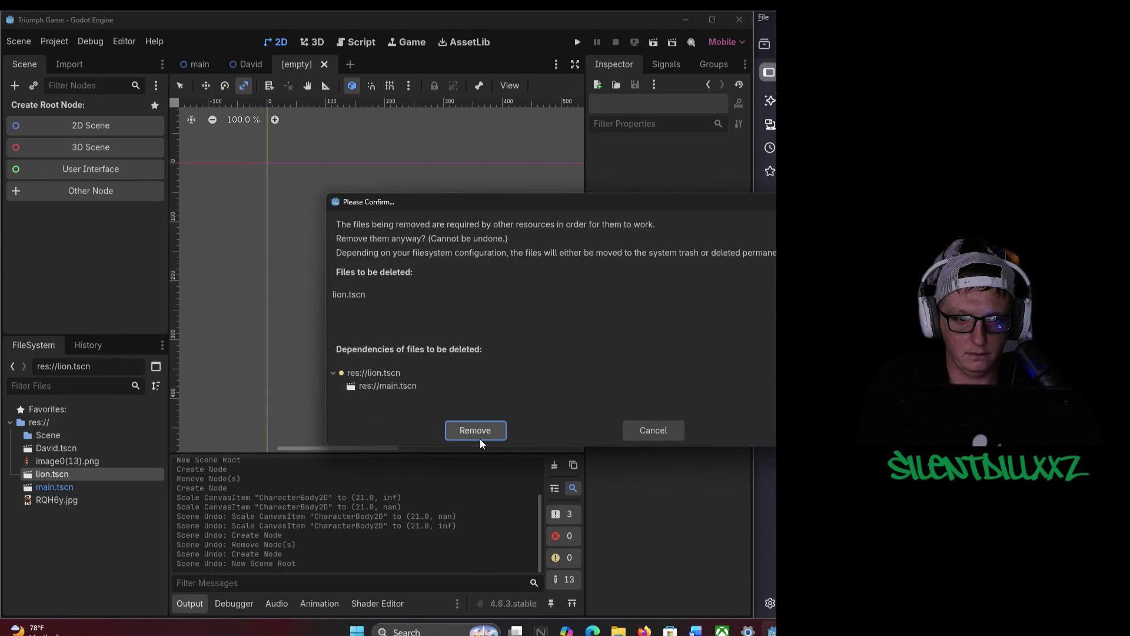
click(652, 433)
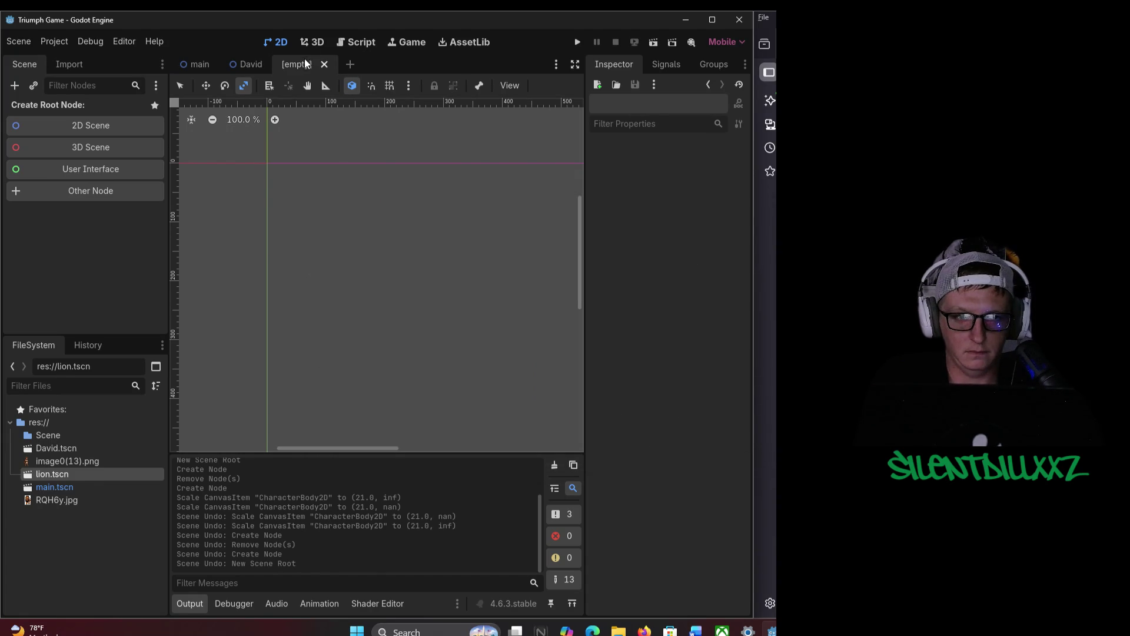
right_click(303, 63)
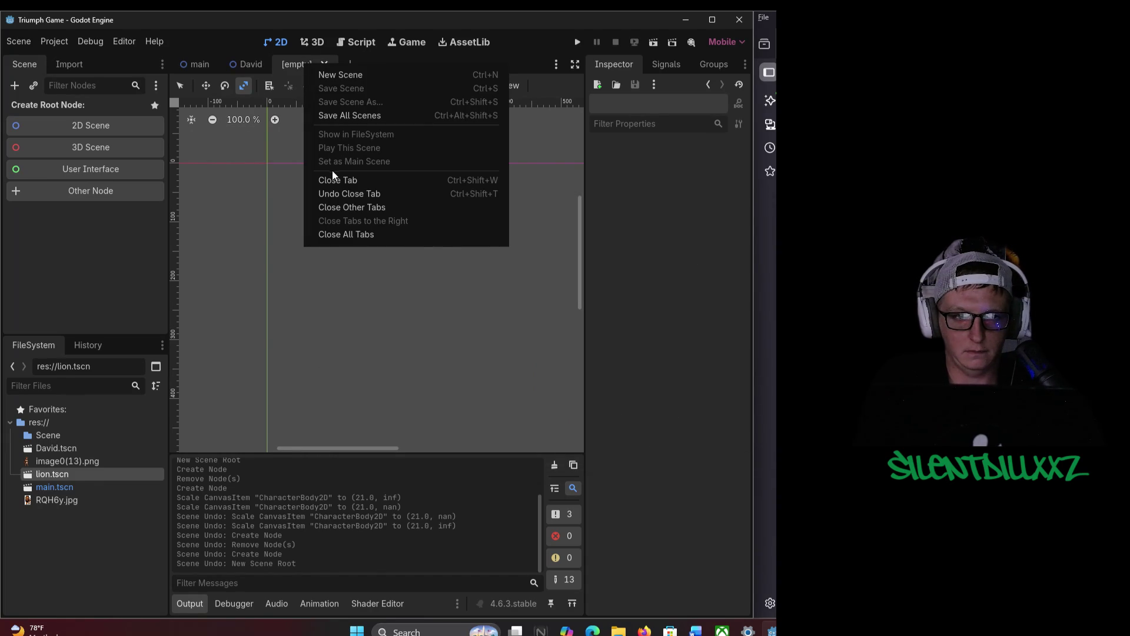
click(294, 247)
click(764, 43)
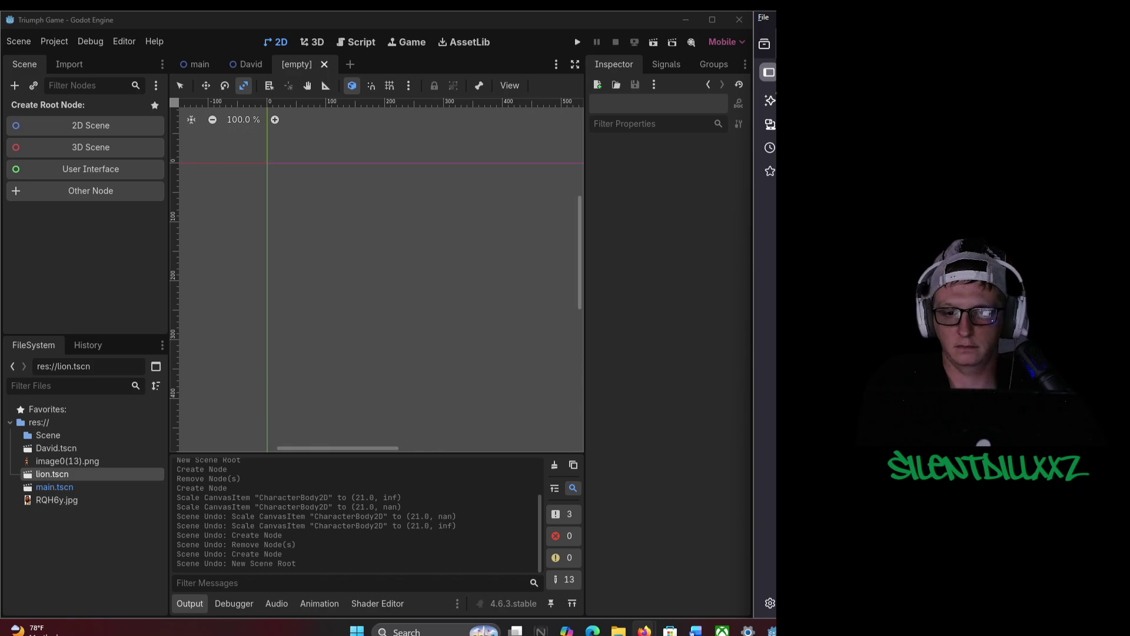
click(49, 487)
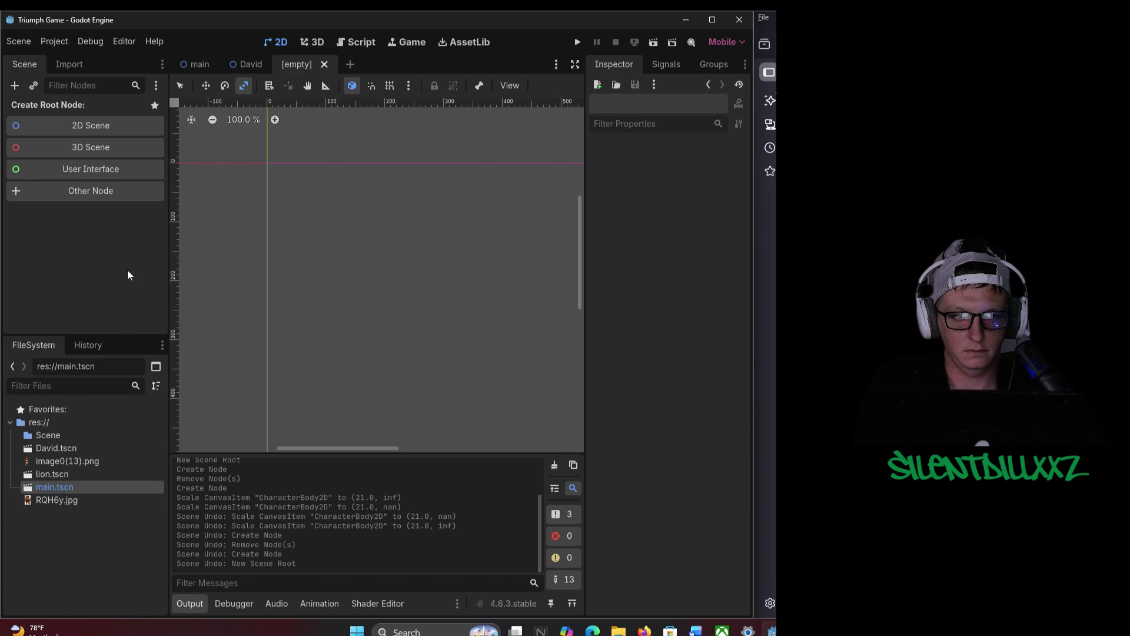
- Open the main scene and toggle the Lion instance's visibility off and back on
click(195, 67)
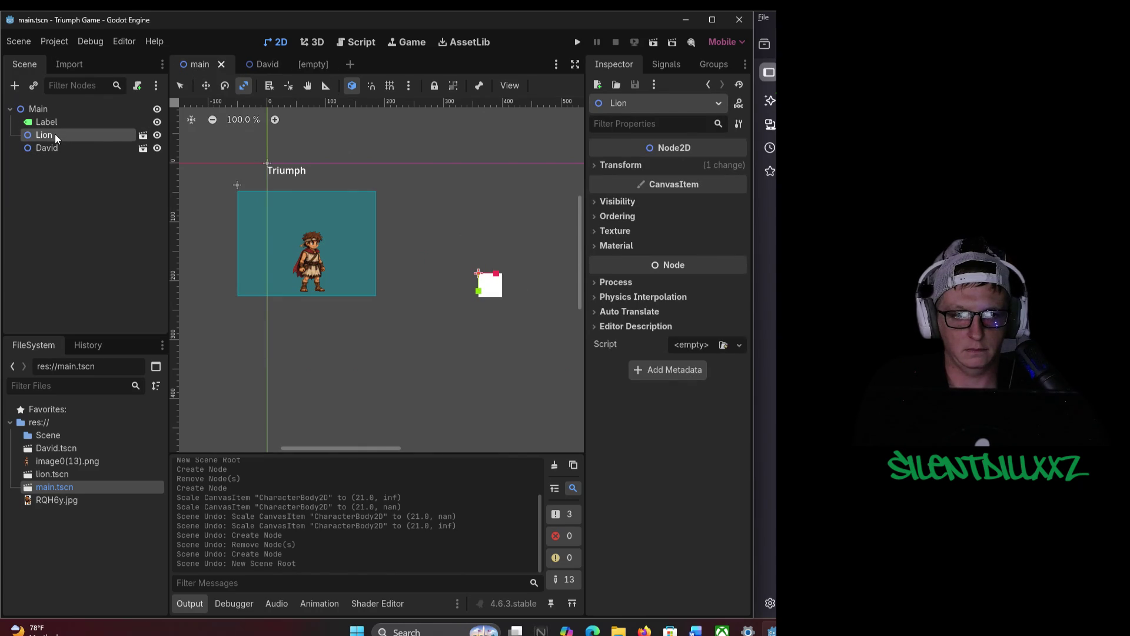
click(158, 135)
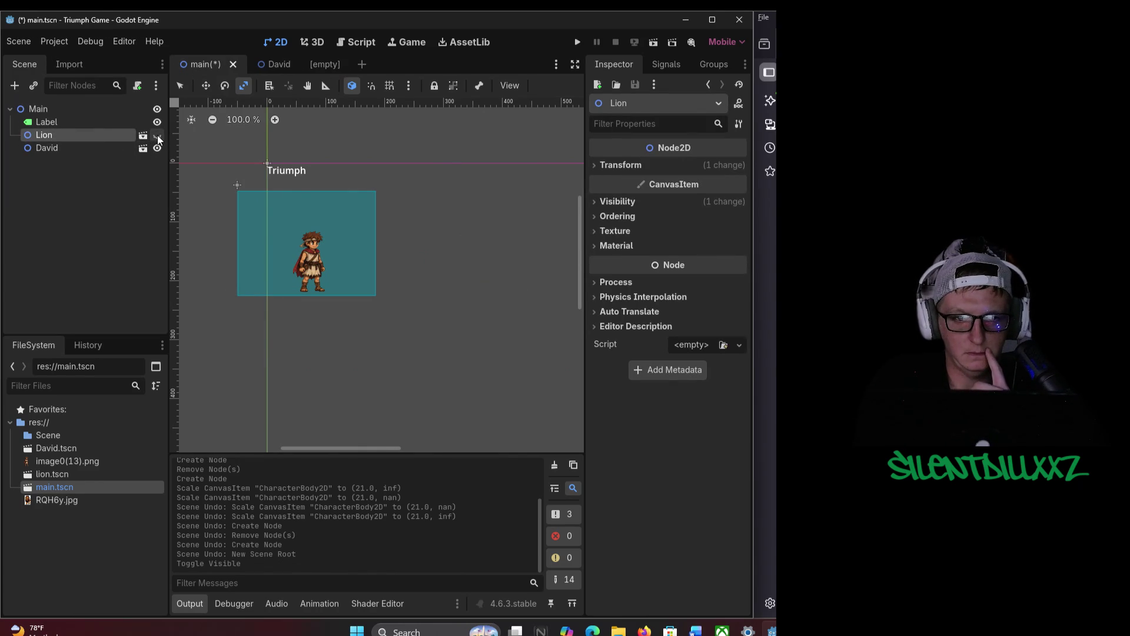
click(158, 135)
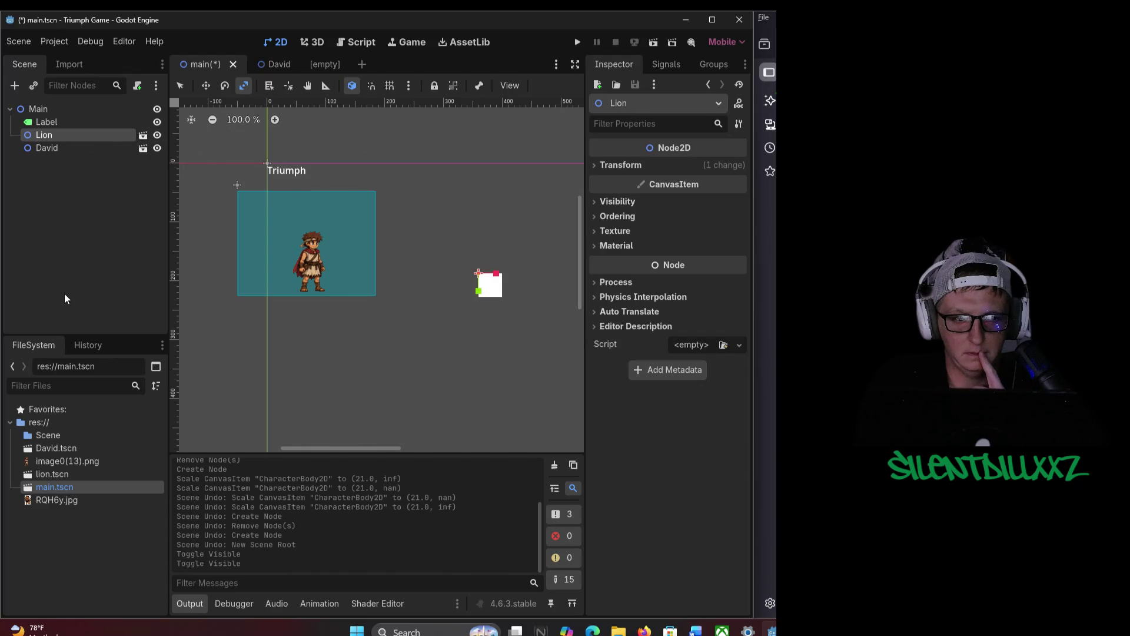
- Reopen lion.tscn, close the empty experimental scene tab, and return to the main scene
click(49, 478)
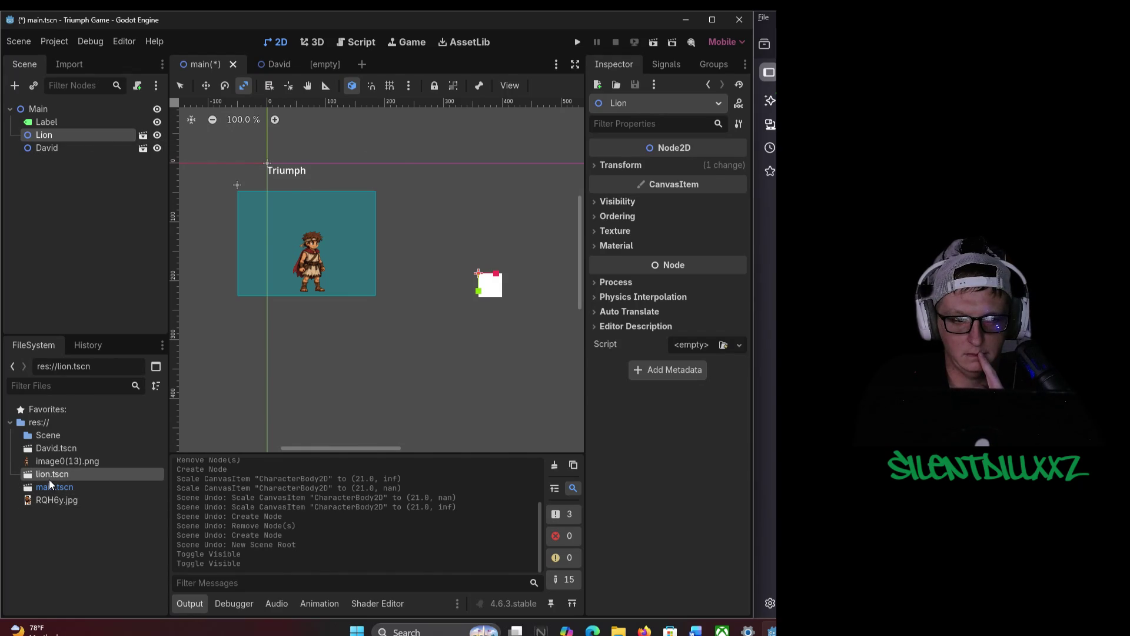
double_click(49, 478)
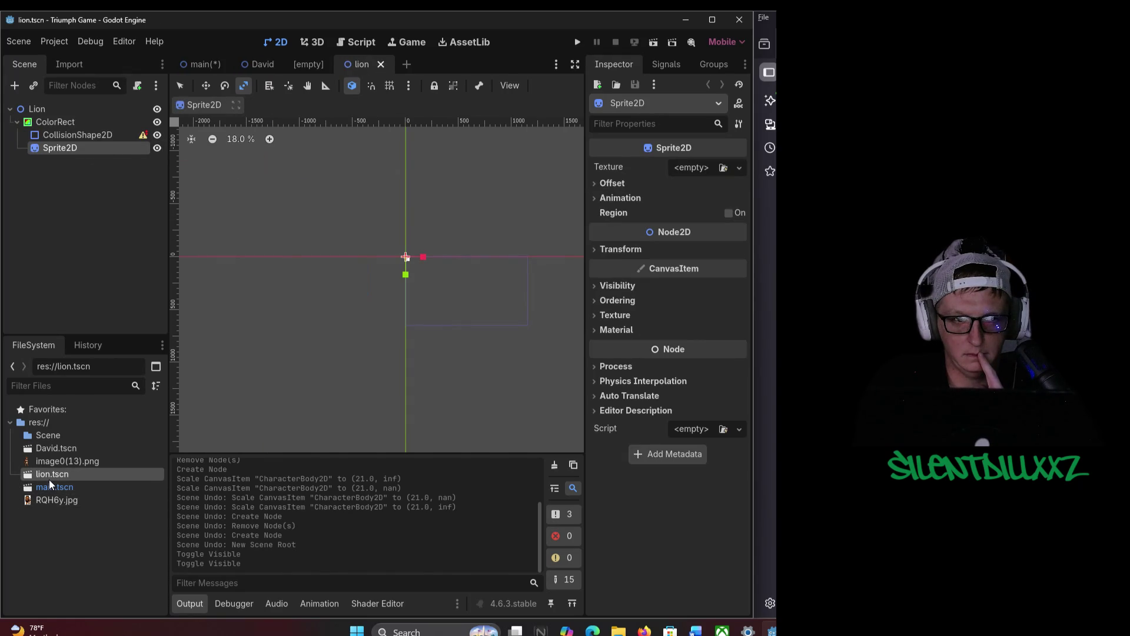
click(328, 60)
click(341, 61)
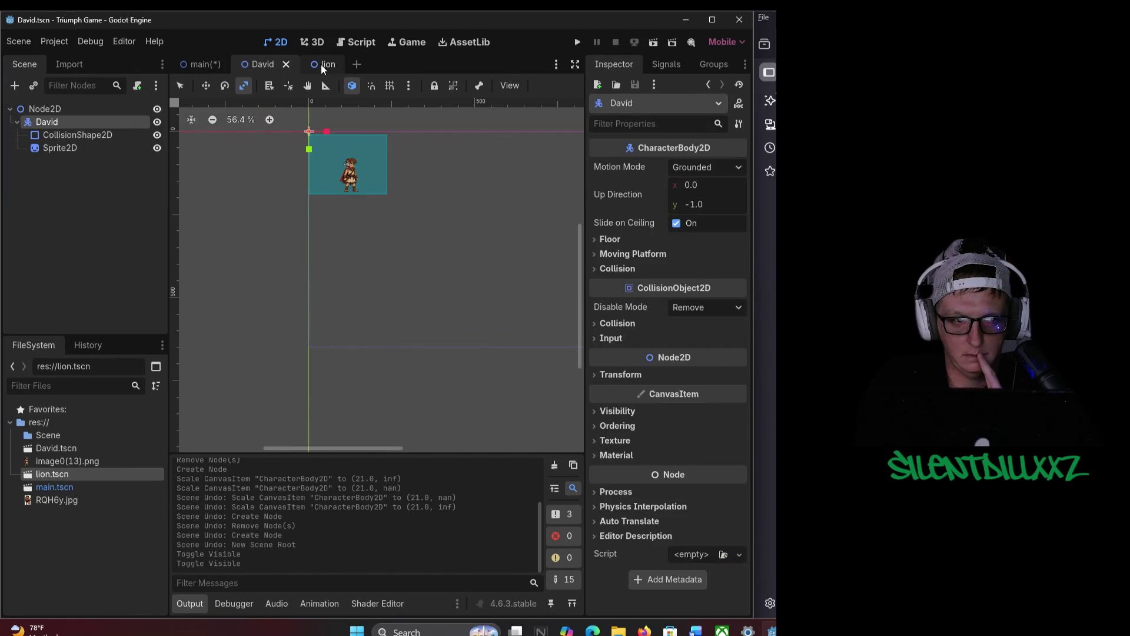
click(323, 64)
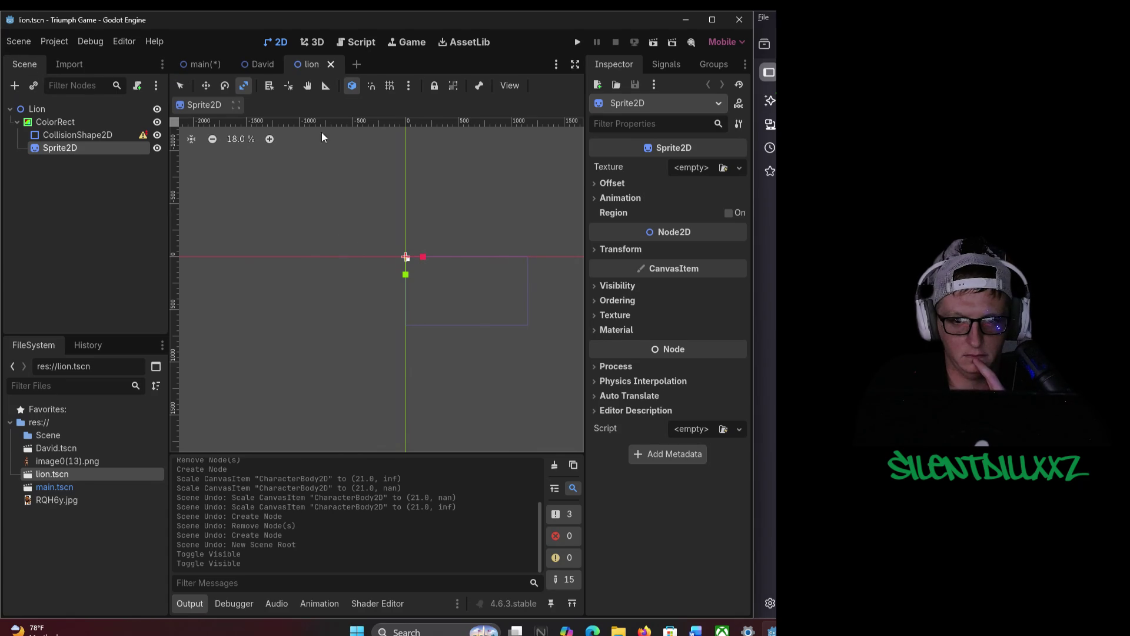
click(199, 65)
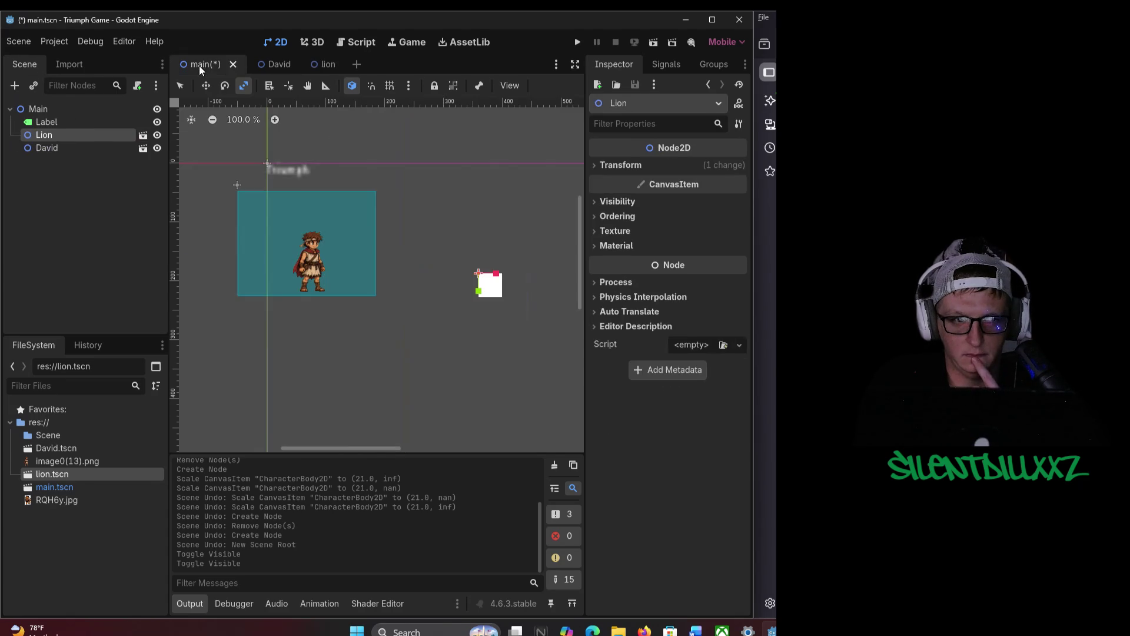
- Move Lion below David in the main scene tree, undoing an accidental reparent of David
click(33, 86)
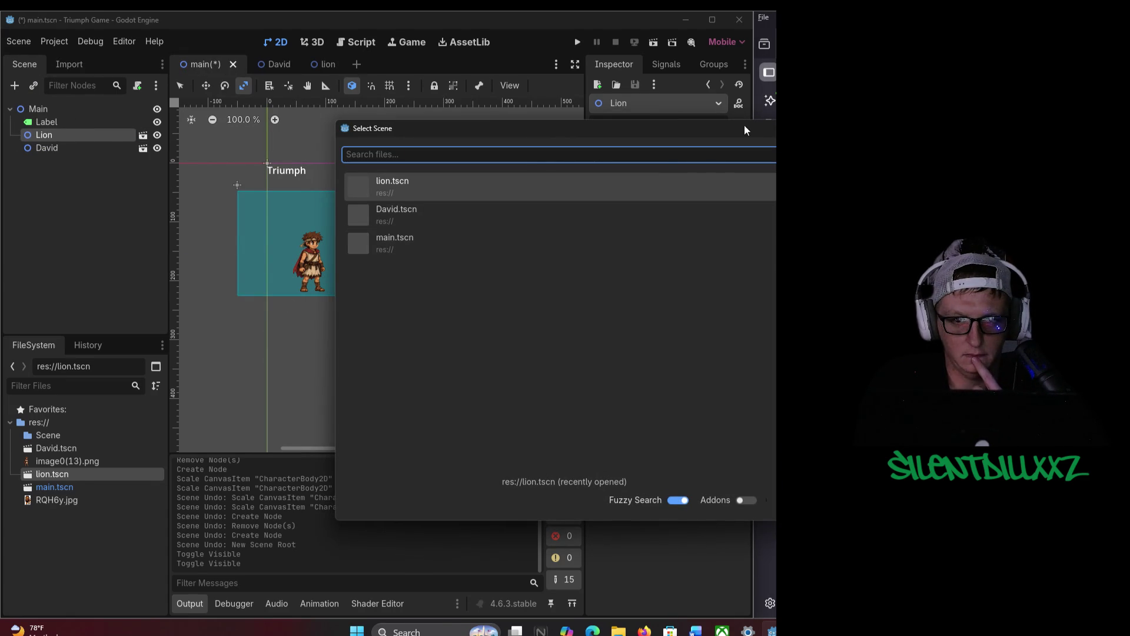
key(Escape)
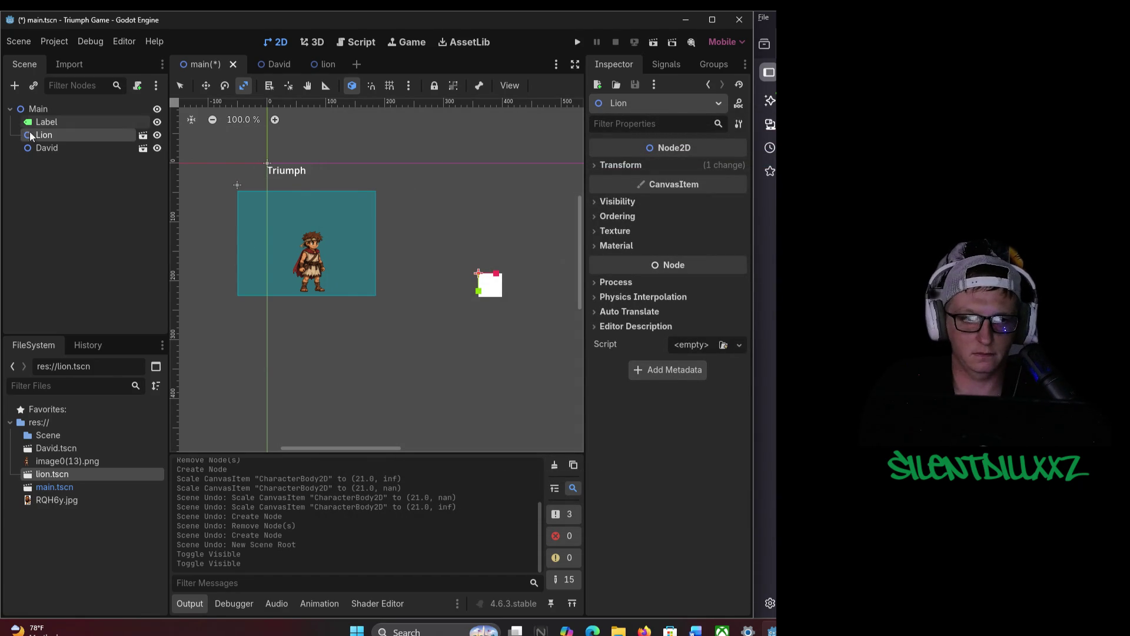
click(47, 147)
drag(48, 148, 71, 141)
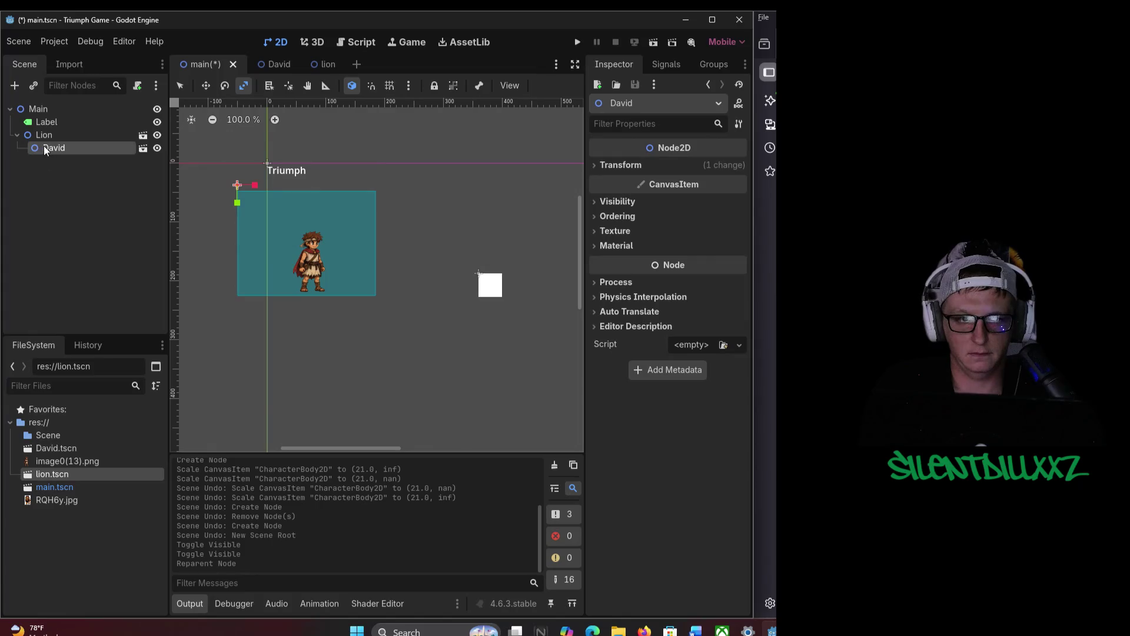
key(ctrl+z)
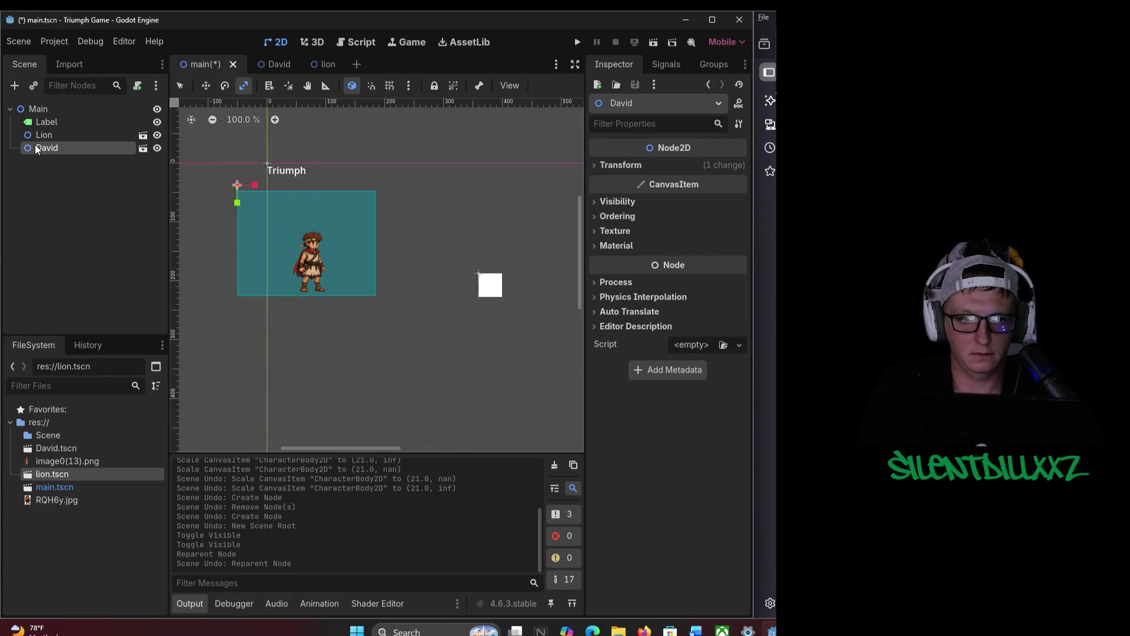
mouse_move(35, 138)
mouse_down()
mouse_move(63, 153)
mouse_move(84, 144)
mouse_up()
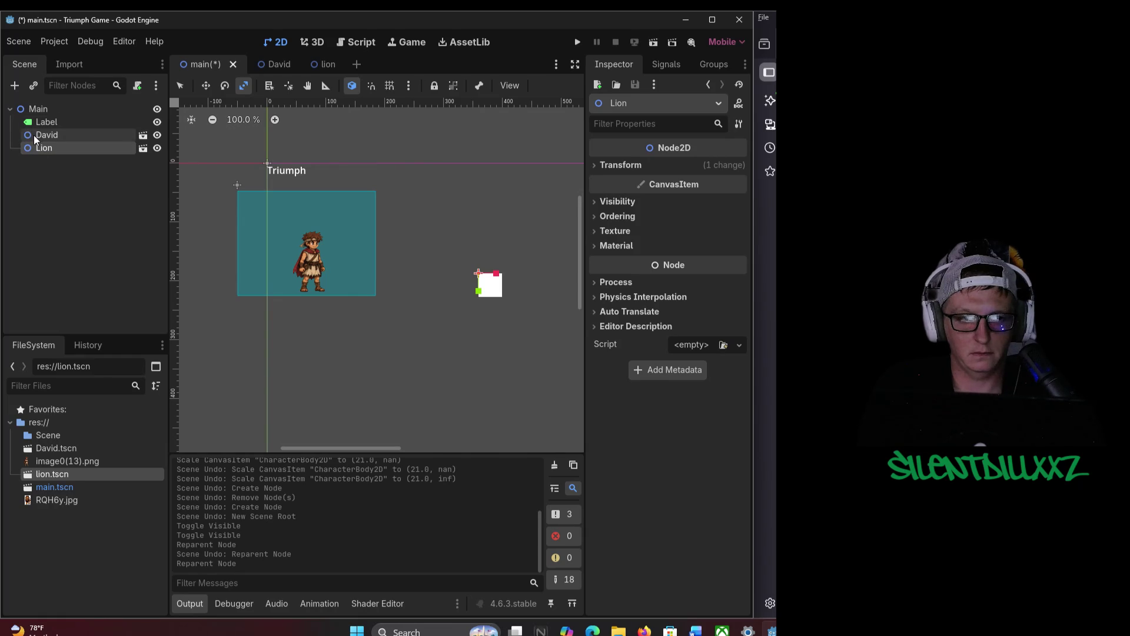
- Select David and Lion, leaving names unchanged, then switch to the lion scene
click(33, 135)
click(56, 142)
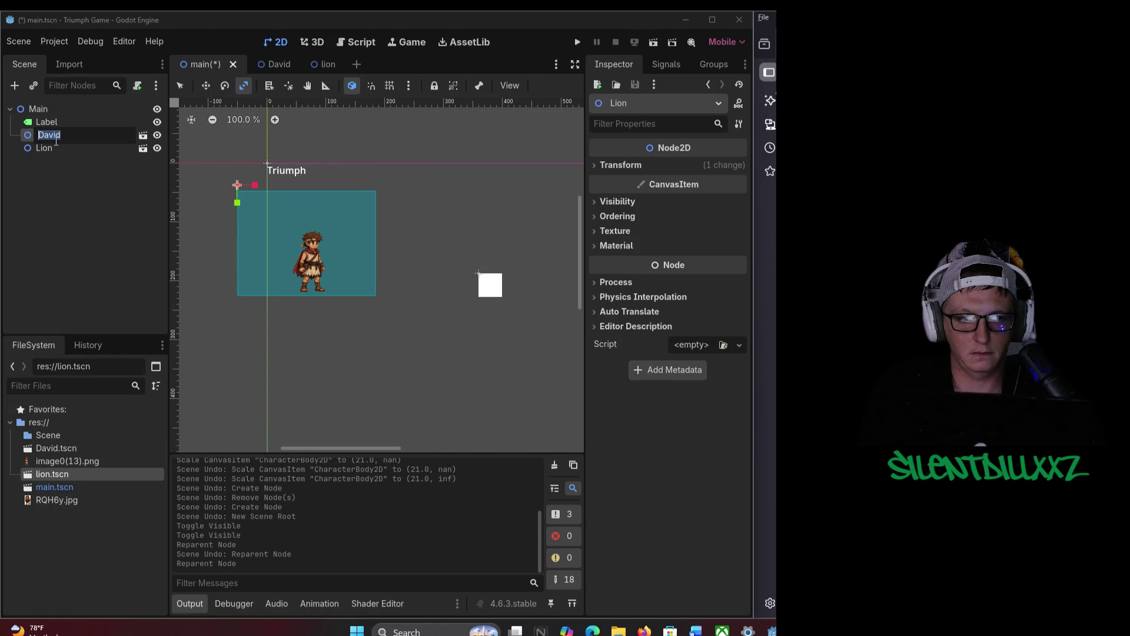
click(69, 184)
click(54, 151)
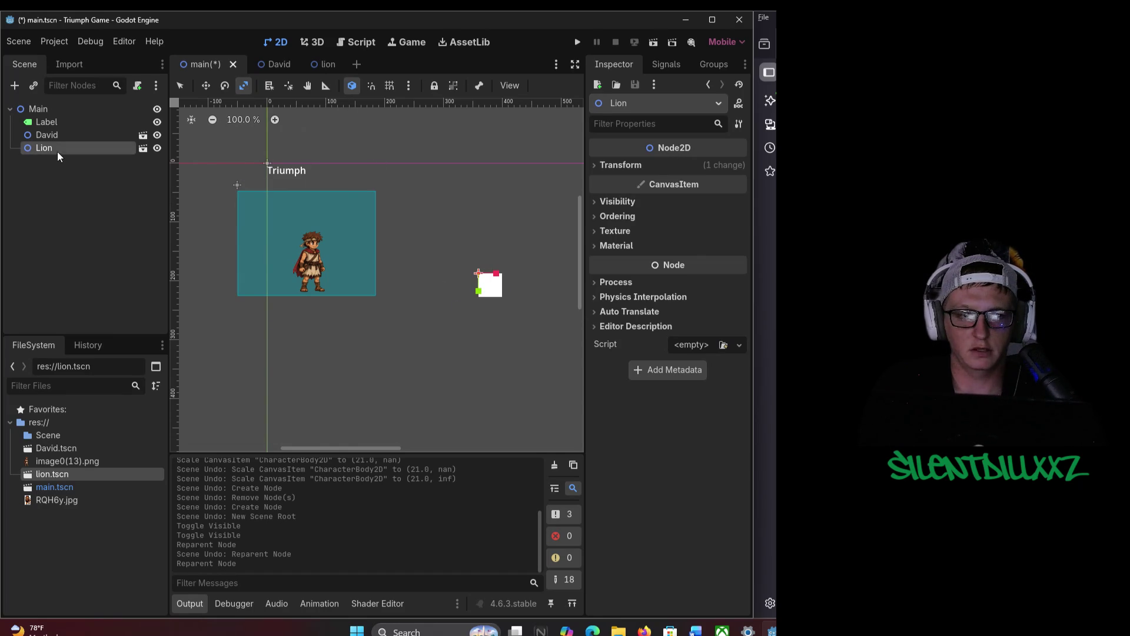
click(316, 64)
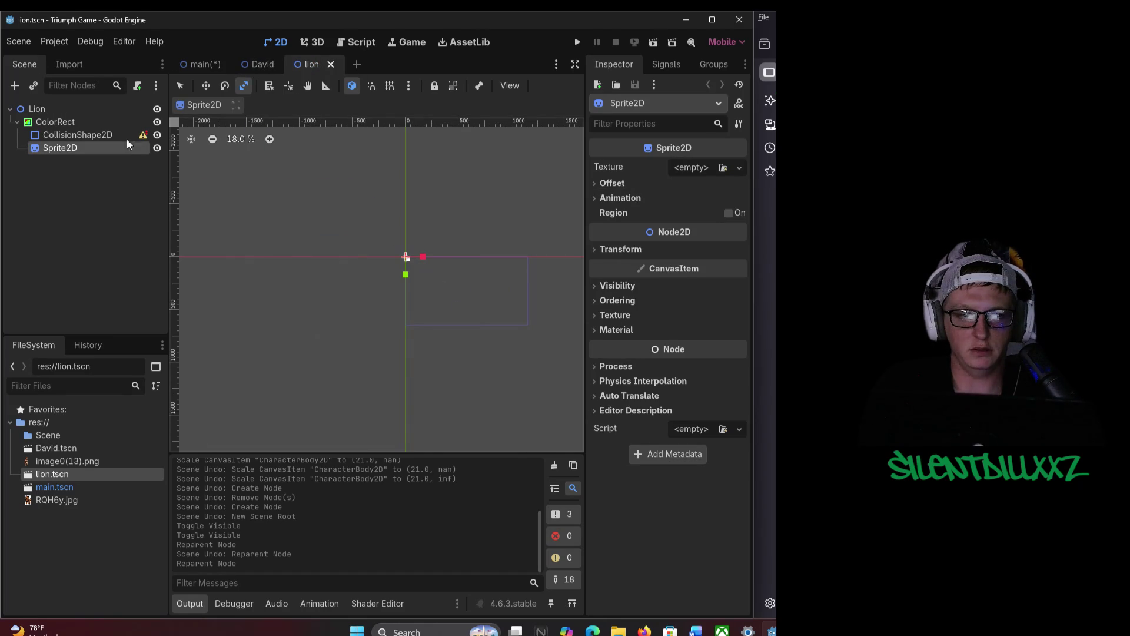
mouse_move(144, 136)
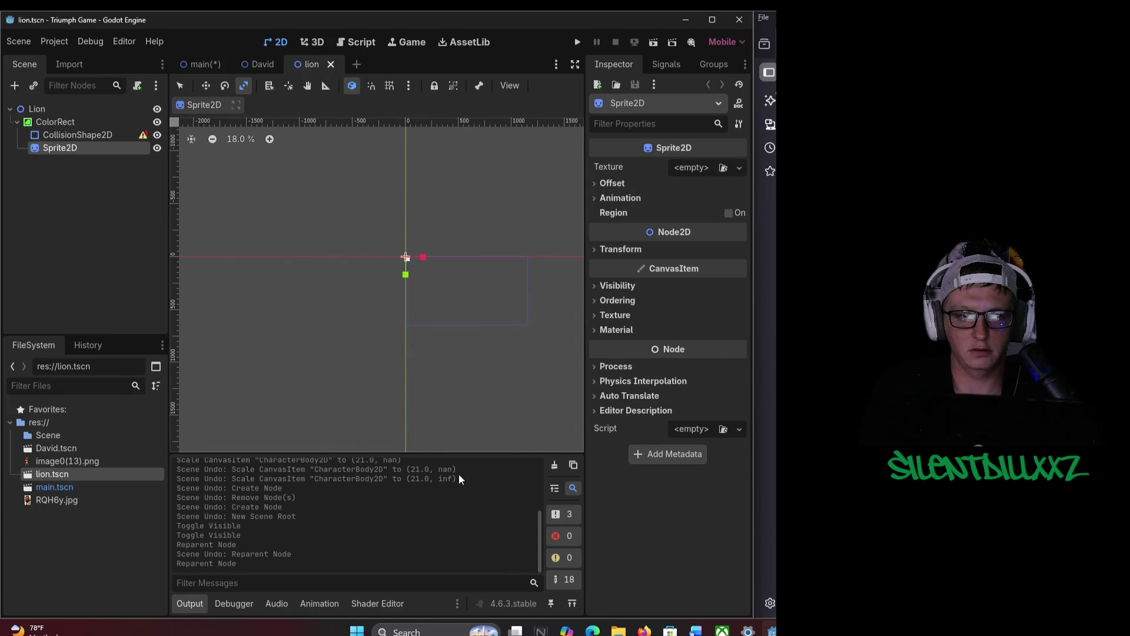
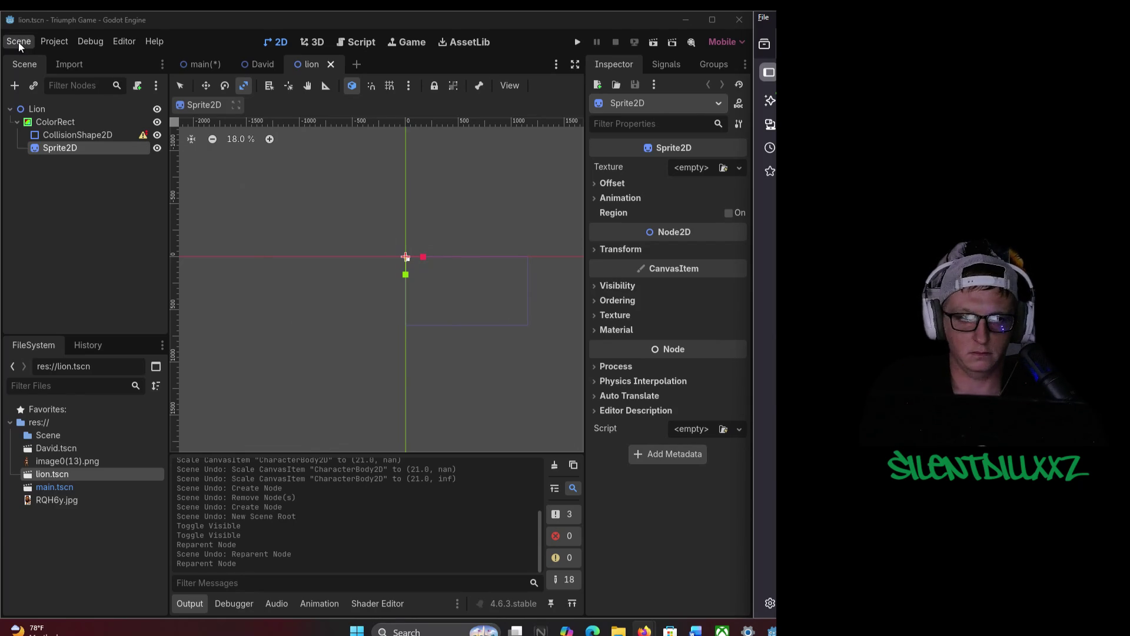
- Switch to the David scene and choose to attach a script to its root Node2D
click(250, 60)
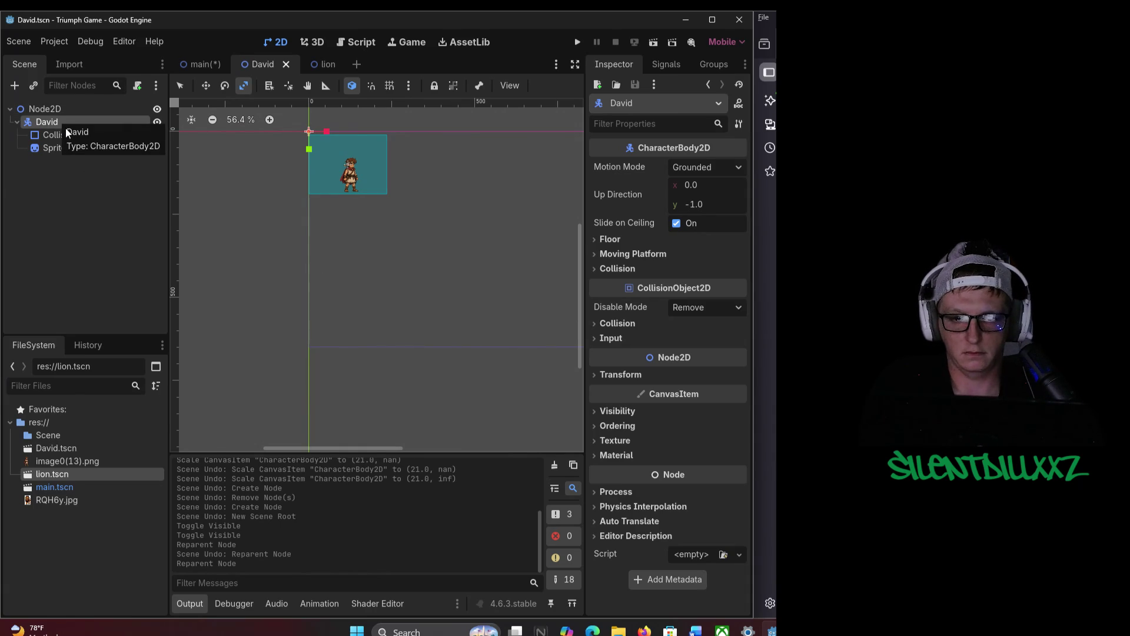
right_click(51, 109)
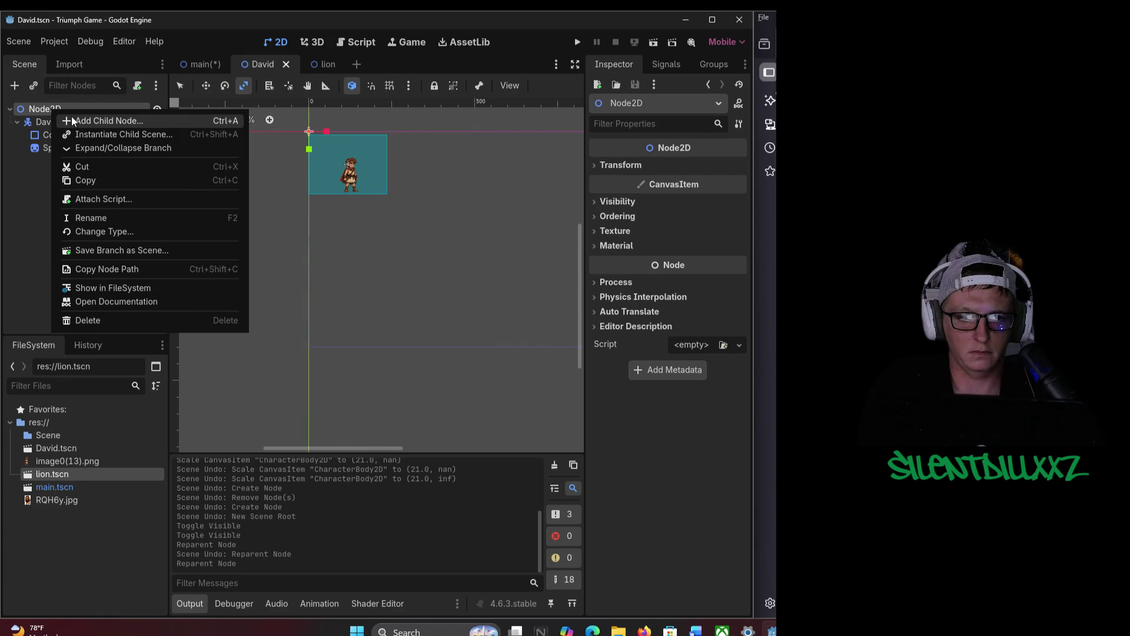
click(124, 203)
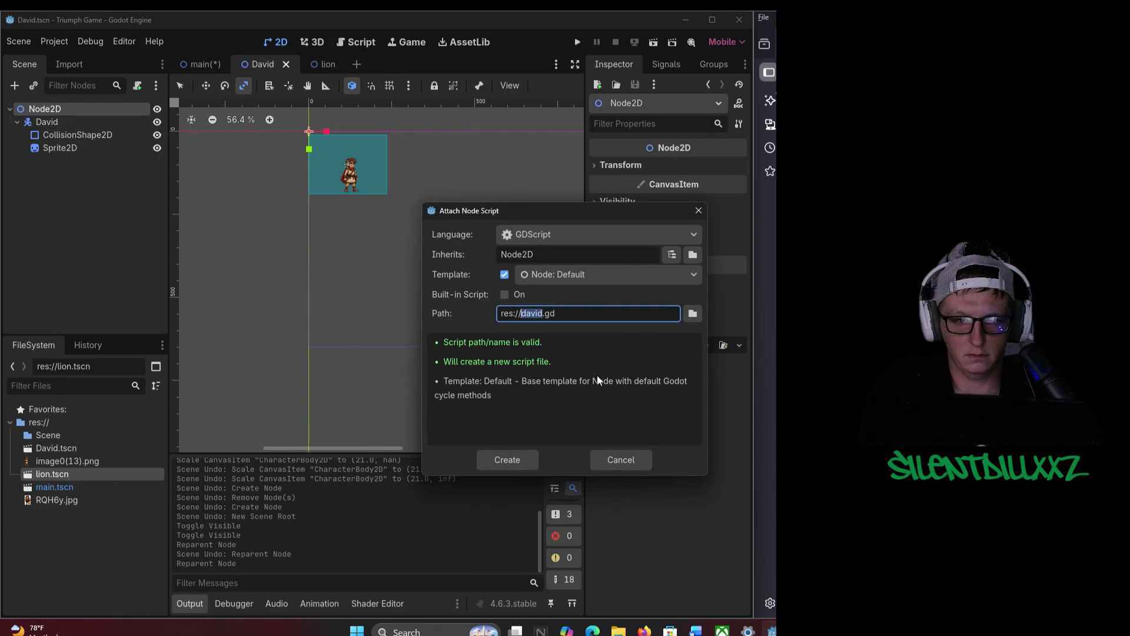
- Create the new res://david.gd GDScript with the default template
click(500, 467)
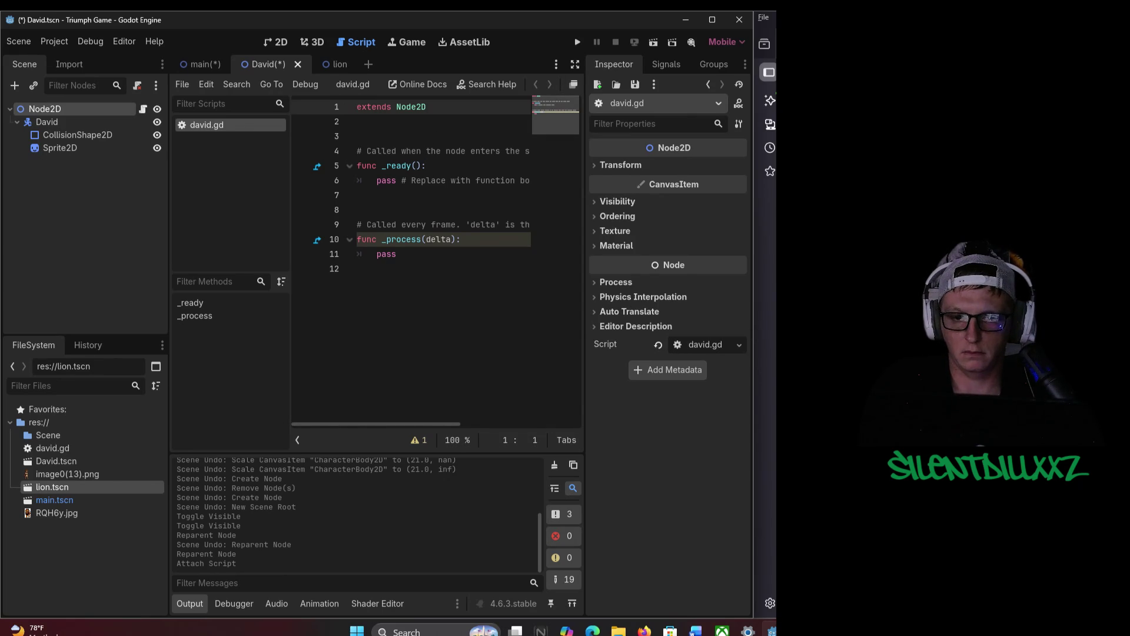
- Change line 1's base class from Node2D to CharacterBody2D via autocomplete
click(453, 105)
key(BackSpace)
key(BackSpace)
key(BackSpace)
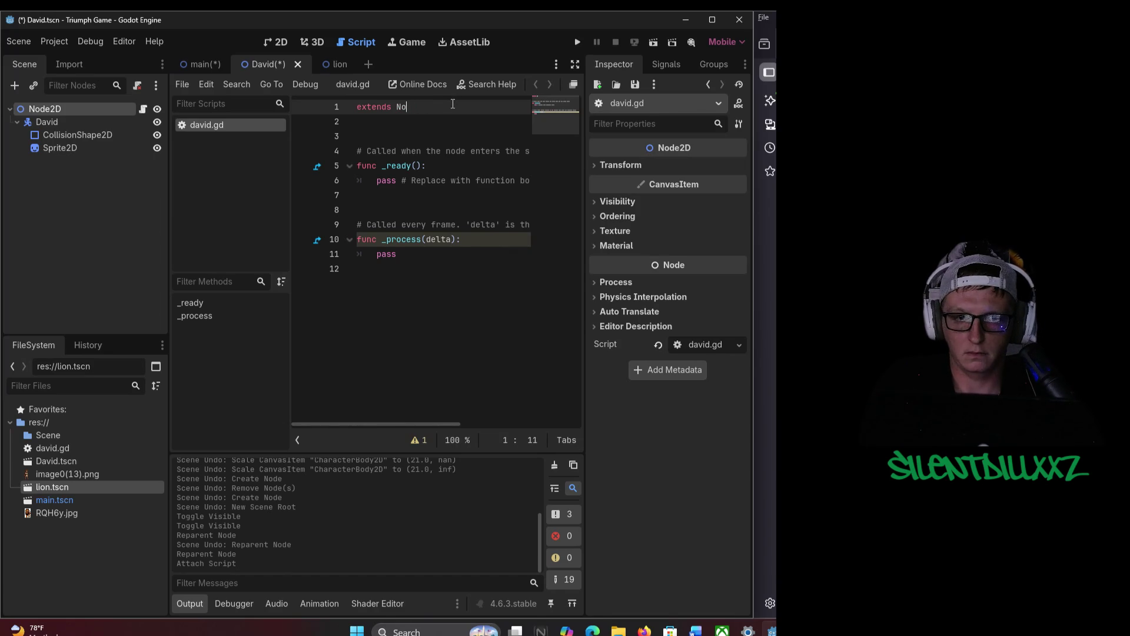
text(Caracter)
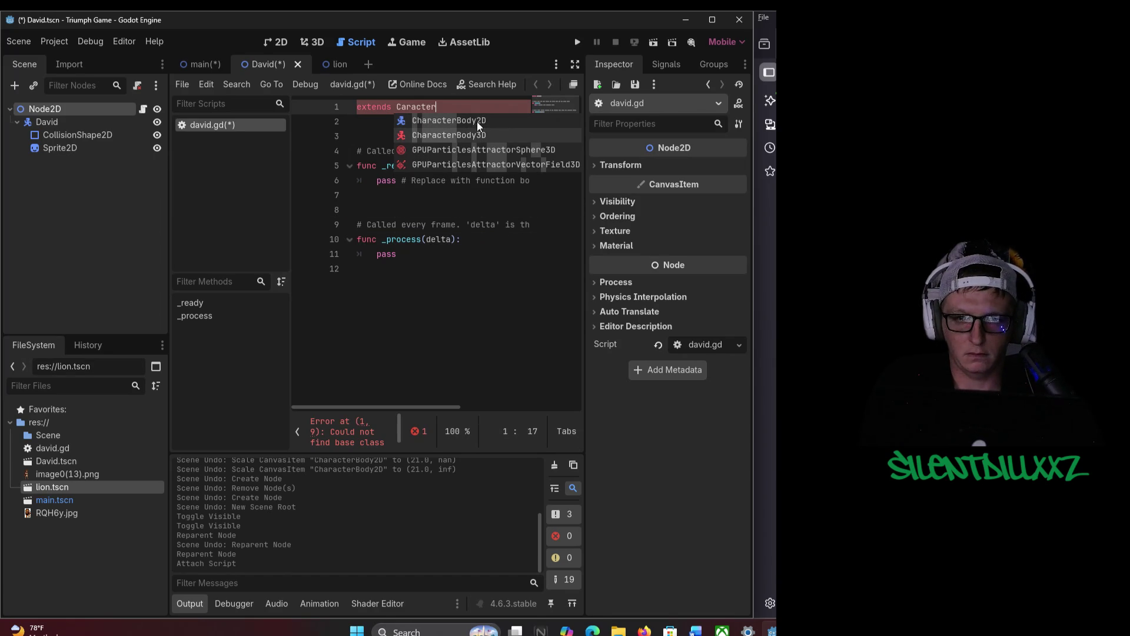
click(477, 118)
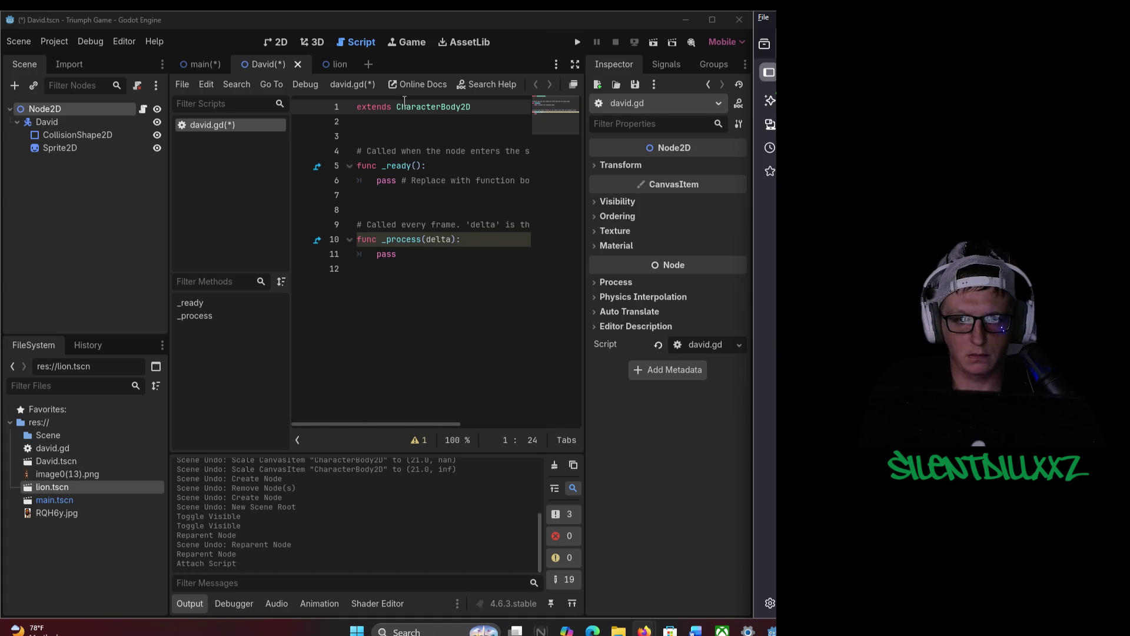
- Replace the template code with the pasted arrow-key movement script and save david.gd
drag(357, 107, 481, 151)
drag(517, 243, 518, 270)
key(ctrl+v)
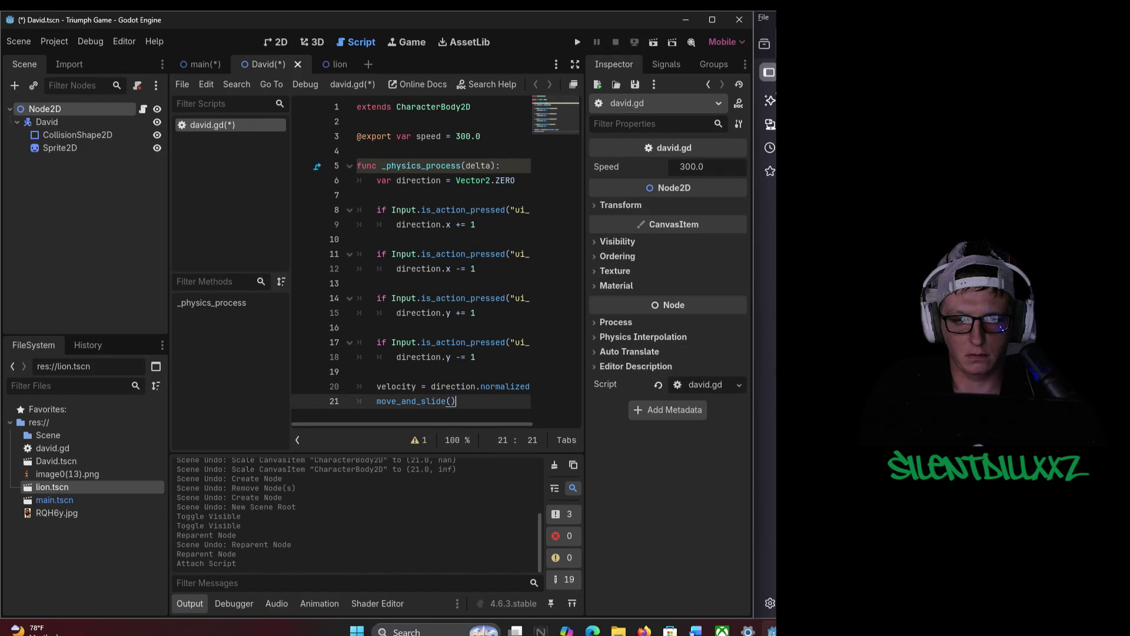
key(ctrl+s)
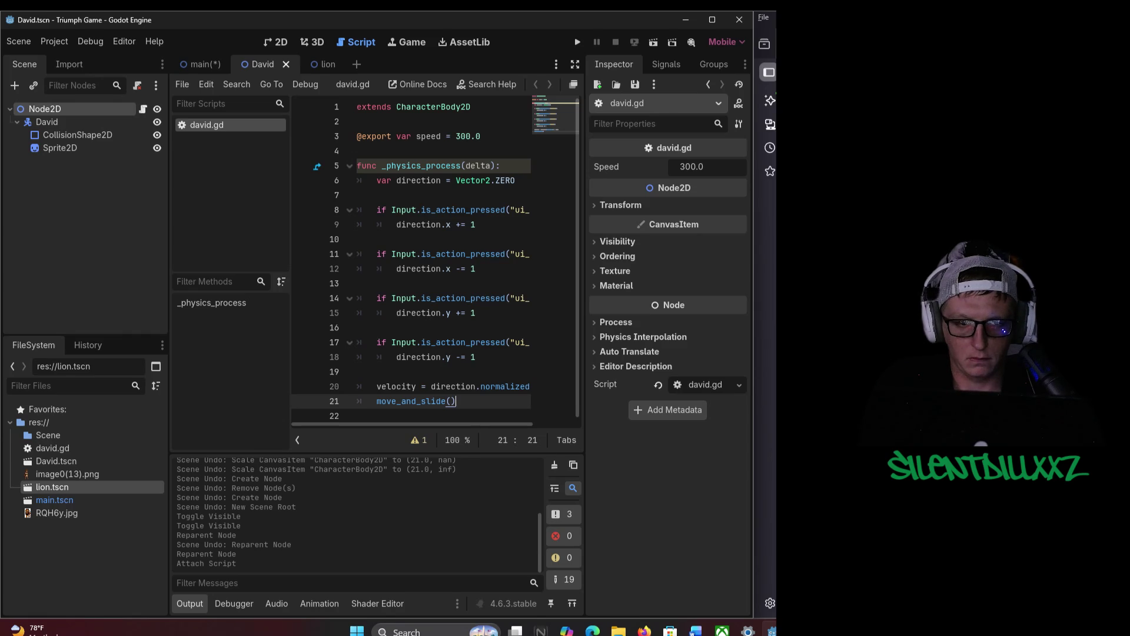
- Test-run and stop the game, then switch to the main scene and select Main
key(F5)
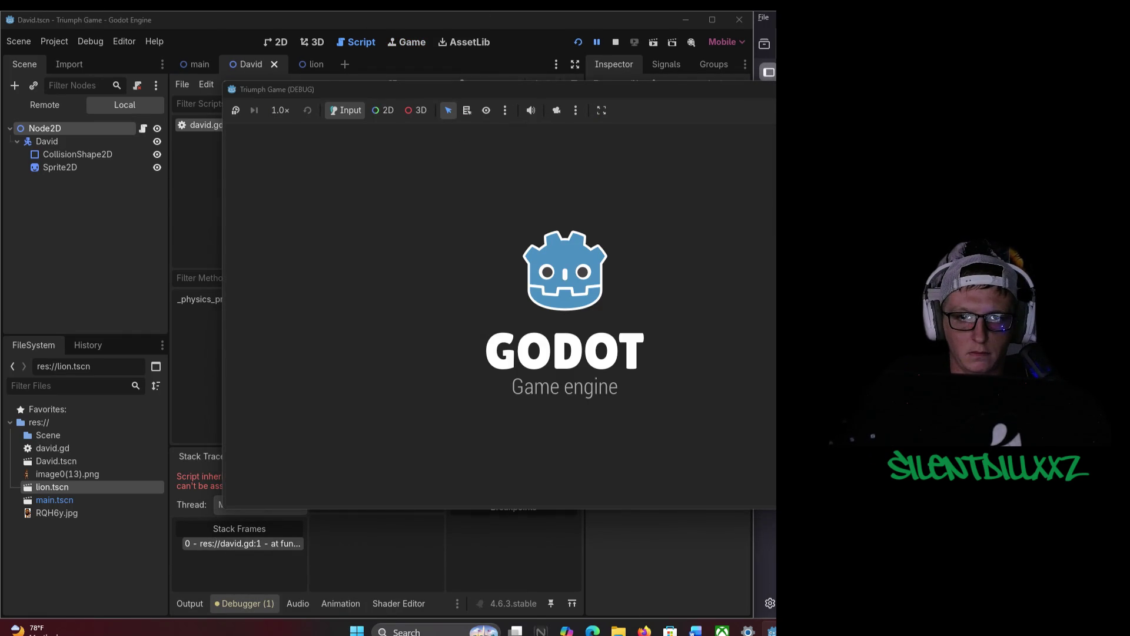
key(F8)
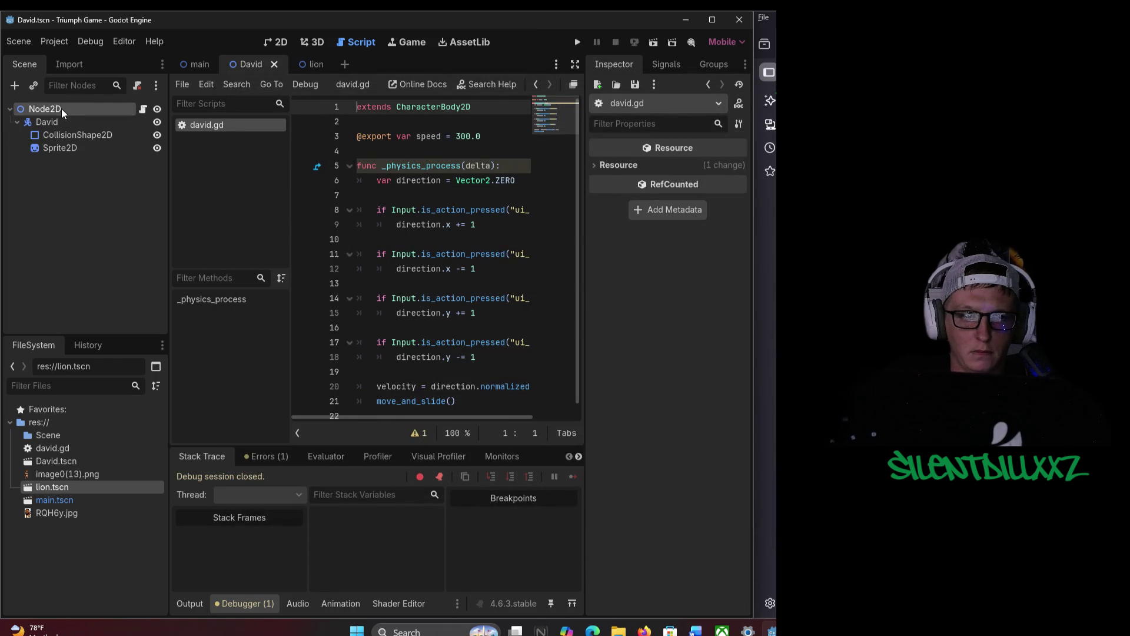
click(61, 109)
click(196, 69)
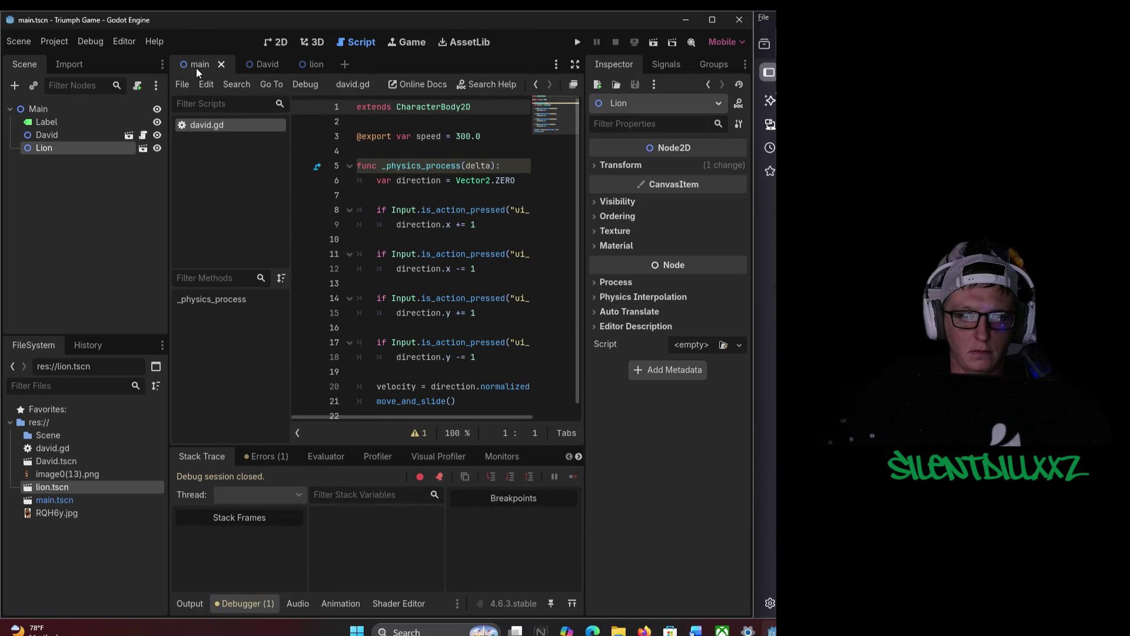
click(42, 107)
- Show the in-editor Game view, then run the game from the main scene and stop it
click(287, 41)
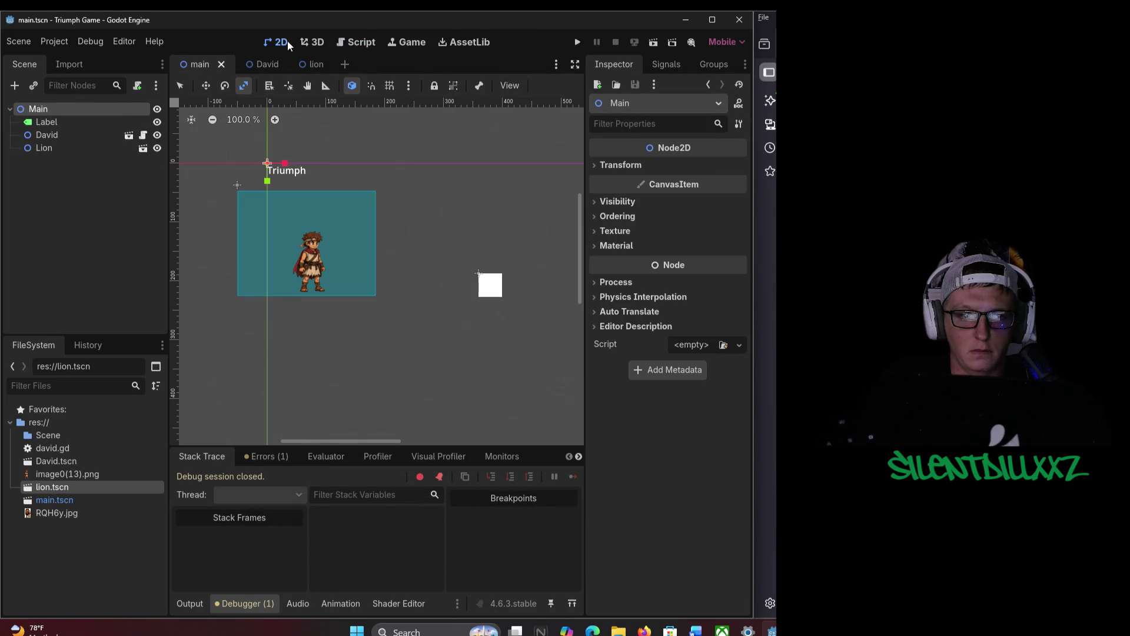
click(410, 44)
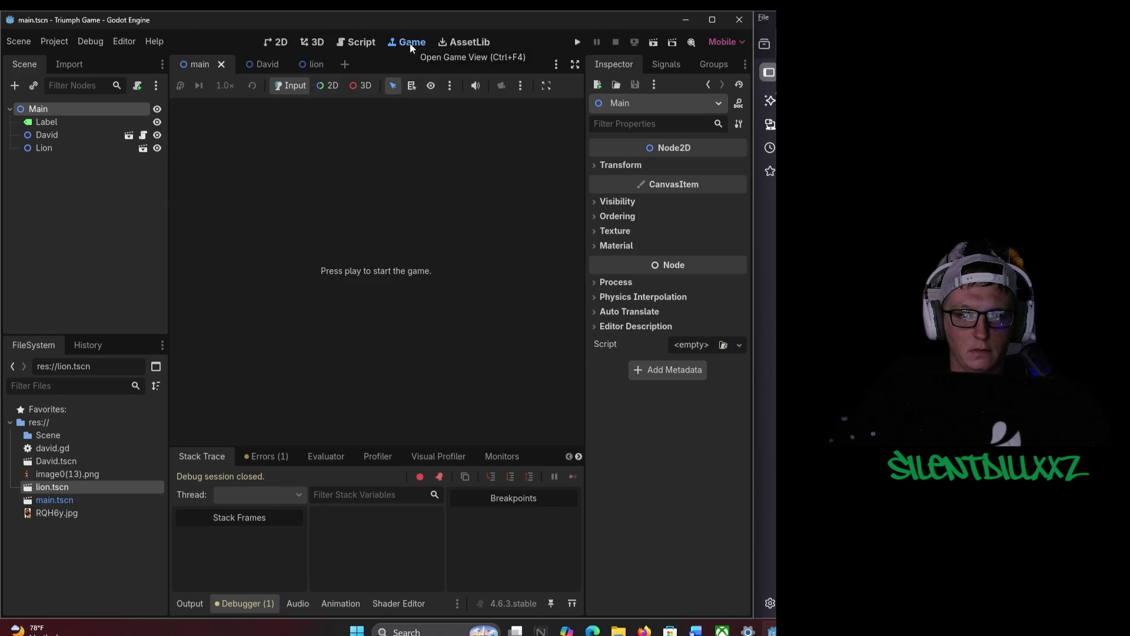
key(F5)
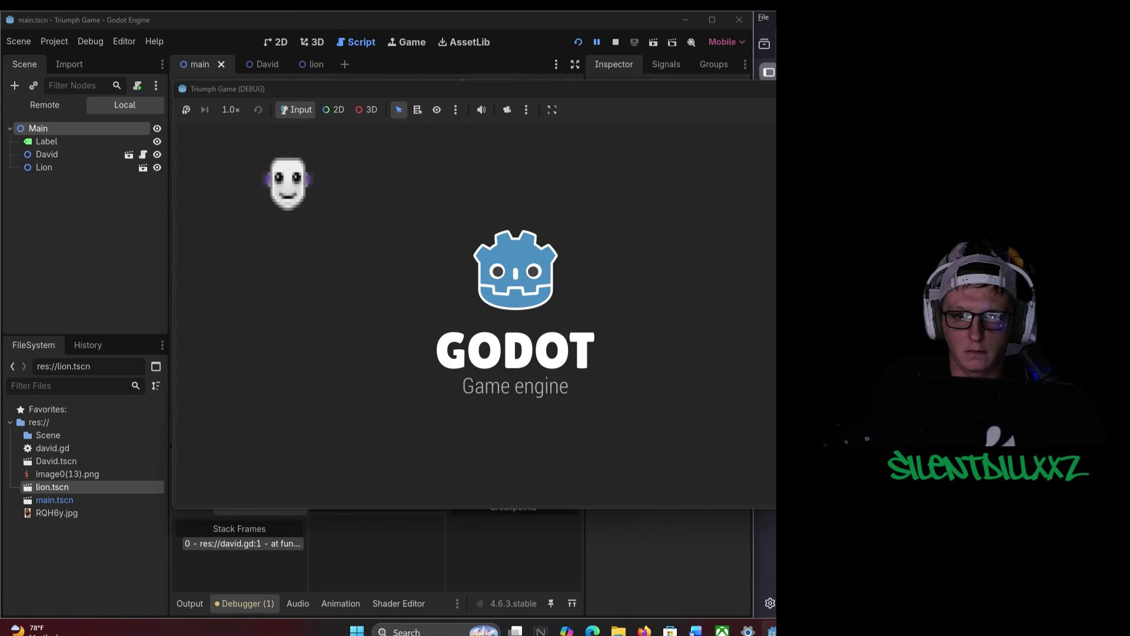
key(F8)
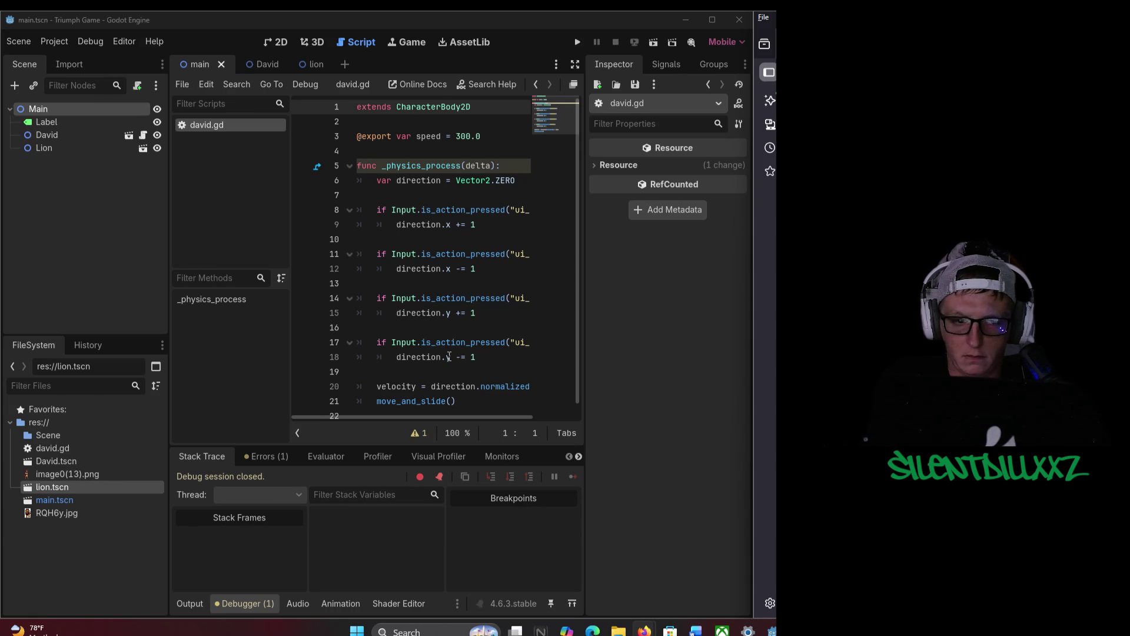
click(478, 357)
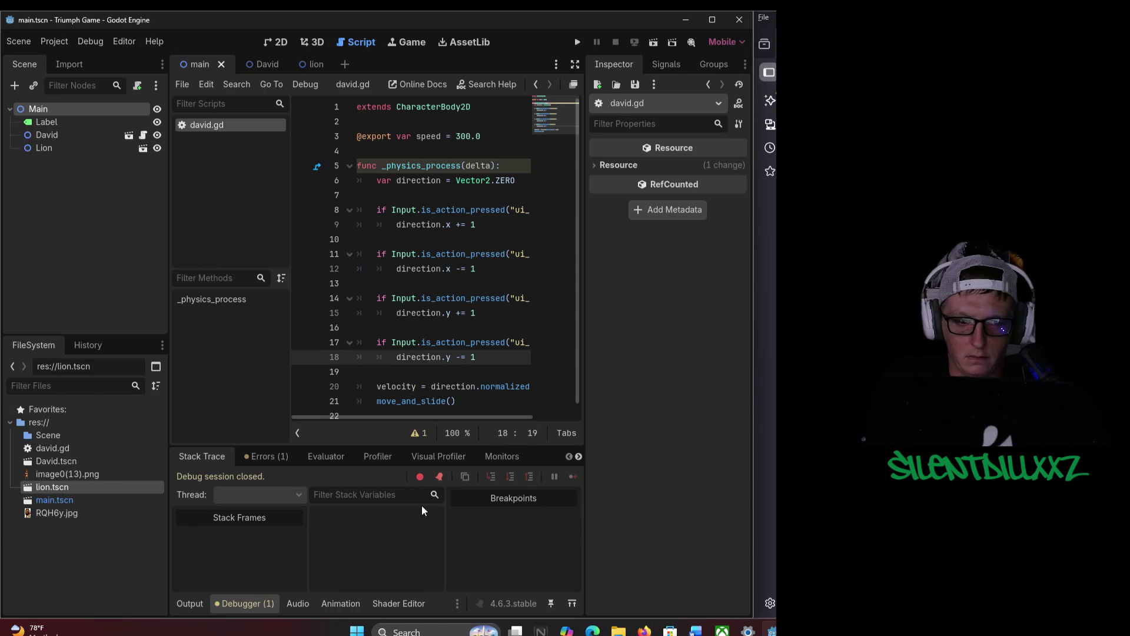
click(243, 603)
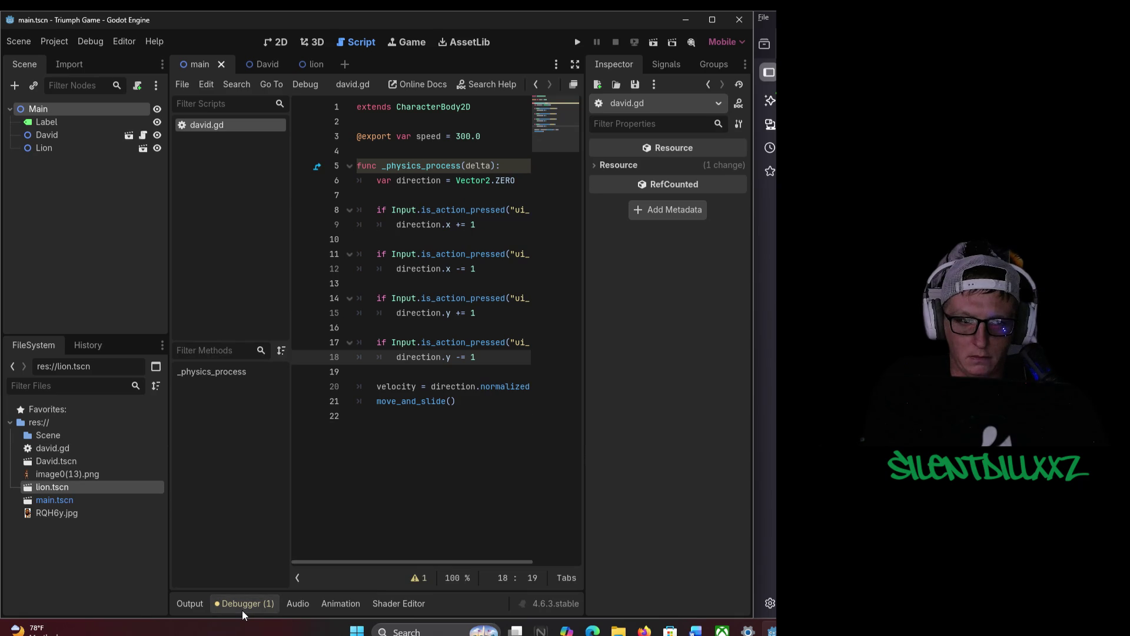
click(243, 603)
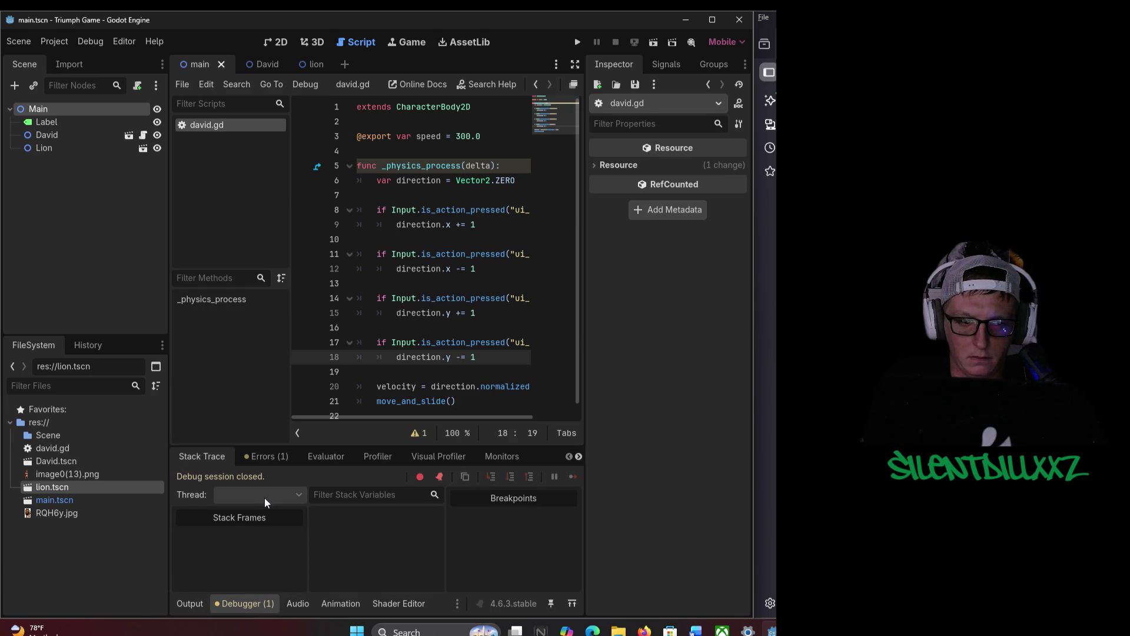
click(425, 230)
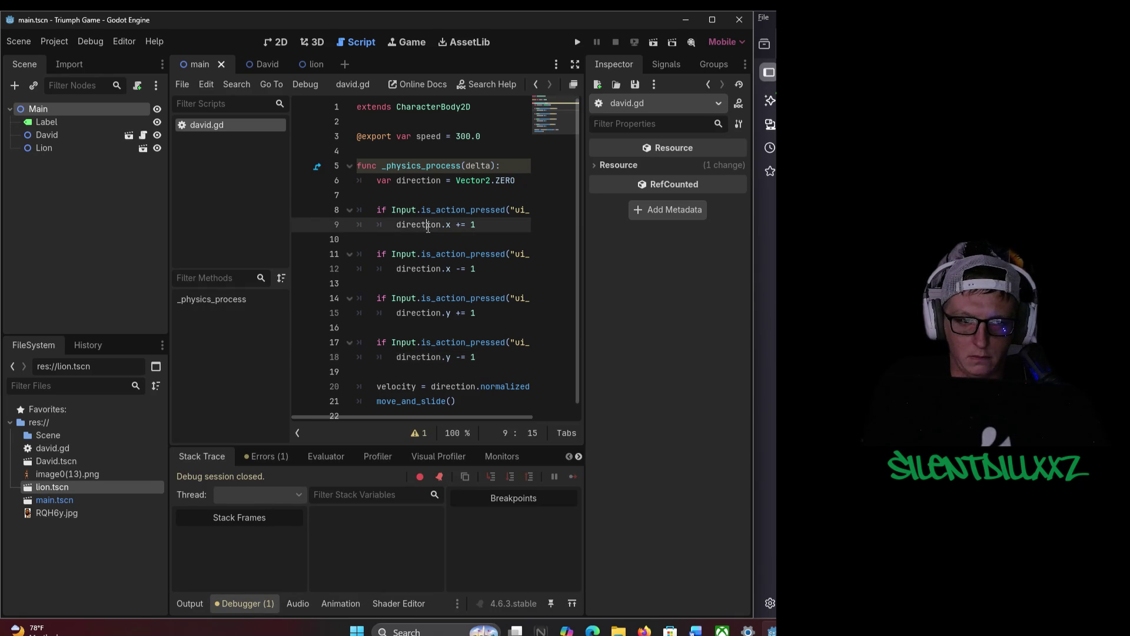
key(ctrl+z)
key(ctrl+z)
key(ctrl+z)
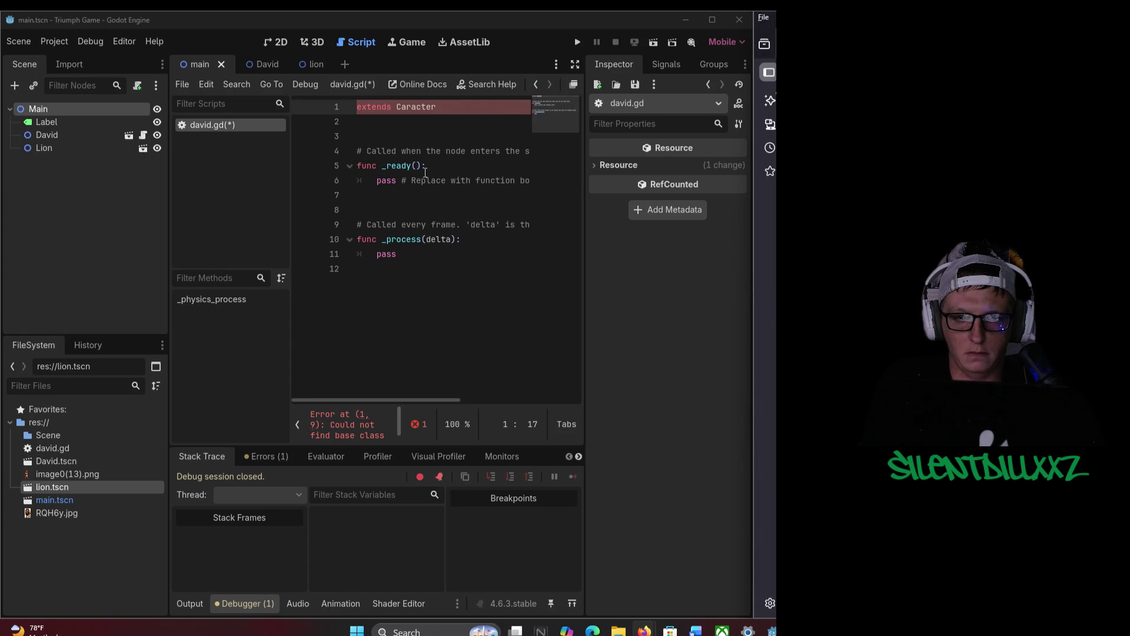
click(367, 107)
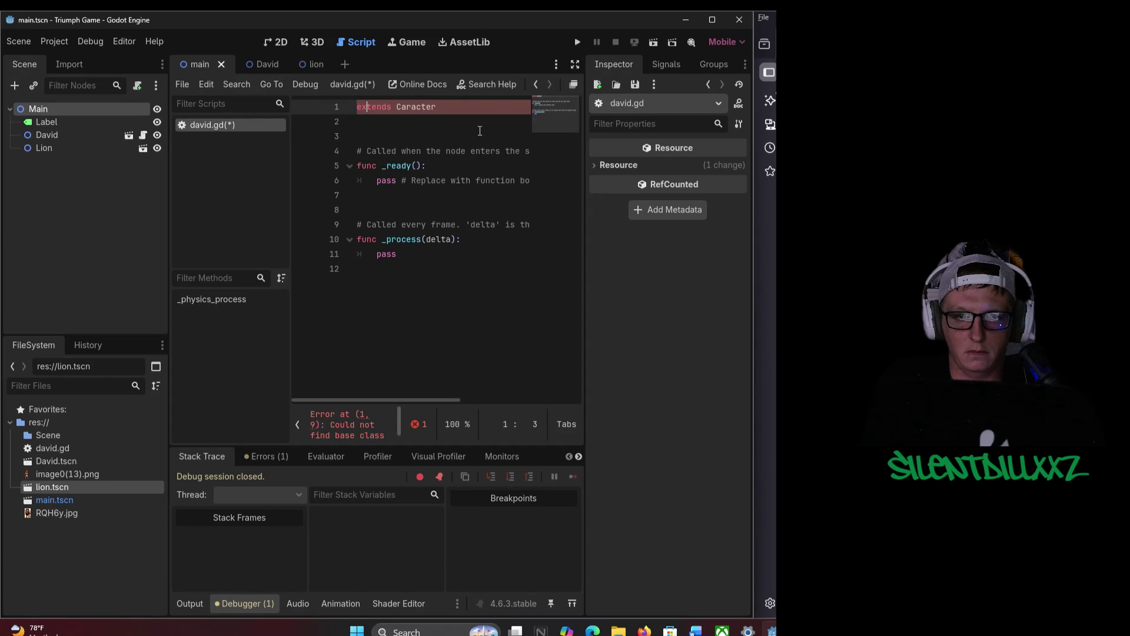
drag(357, 107, 469, 180)
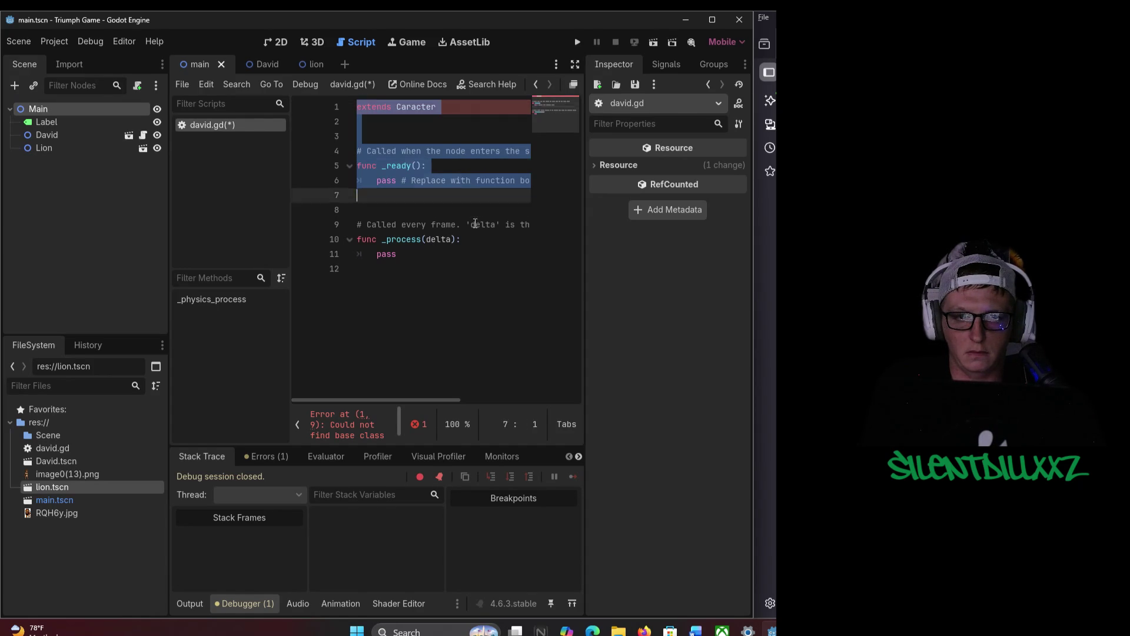
drag(478, 225, 483, 260)
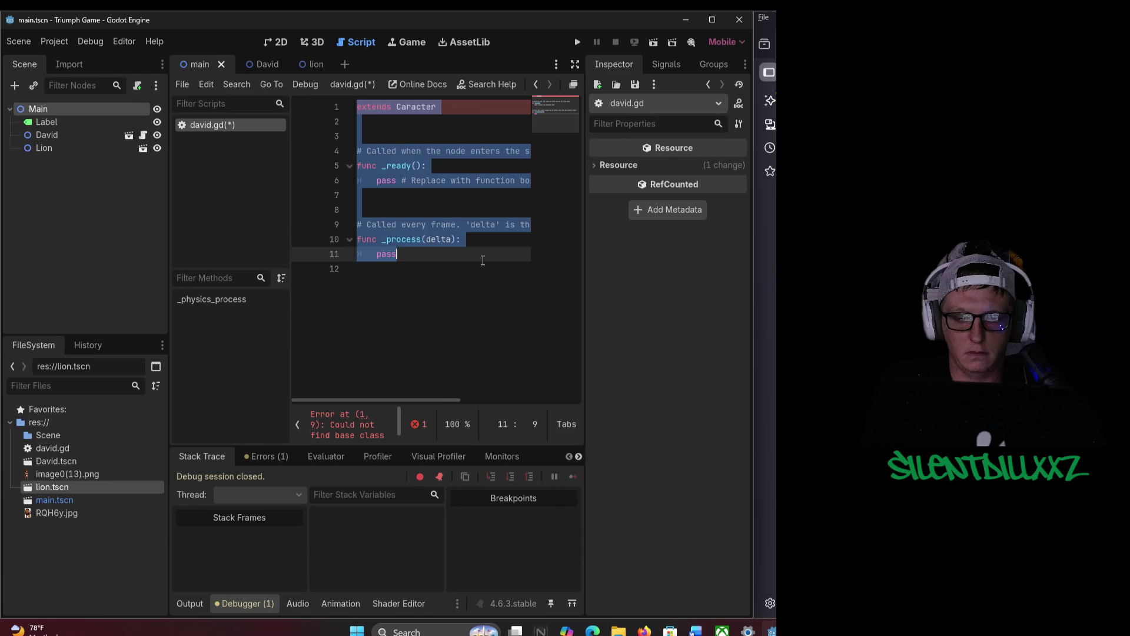
key(ctrl+v)
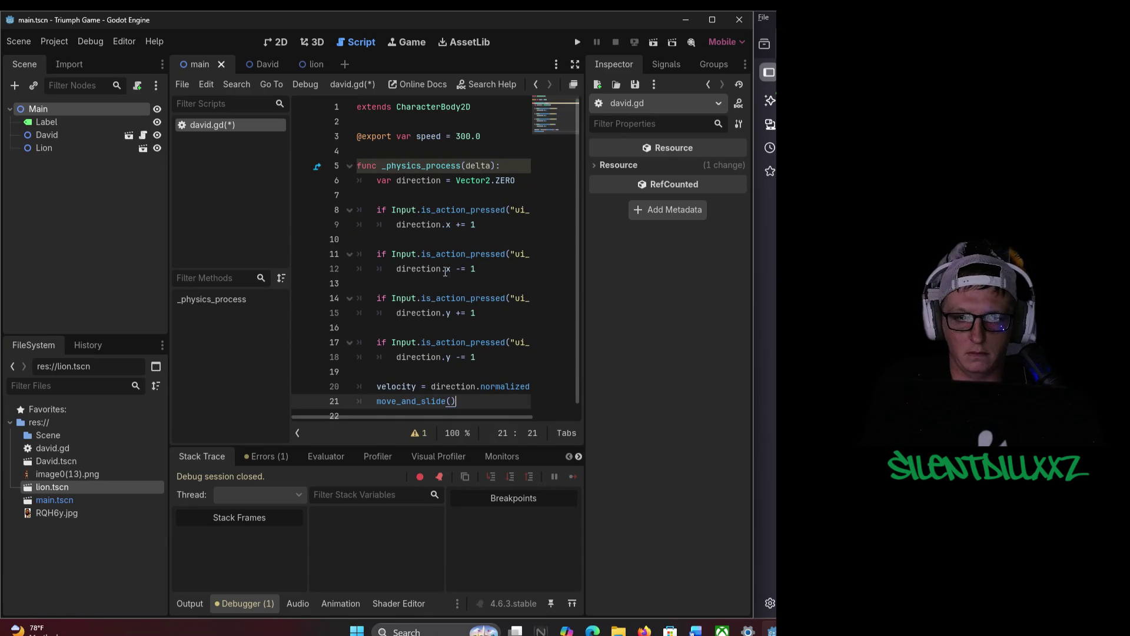
scroll(435, 257, down, 1)
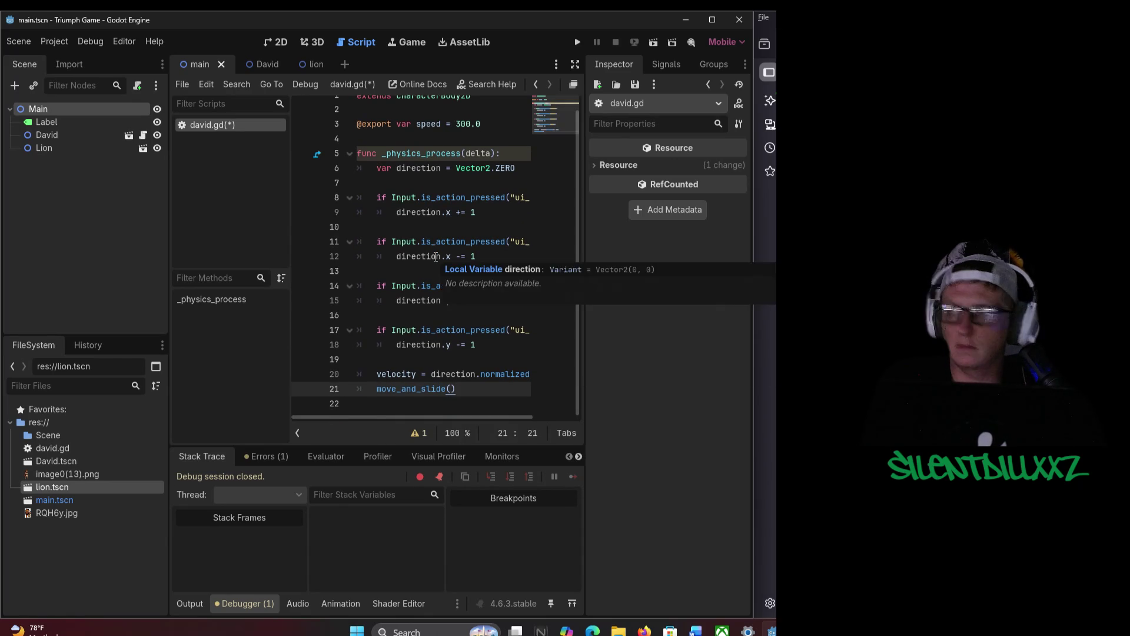
scroll(436, 257, up, 1)
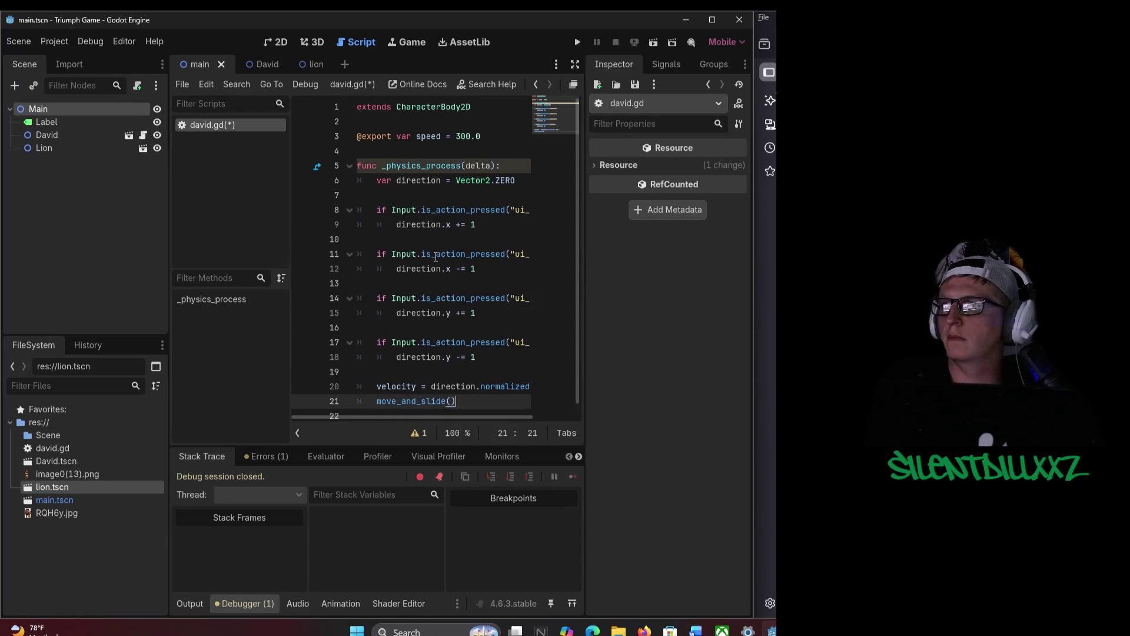
click(247, 606)
click(247, 605)
click(247, 606)
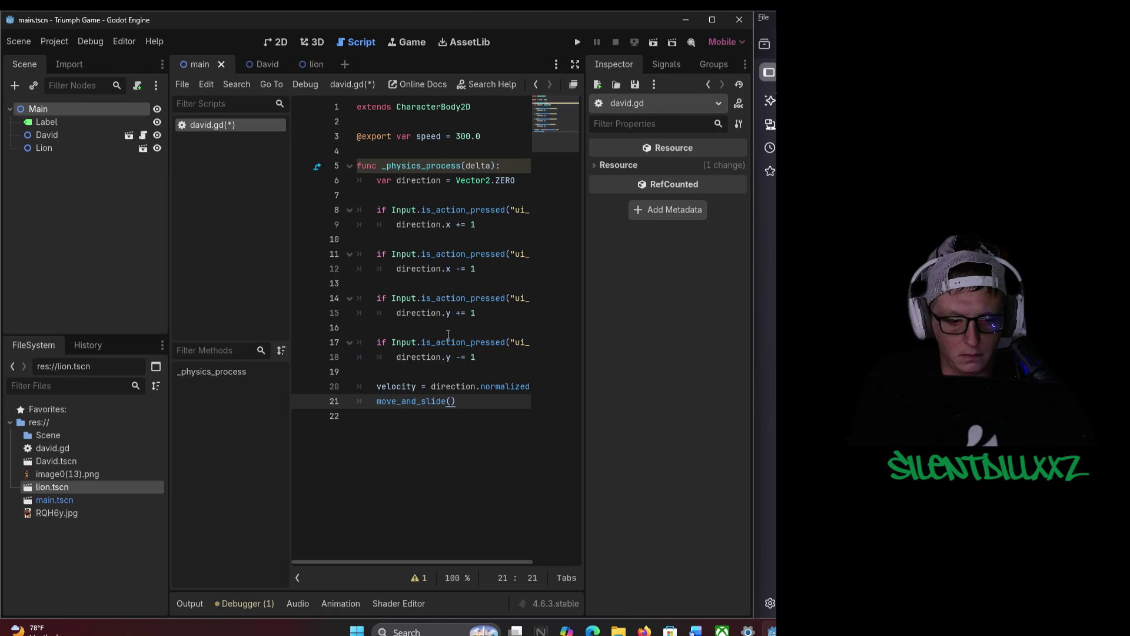
click(414, 51)
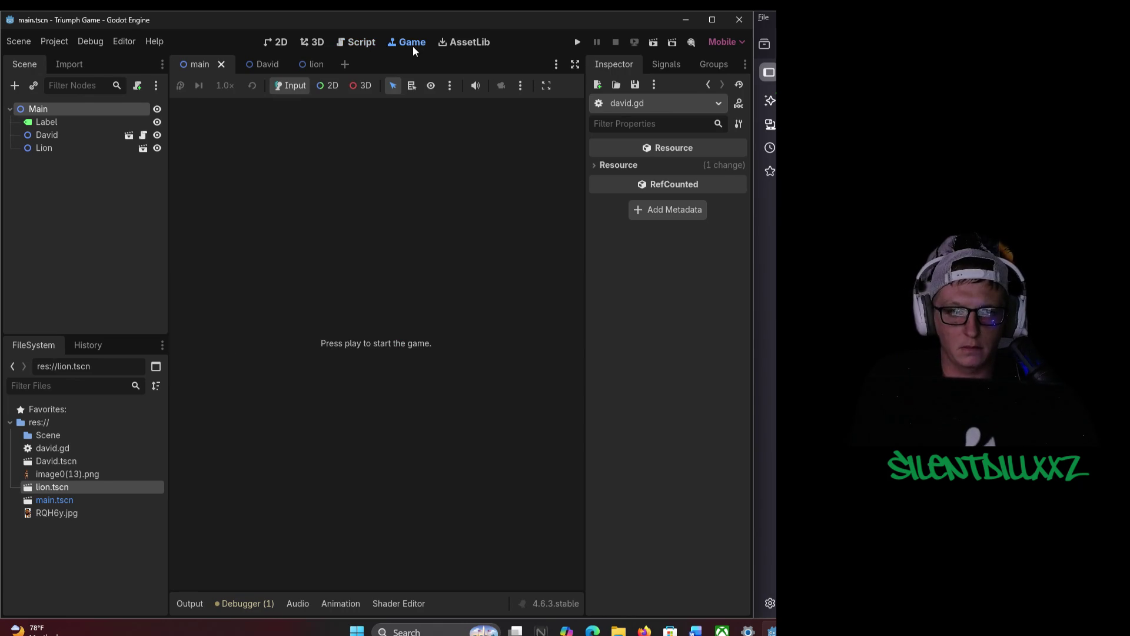
key(F5)
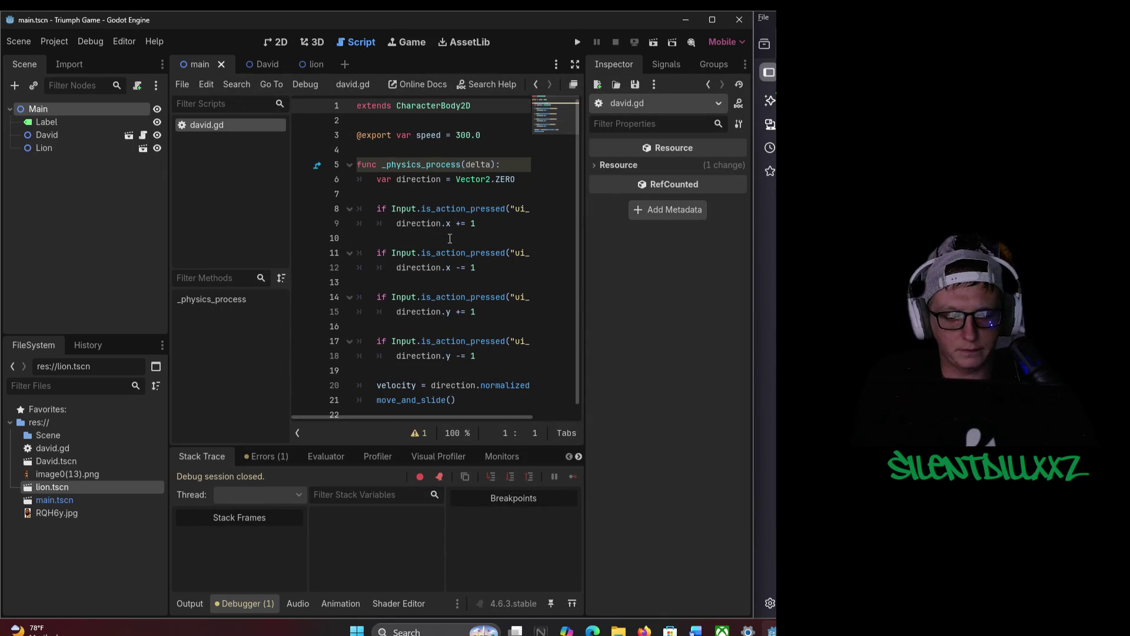
key(ctrl+z)
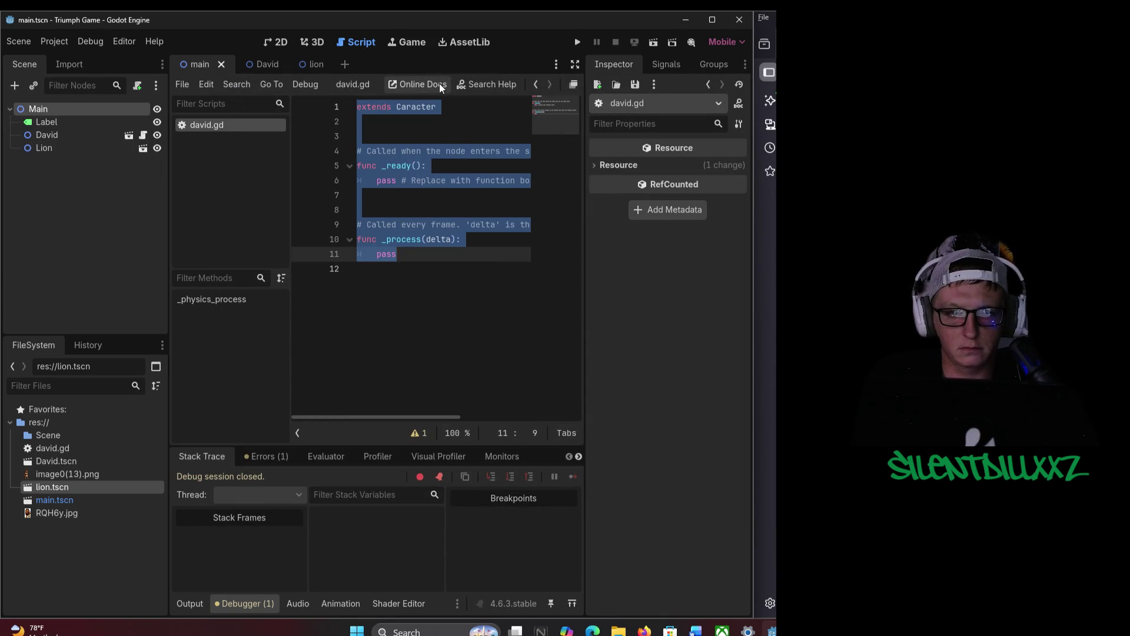
- Retype the misspelled 'Caracter' on line 1 as CharacterBody2D using autocomplete
click(437, 105)
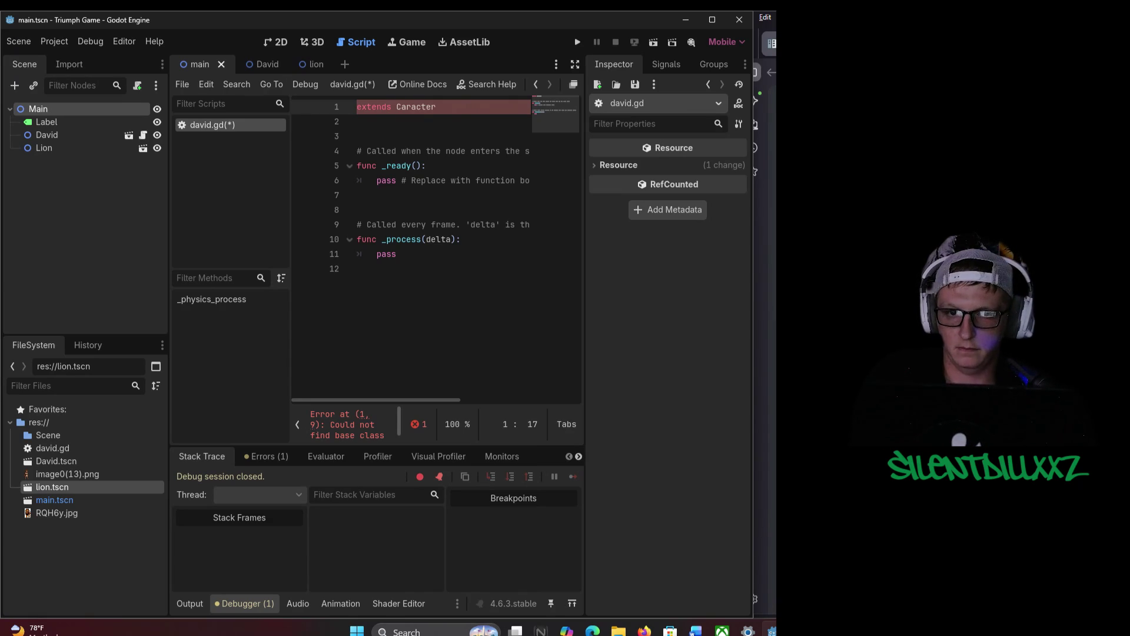
click(773, 72)
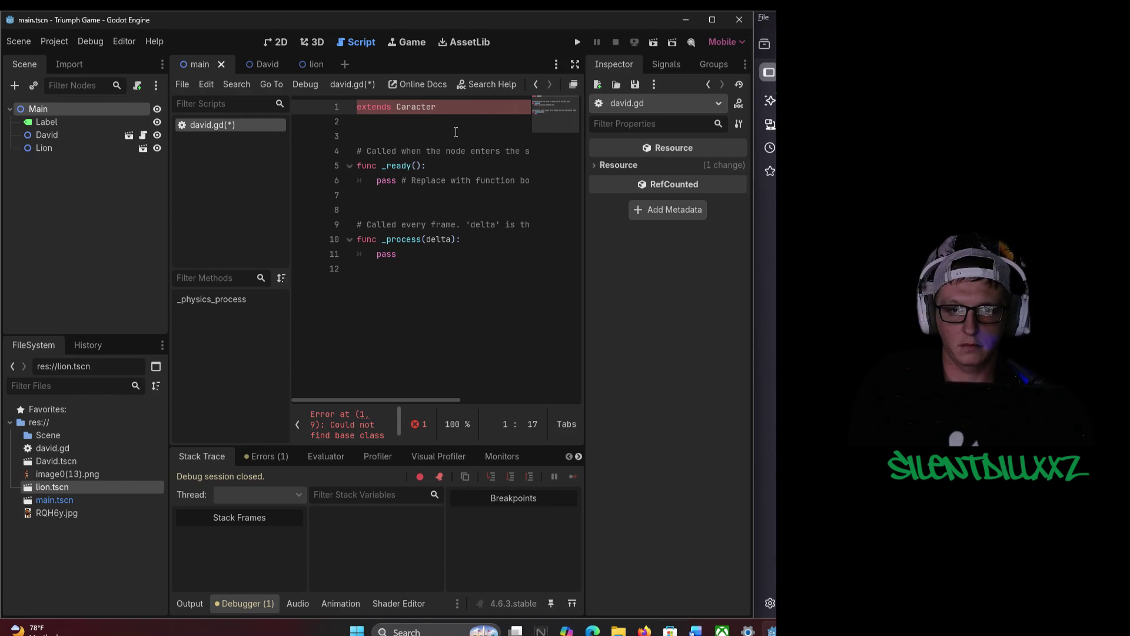
key(BackSpace)
key(BackSpace)
key(BackSpace)
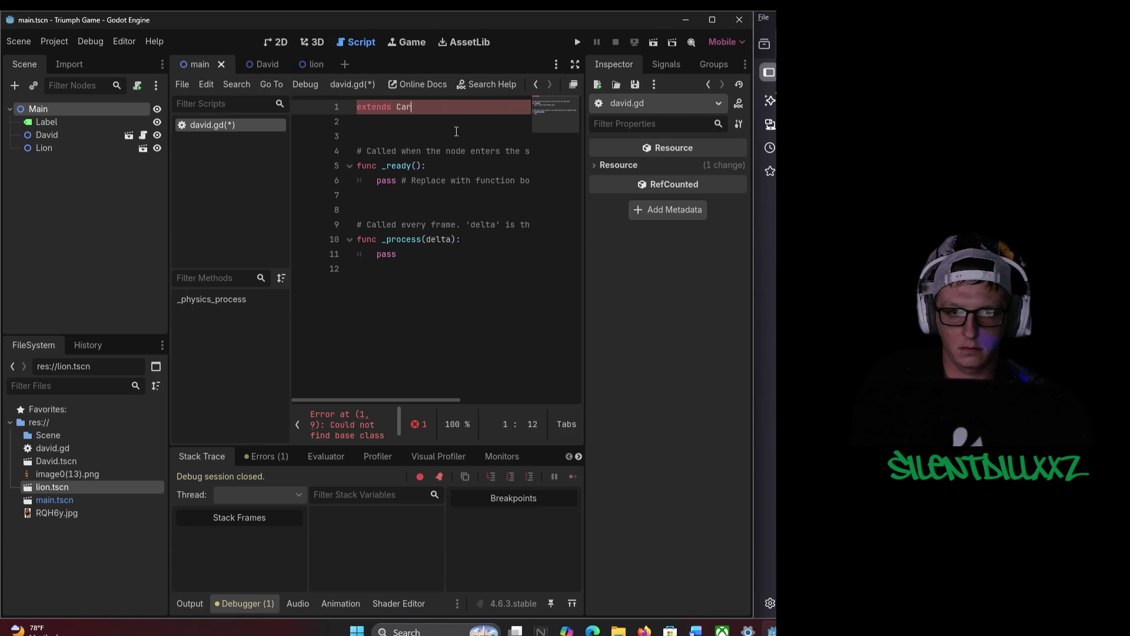
key(BackSpace)
key(BackSpace)
text(har)
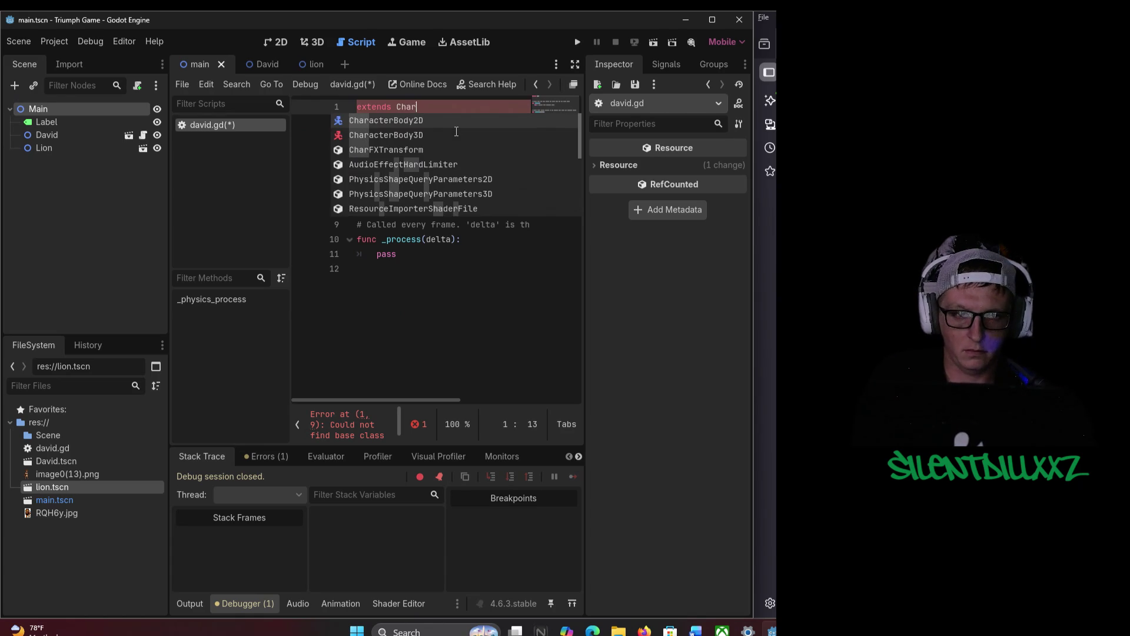
click(414, 120)
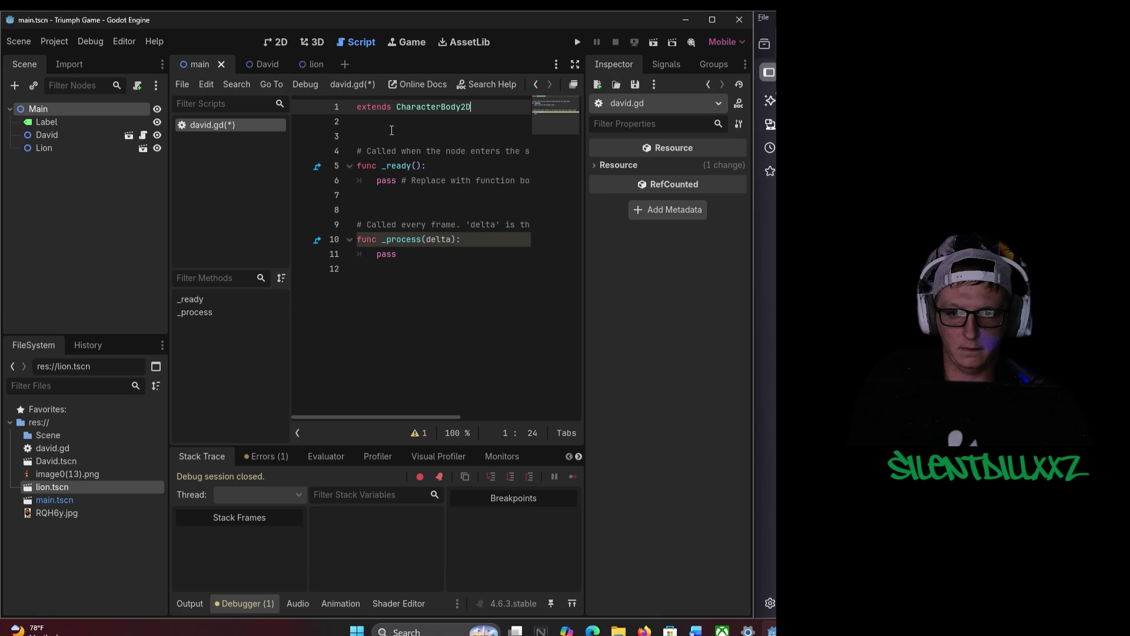
click(391, 130)
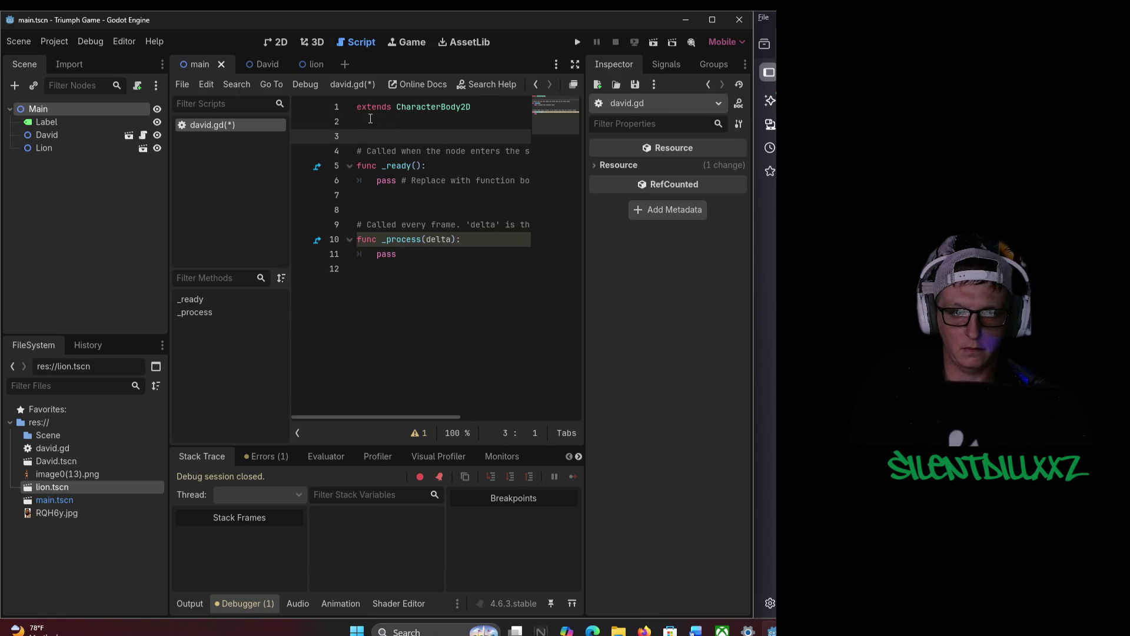
click(371, 120)
text(ec)
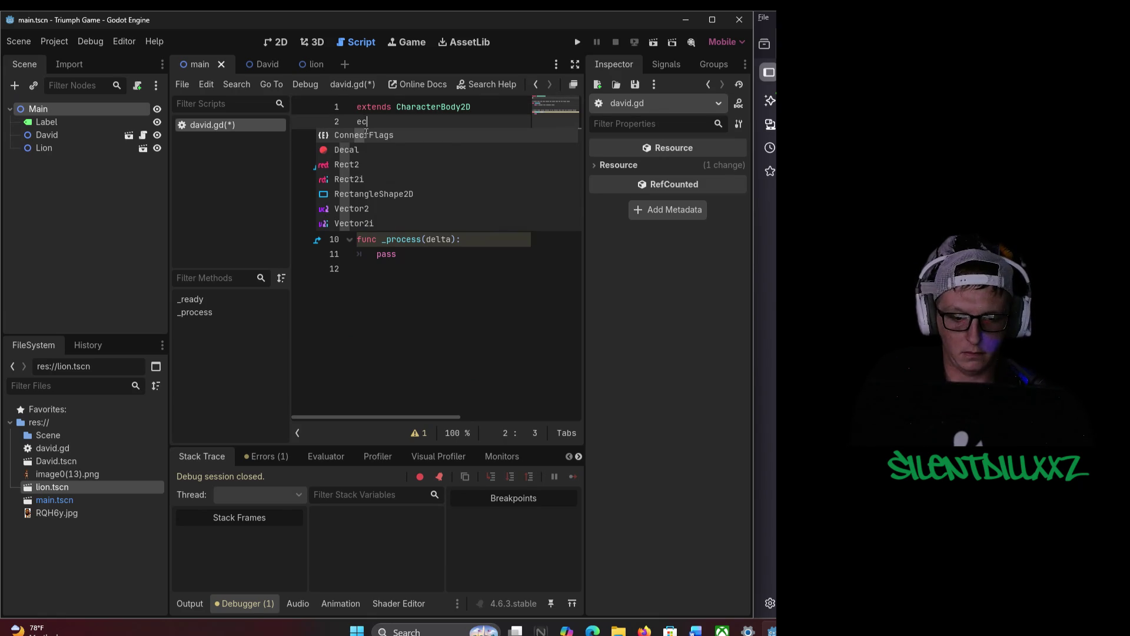
key(BackSpace)
text(xp)
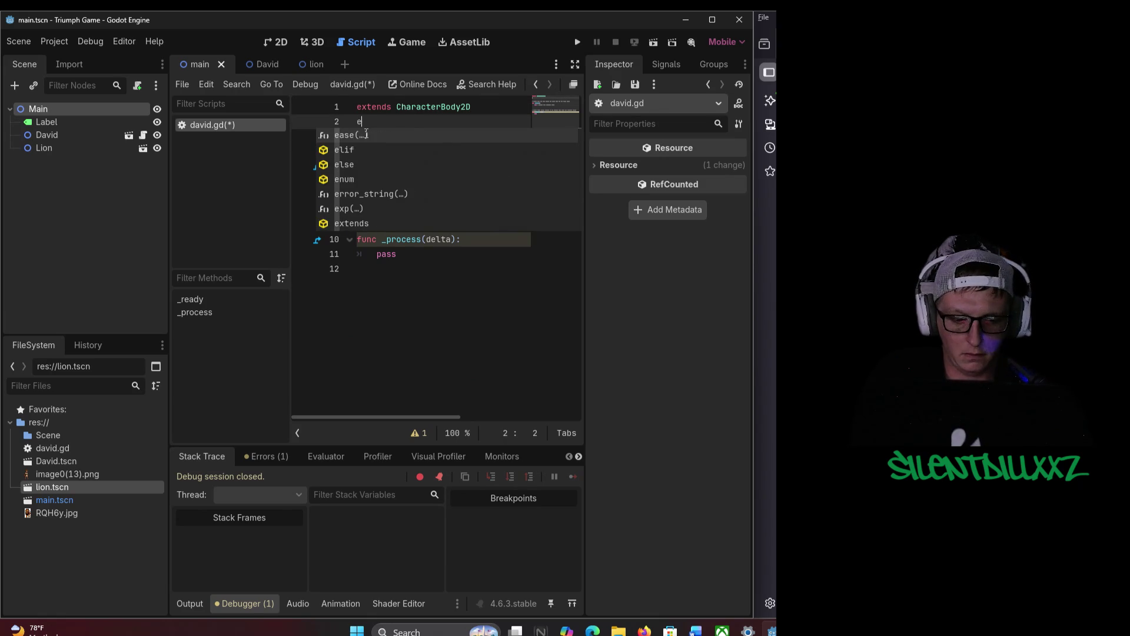
text(ort)
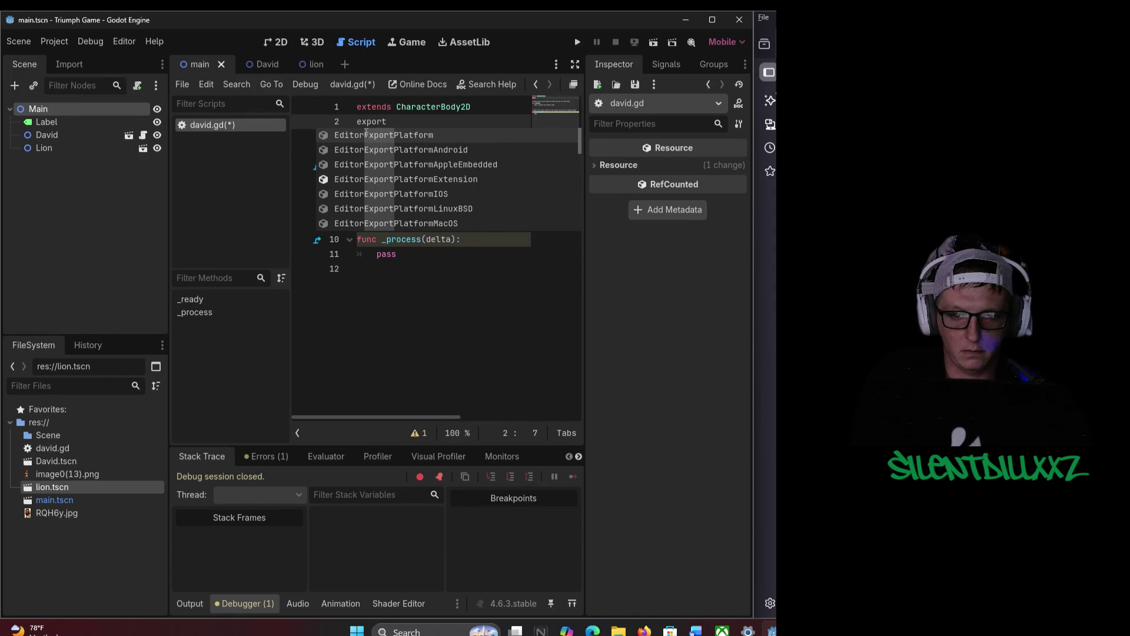
text(t)
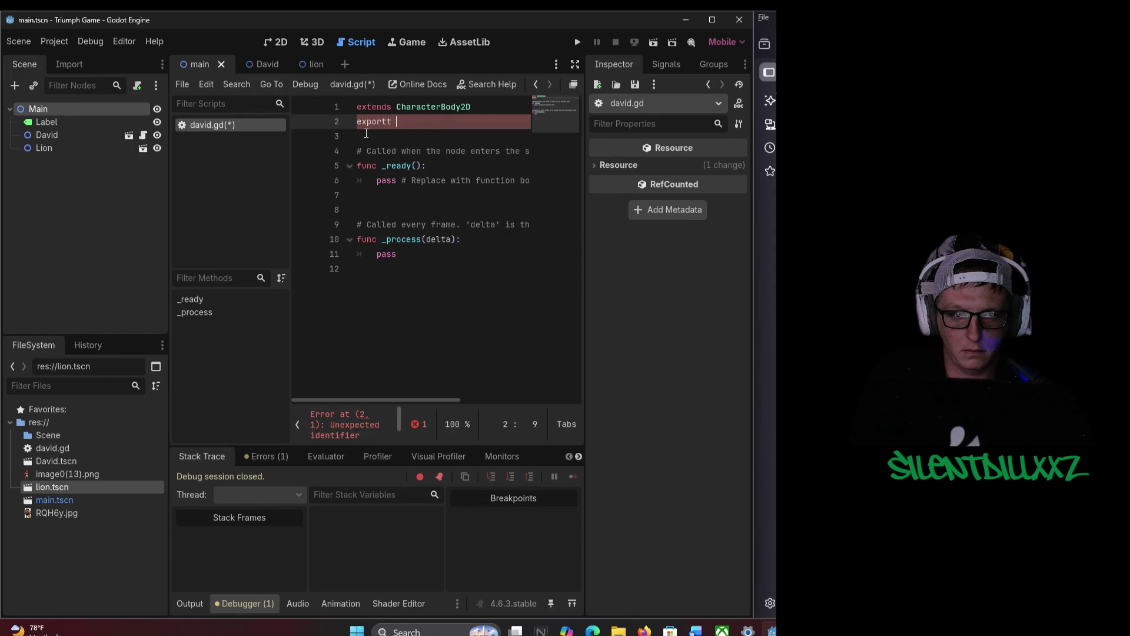
key(BackSpace)
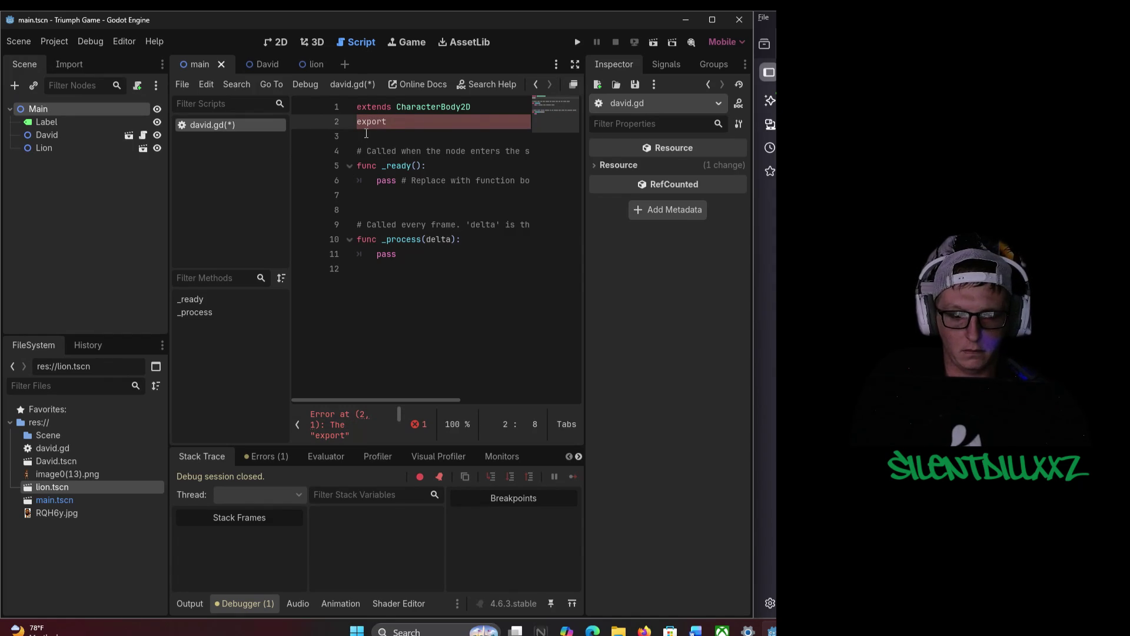
text(v)
key(BackSpace)
key(BackSpace)
key(BackSpace)
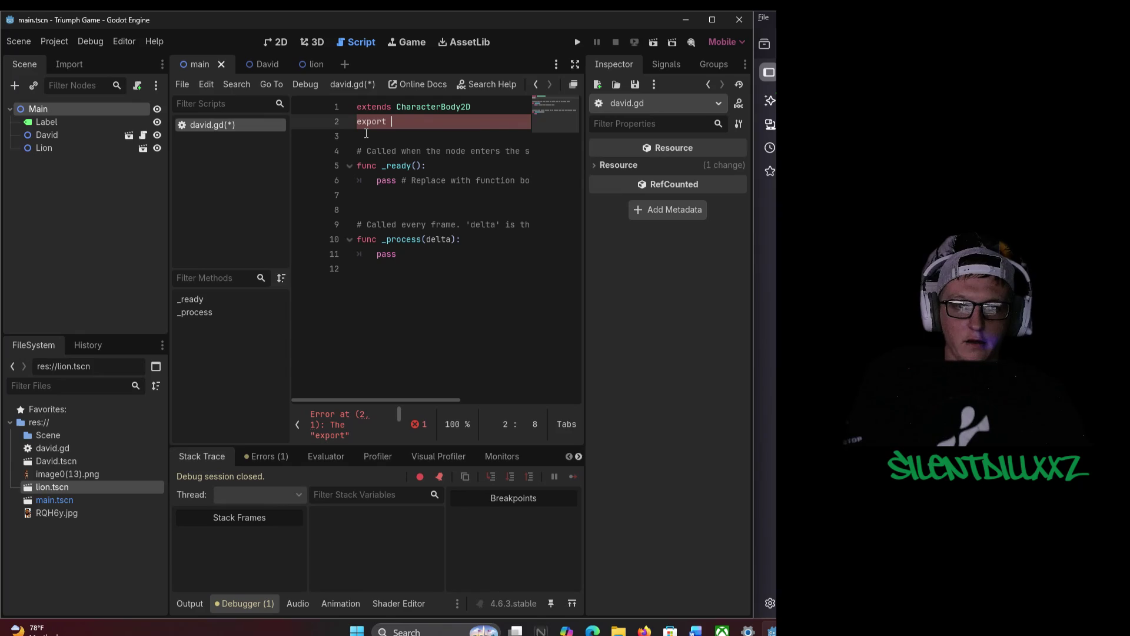
key(BackSpace)
key(BackSpace)
key(BackSpace)
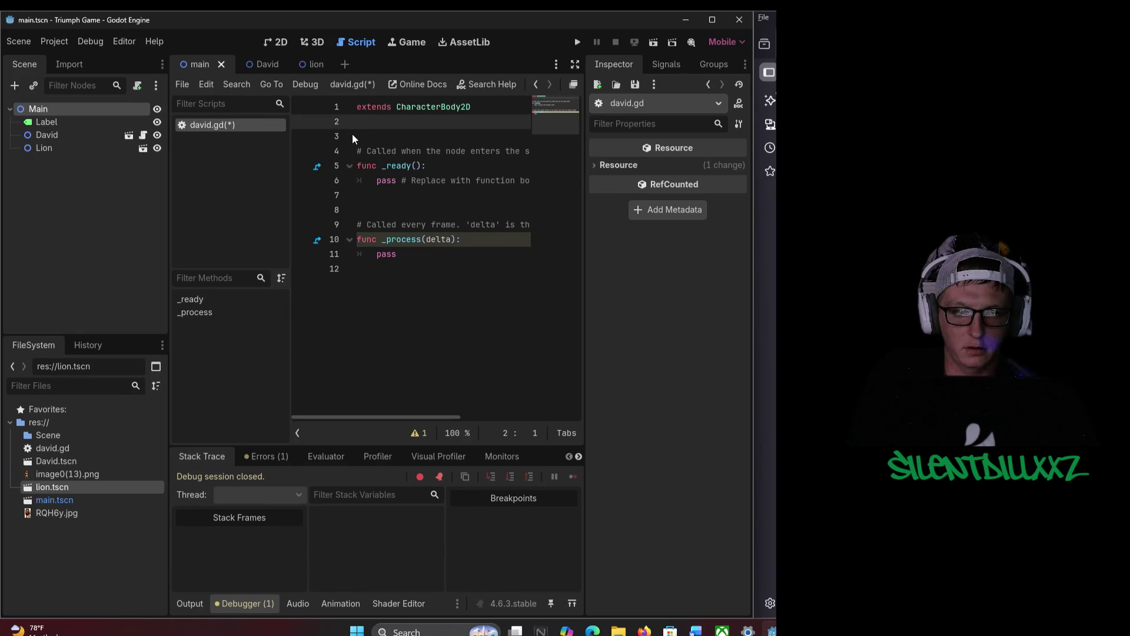
click(340, 137)
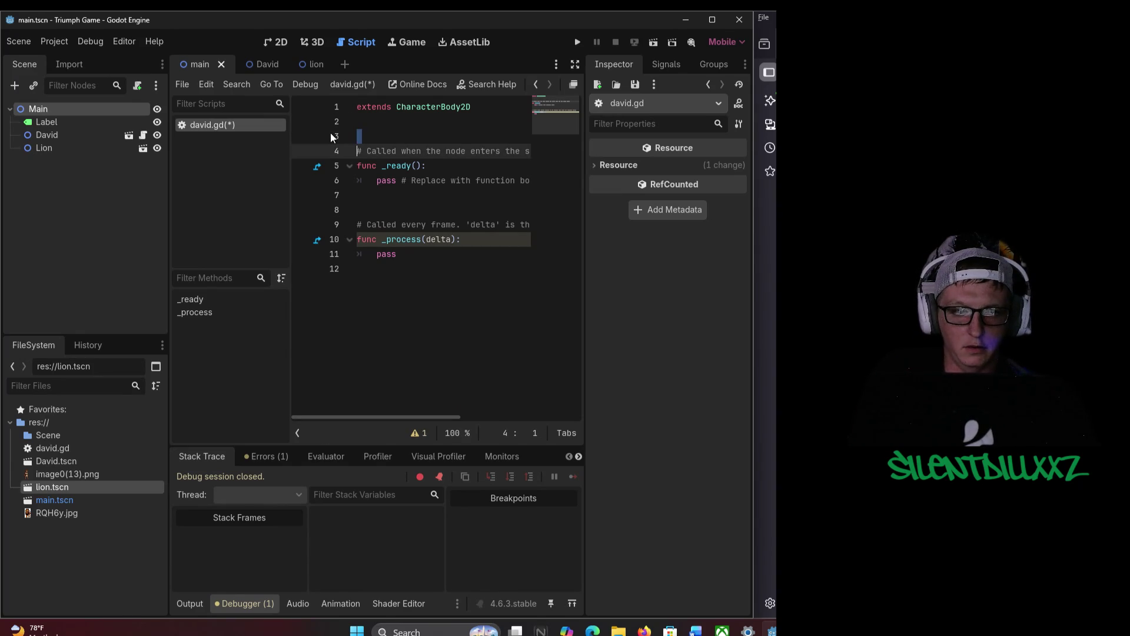
click(431, 132)
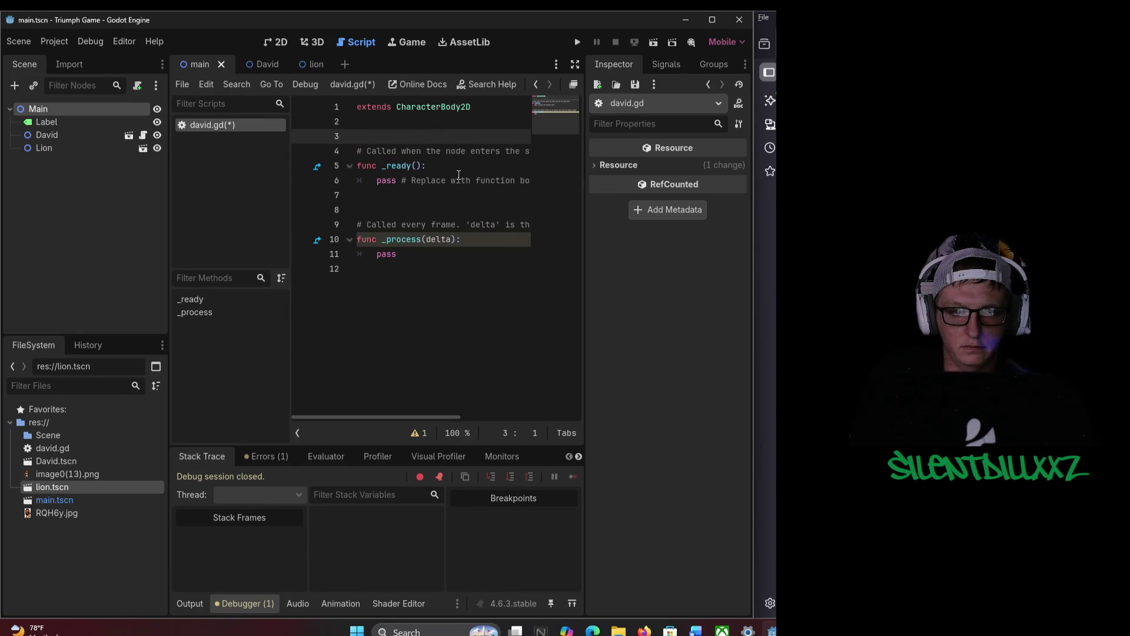
click(456, 152)
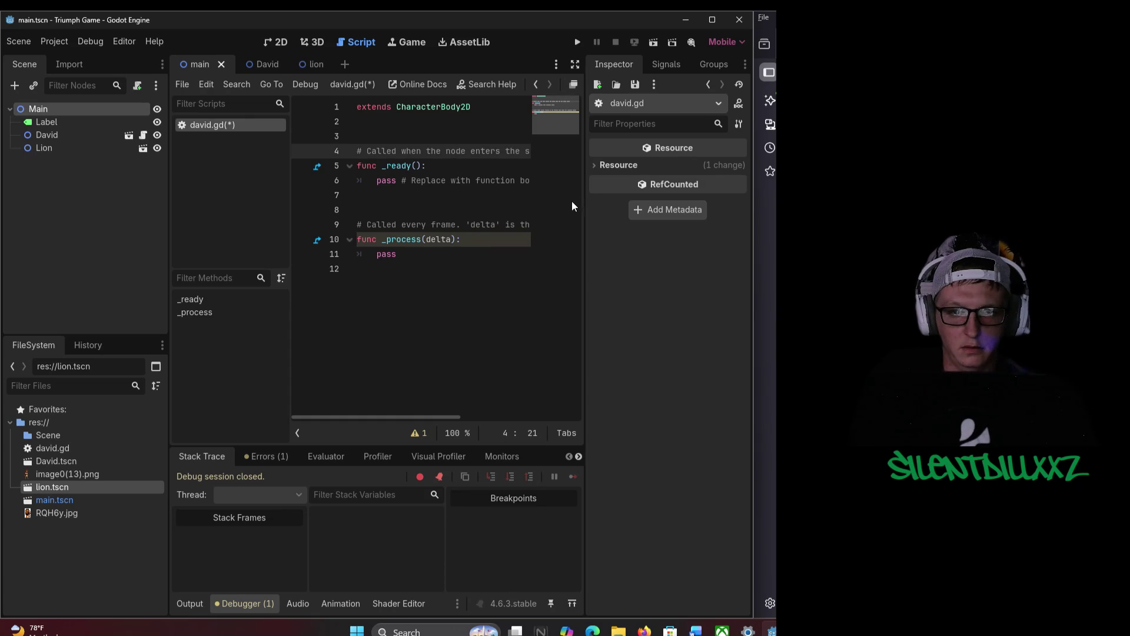
- Widen the script editor, maximize Godot, then restore the window to a smaller size
drag(587, 200, 621, 203)
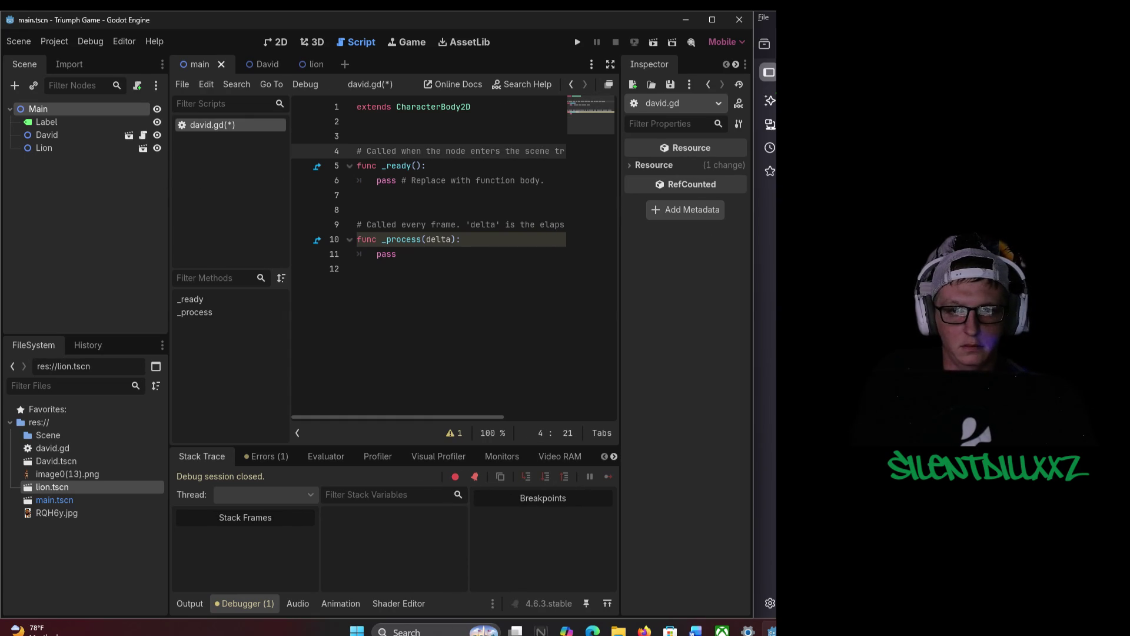
click(718, 19)
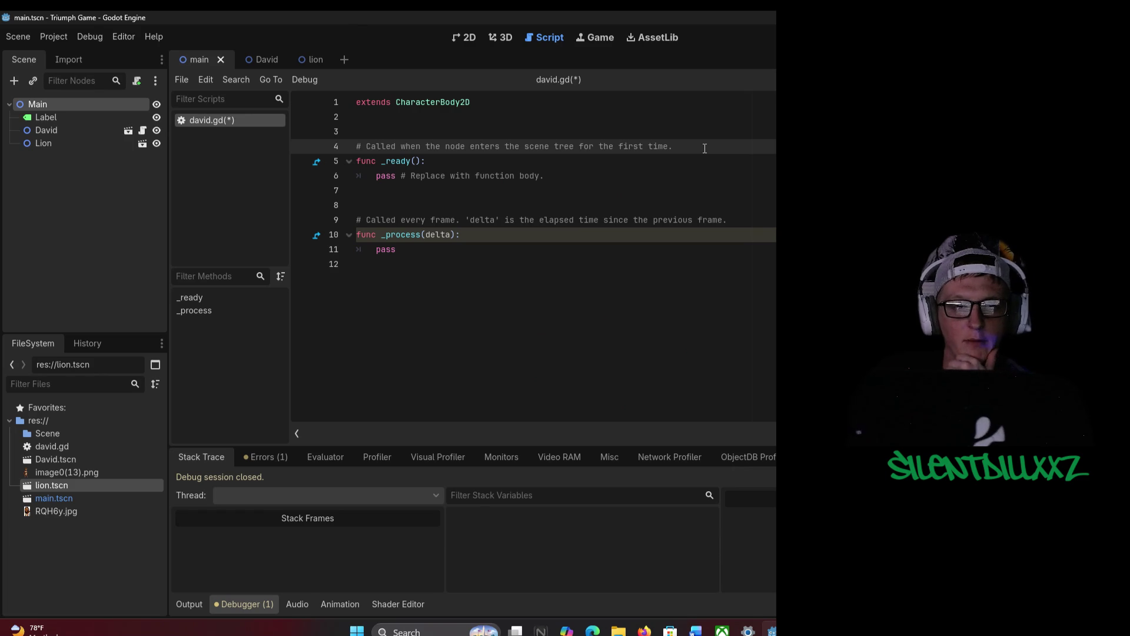
click(705, 148)
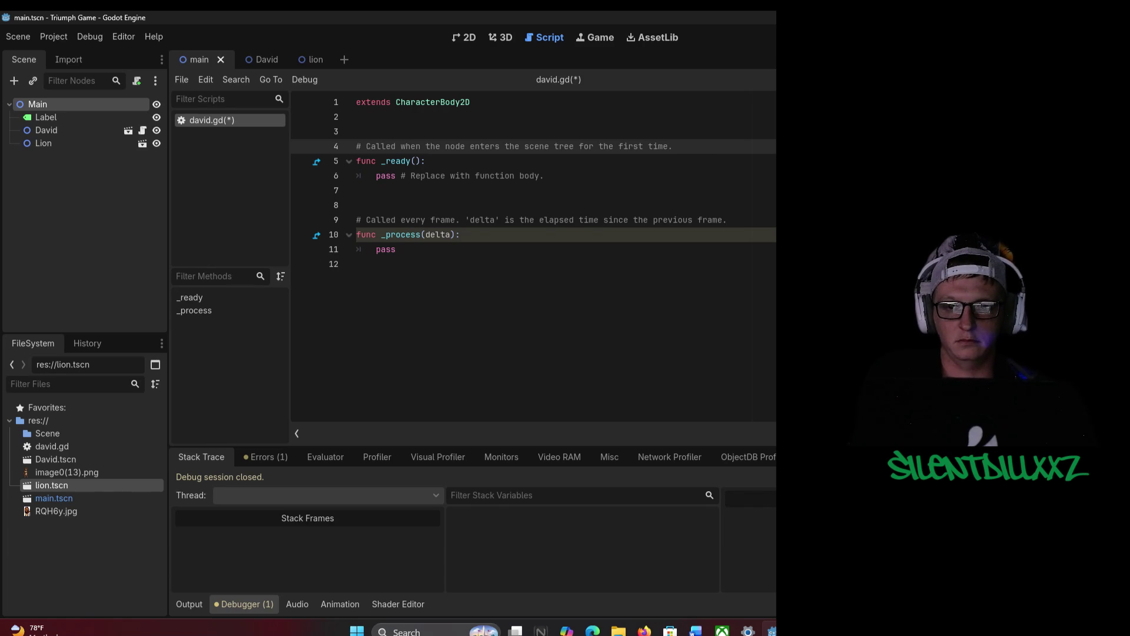
key(super+Down)
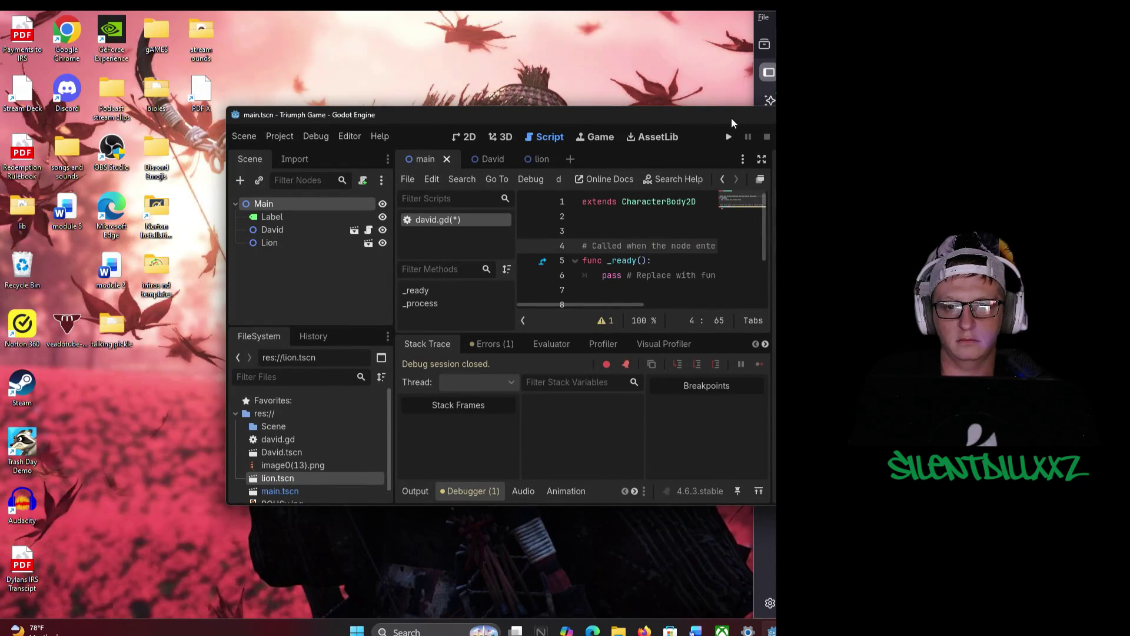
- Maximize Godot again, show the unused delta warning, and collapse the scripts list
key(super+Up)
mouse_move(685, 21)
mouse_down()
mouse_move(344, 16)
mouse_move(356, 40)
mouse_move(439, 83)
mouse_move(413, 147)
mouse_move(408, 206)
mouse_move(340, 184)
mouse_move(323, 119)
mouse_move(339, 11)
mouse_move(392, 40)
mouse_move(522, 62)
mouse_up()
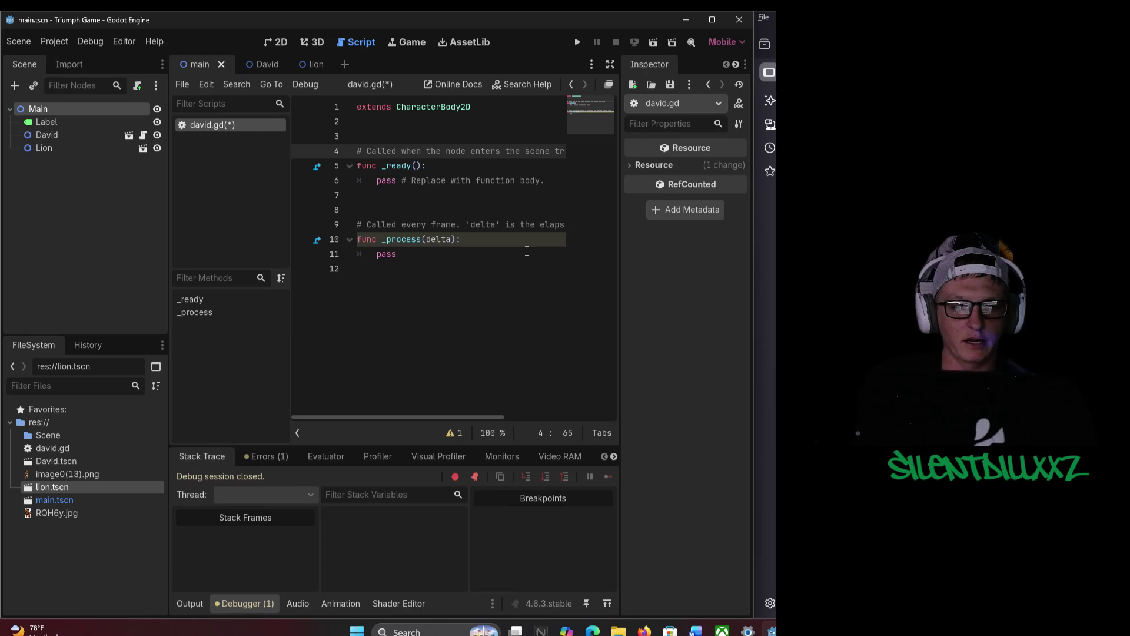
click(454, 434)
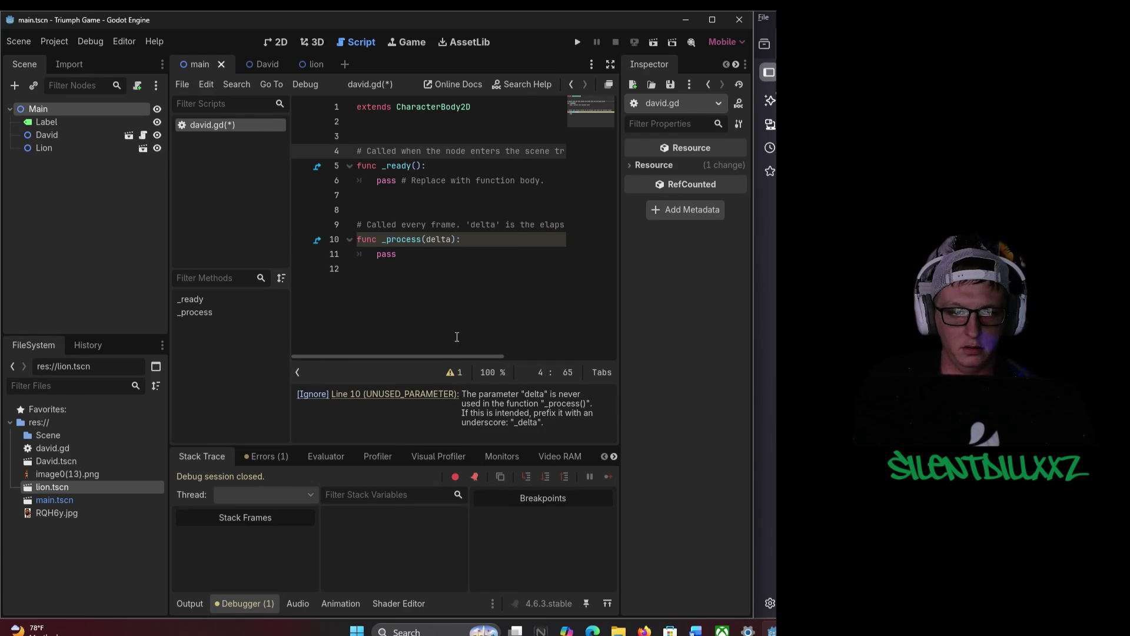
click(297, 373)
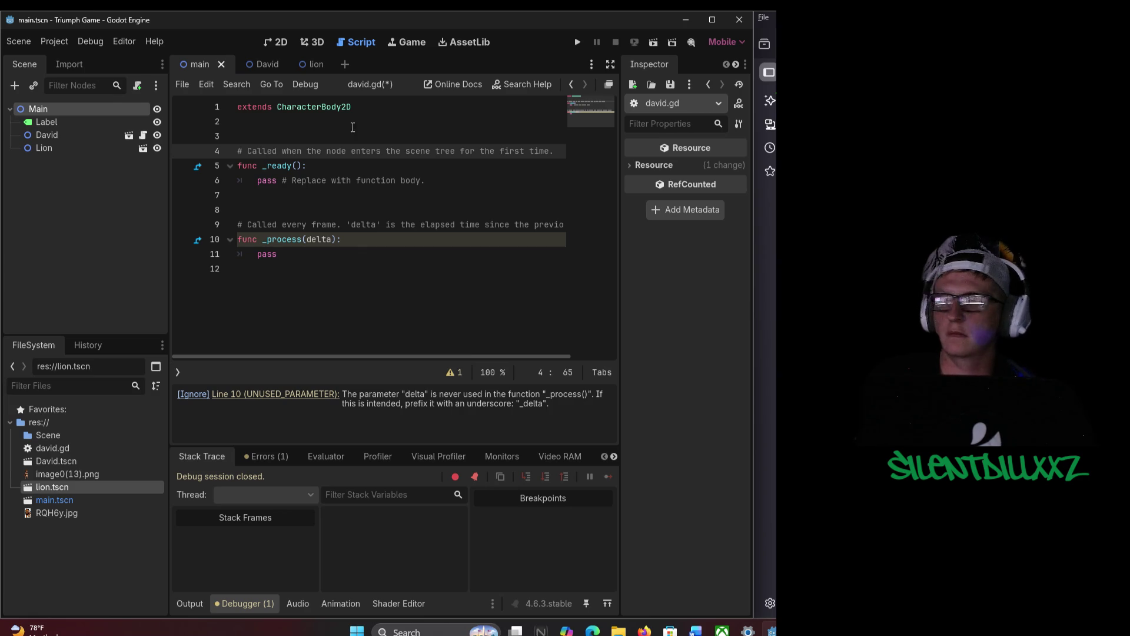
click(296, 122)
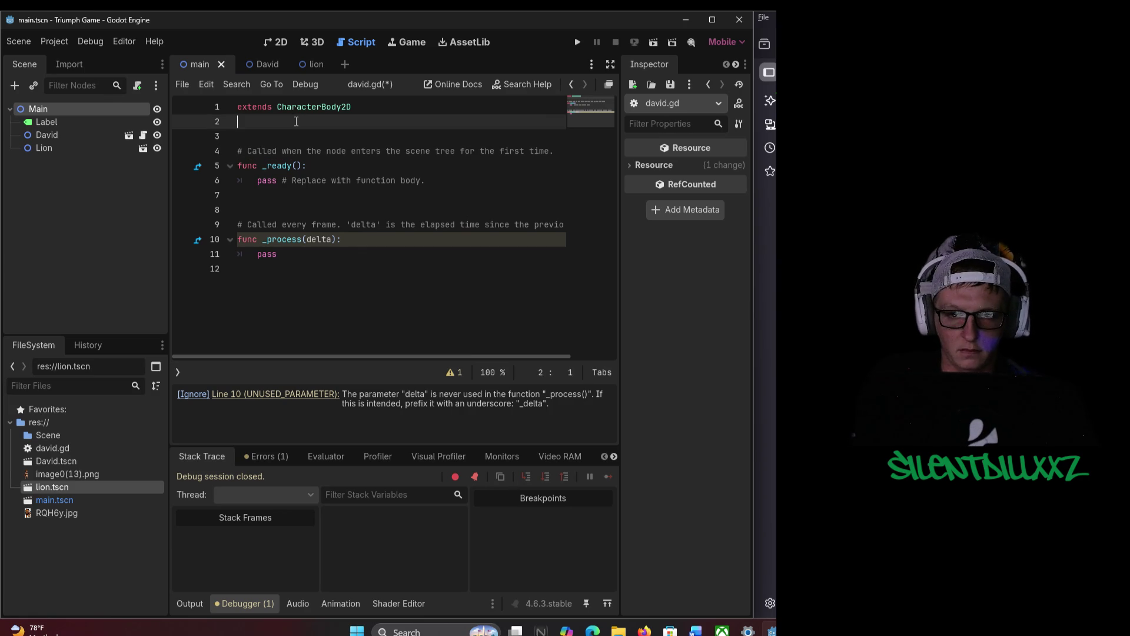
text(@e)
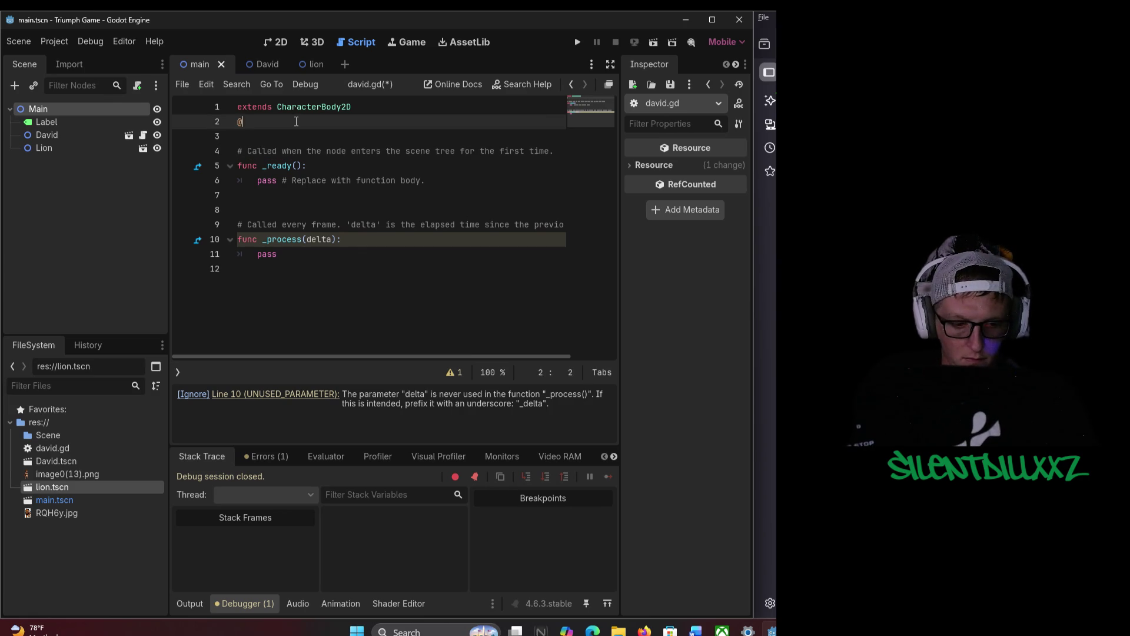
text(x)
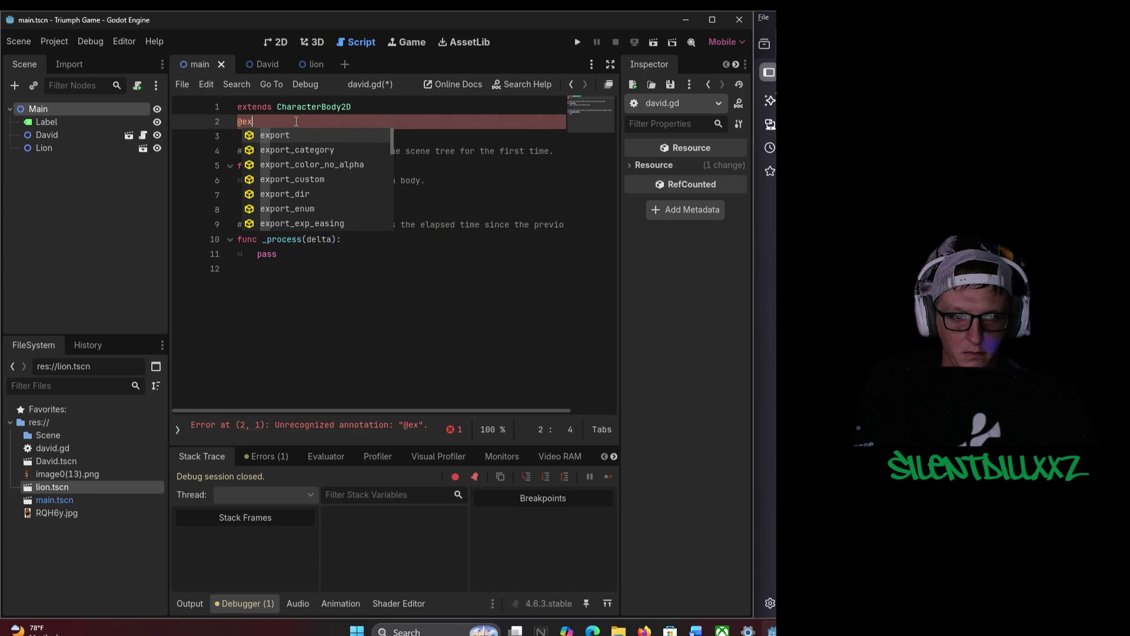
text(port)
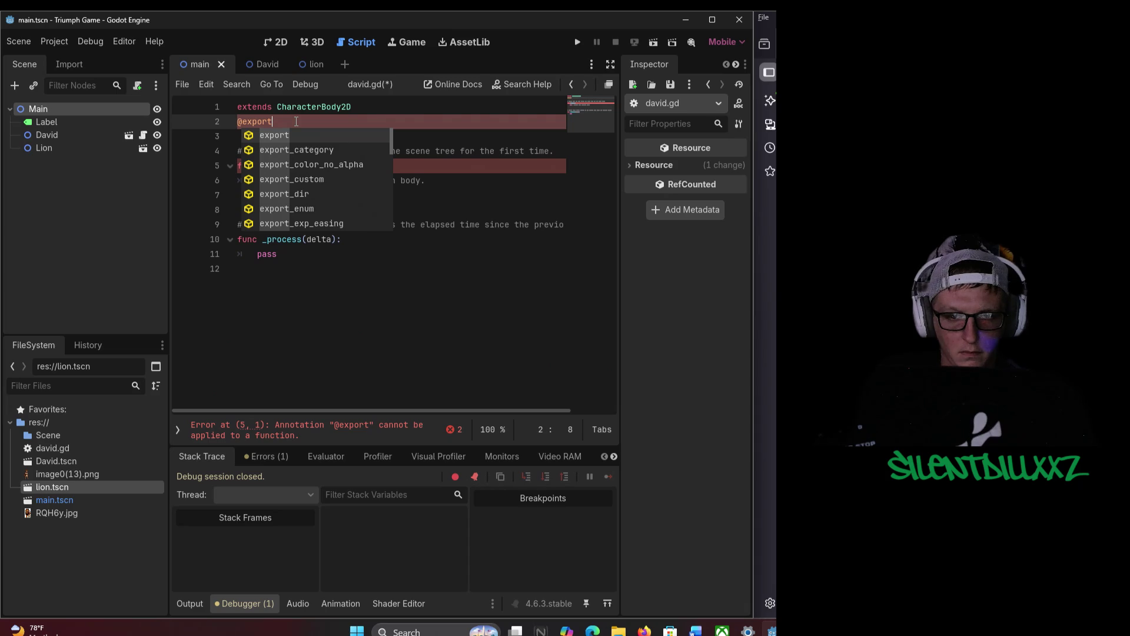
text(_v)
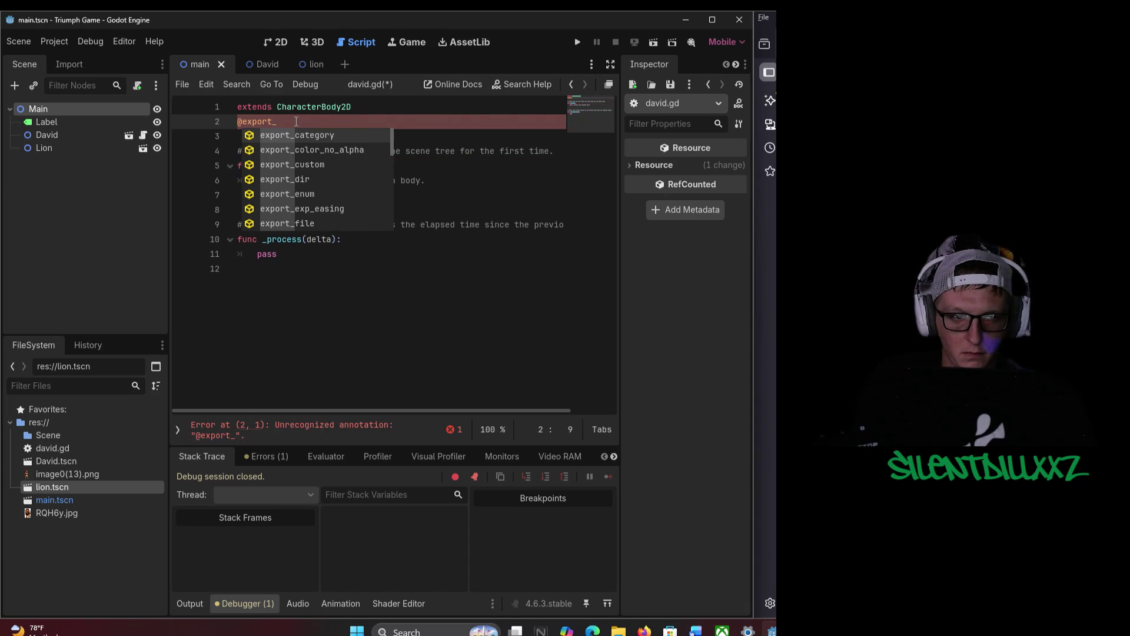
key(BackSpace)
key(BackSpace)
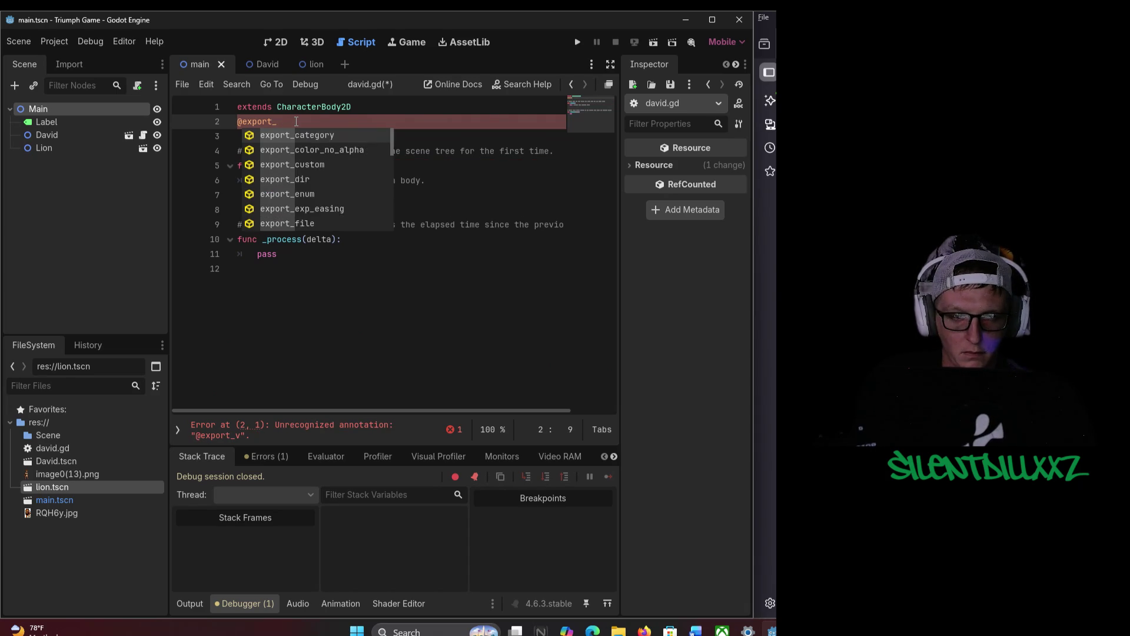
text(ca)
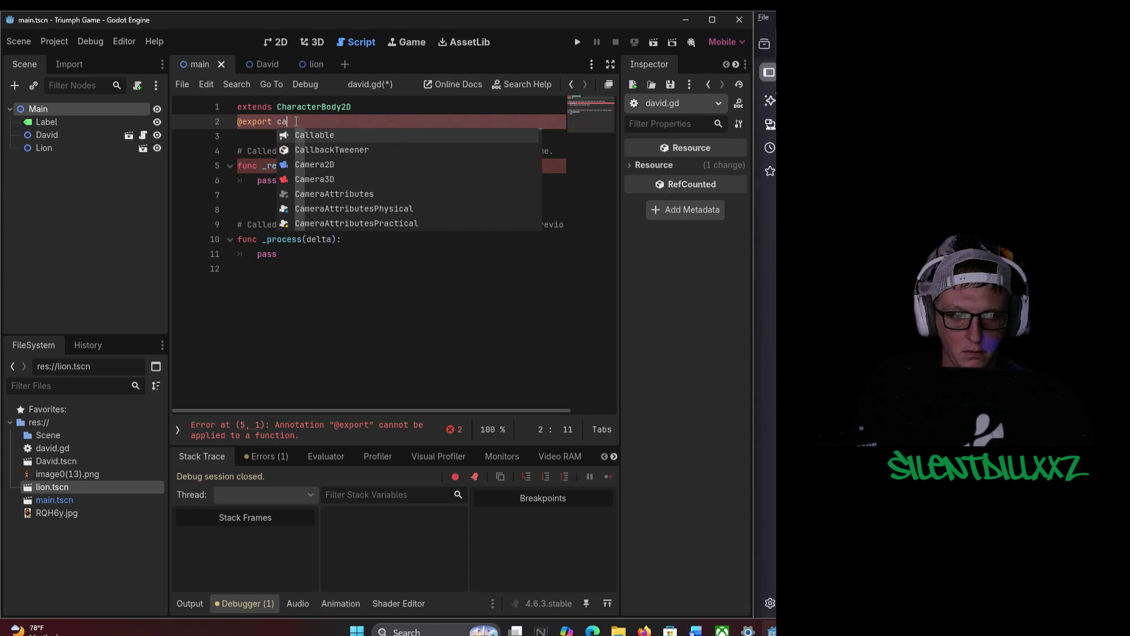
key(BackSpace)
key(BackSpace)
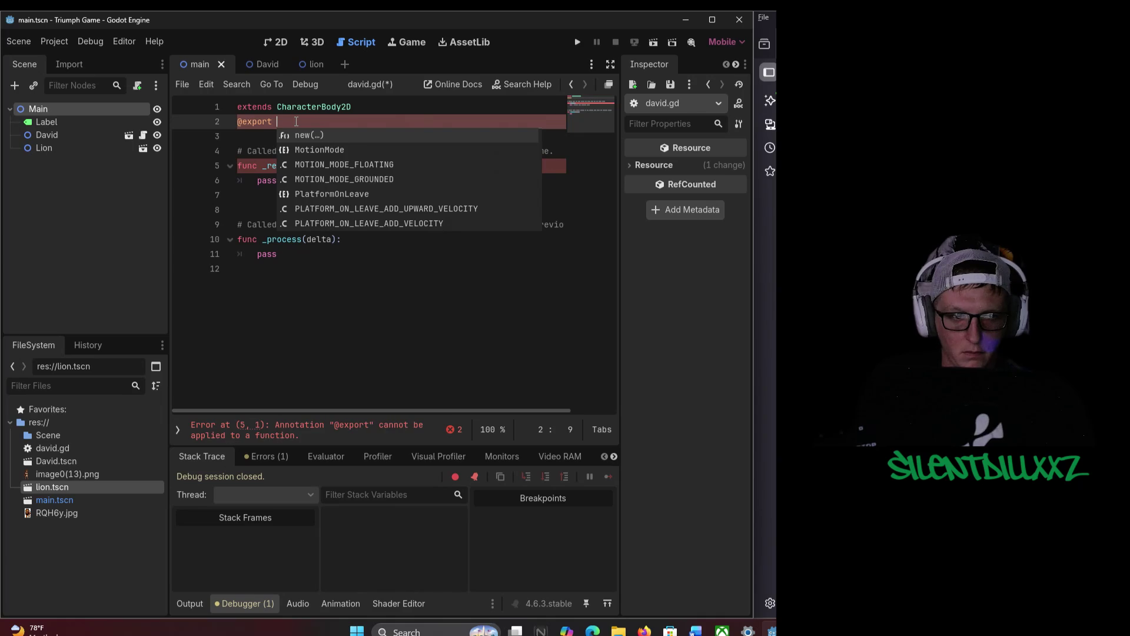
text(va)
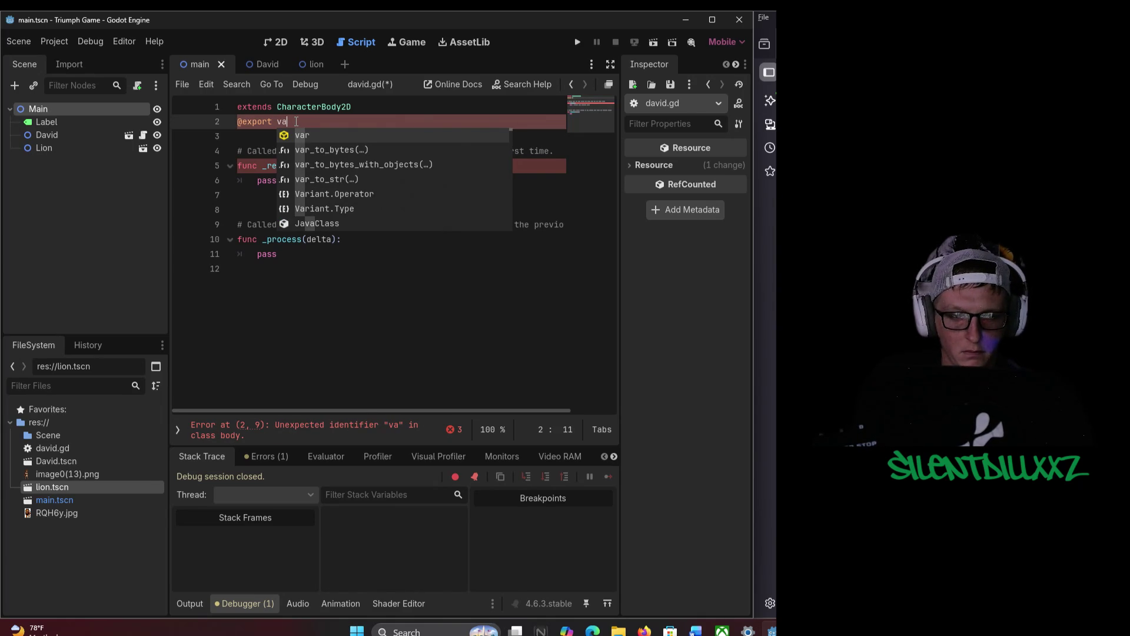
text(r s)
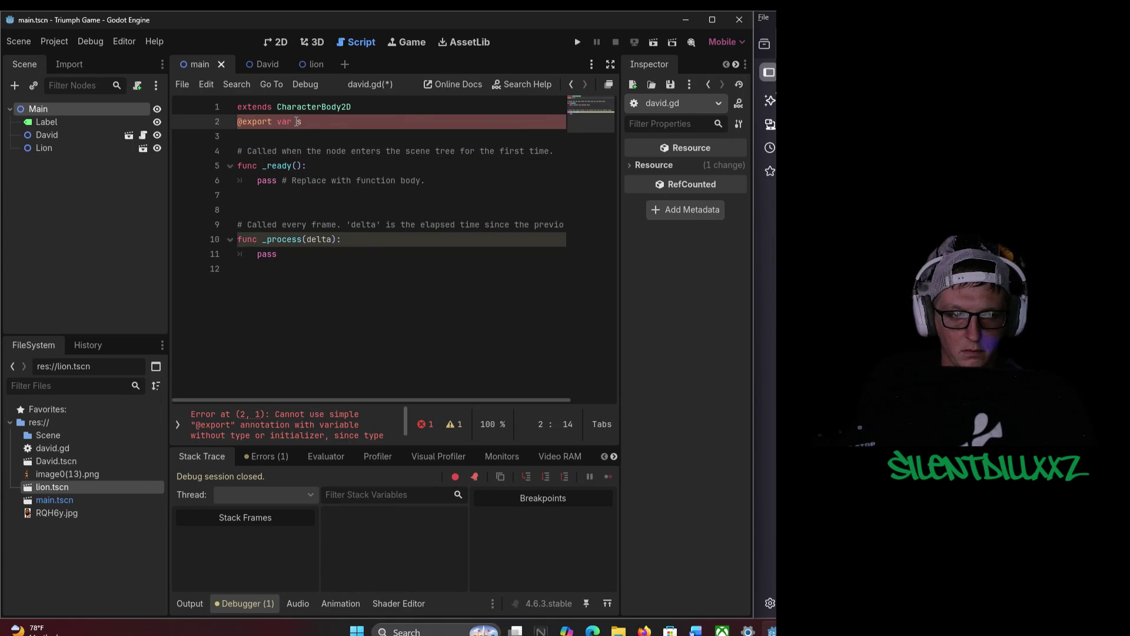
text(peed)
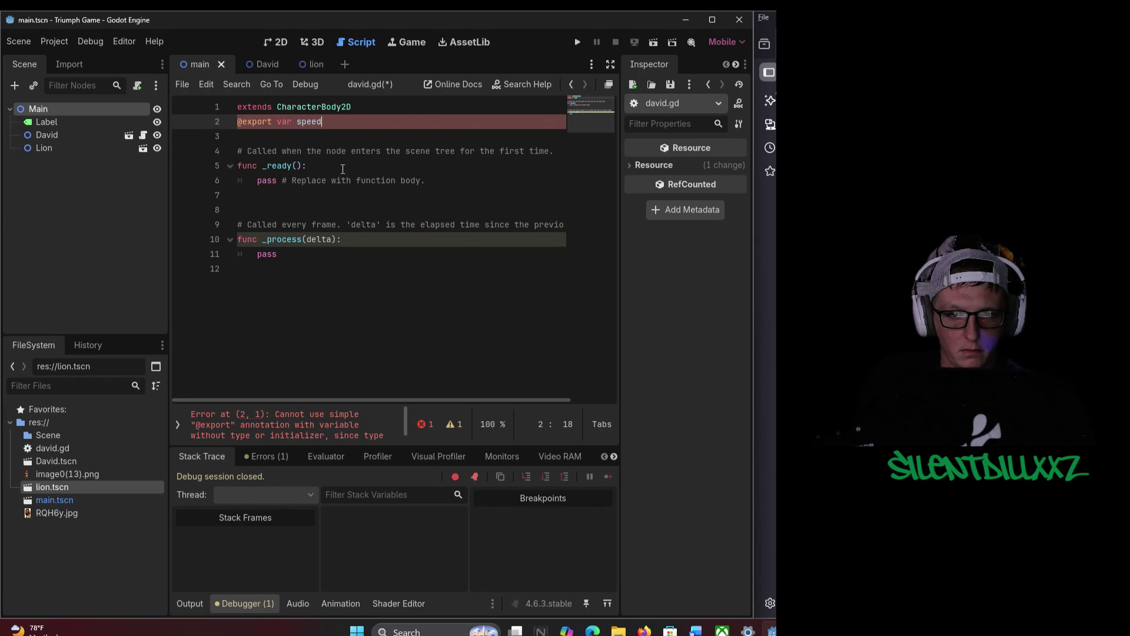
key(BackSpace)
key(BackSpace)
key(BackSpace)
key(BackSpace)
key(BackSpace)
key(BackSpace)
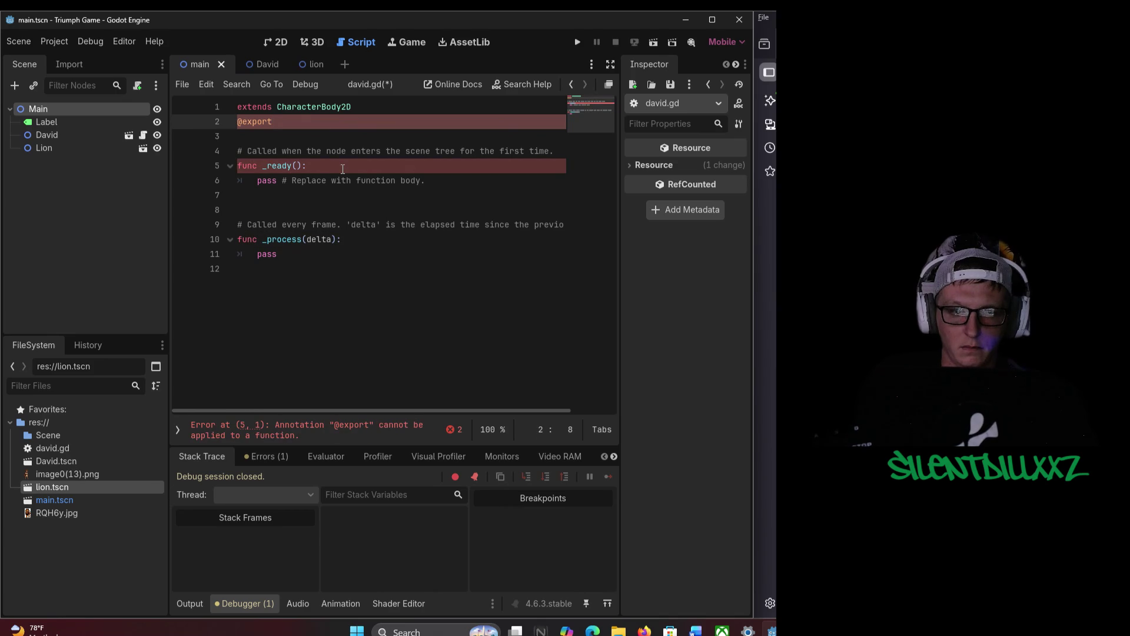
text(_)
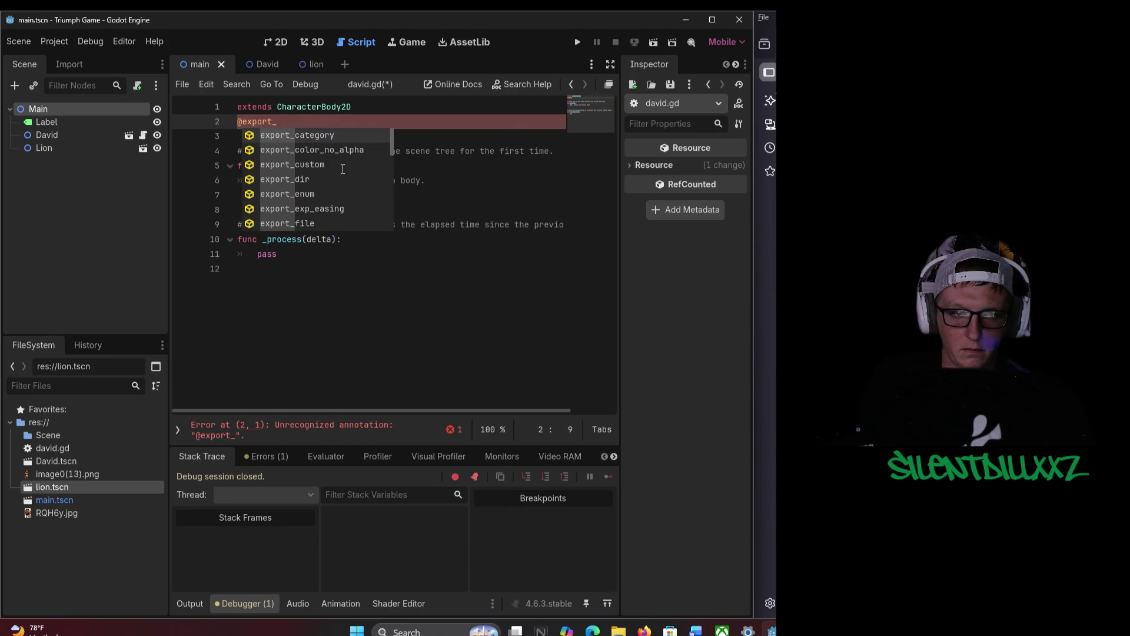
text(var_)
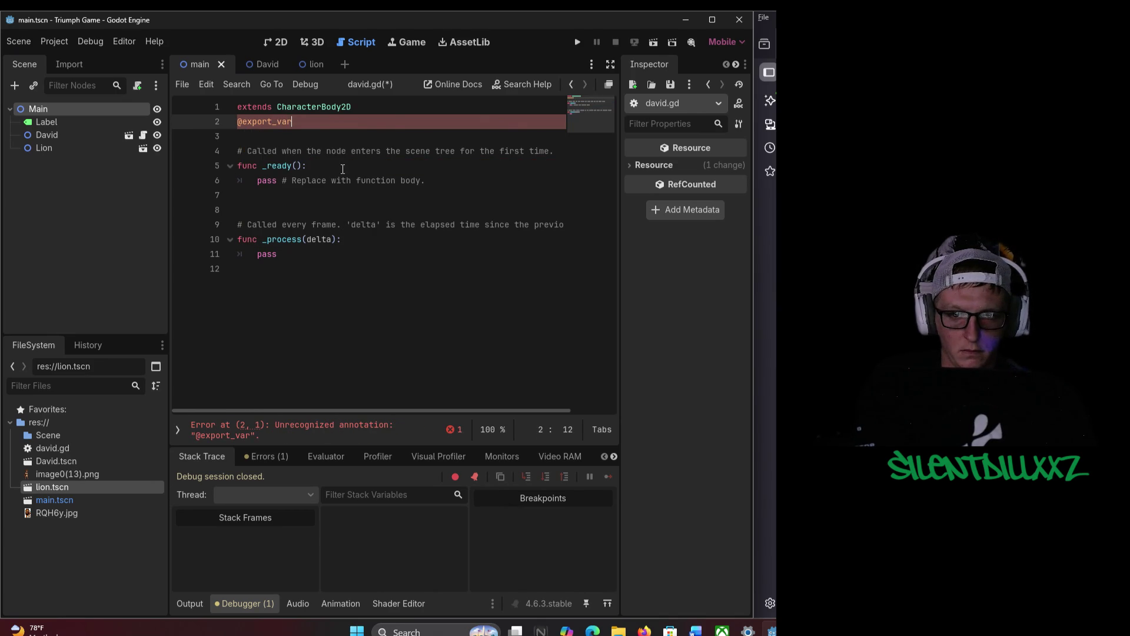
text(speed)
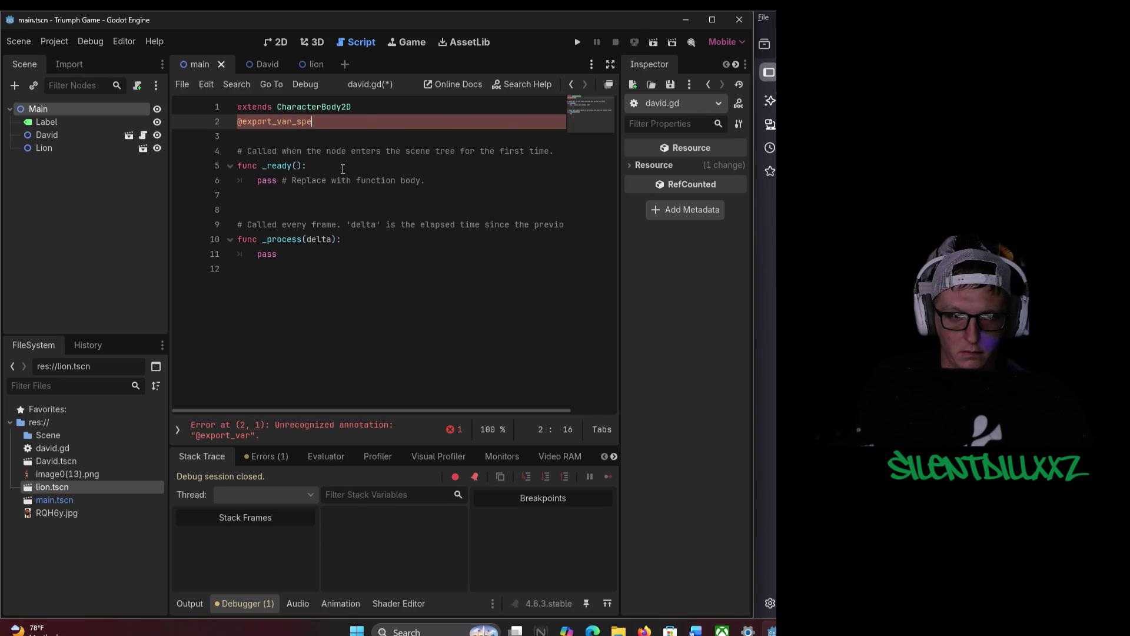
text(=300)
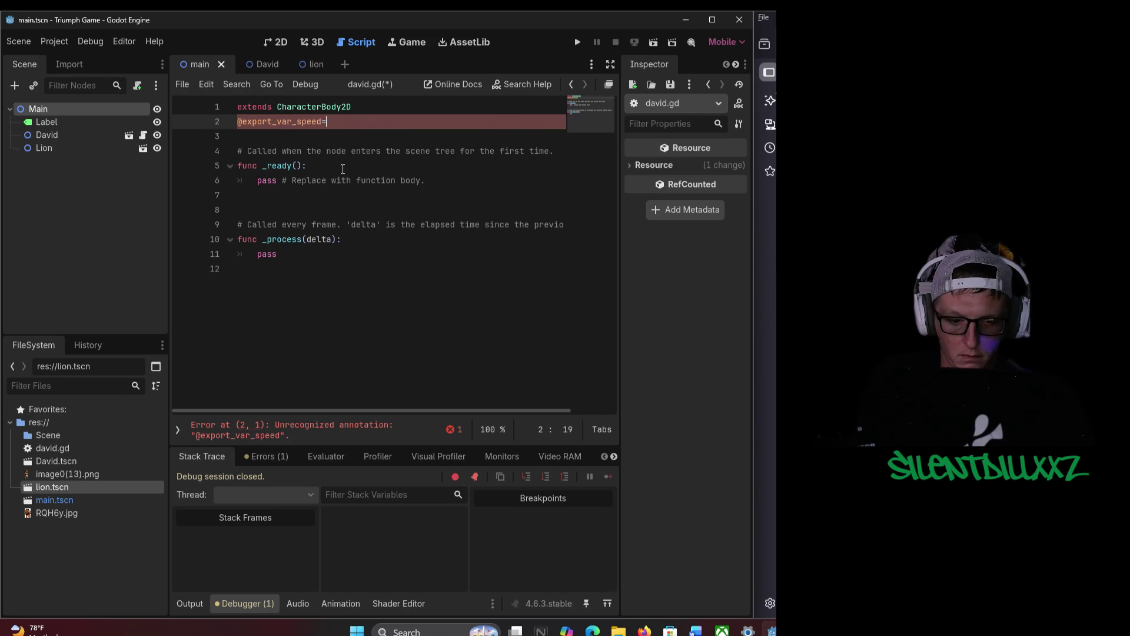
- Attempt a _physics_process line and a direction variable, then erase and undo them
click(287, 142)
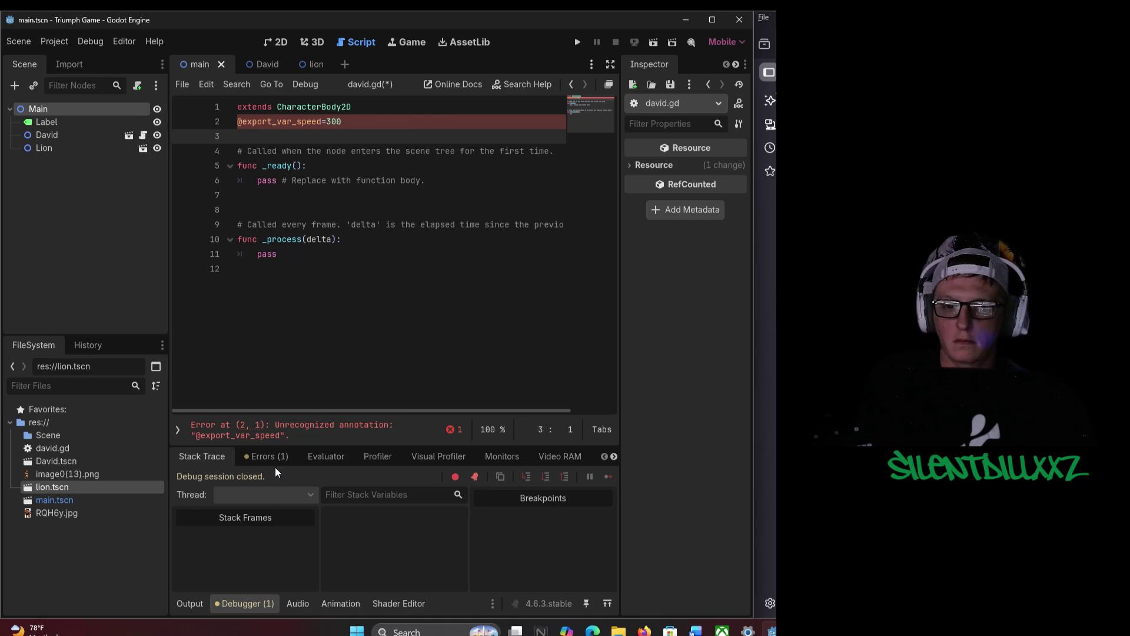
text(Fun)
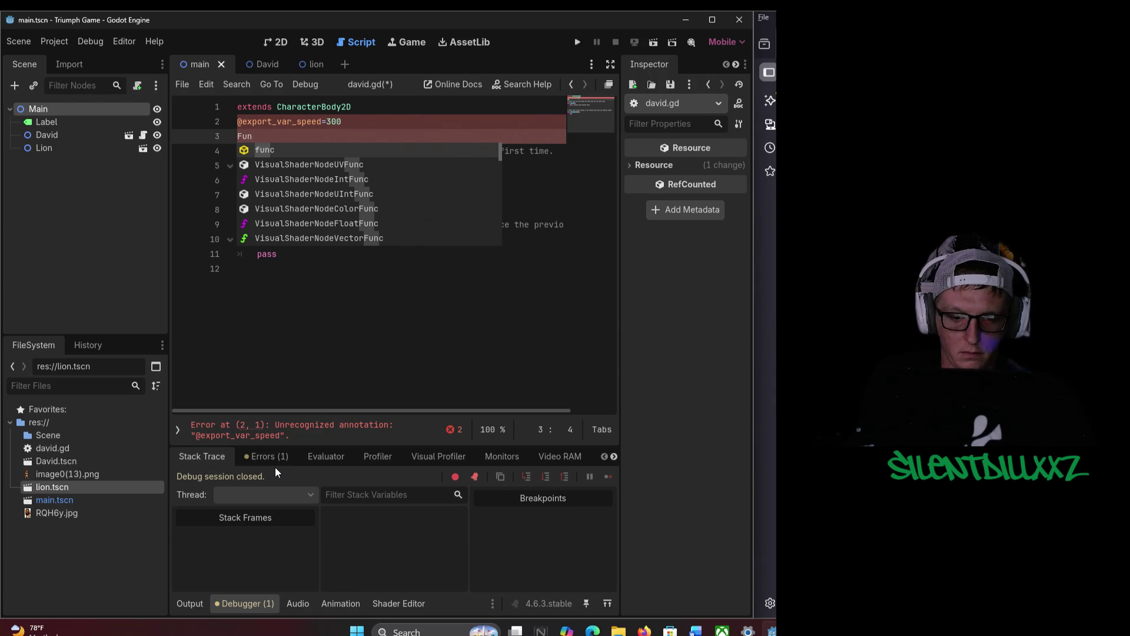
text(_physics)
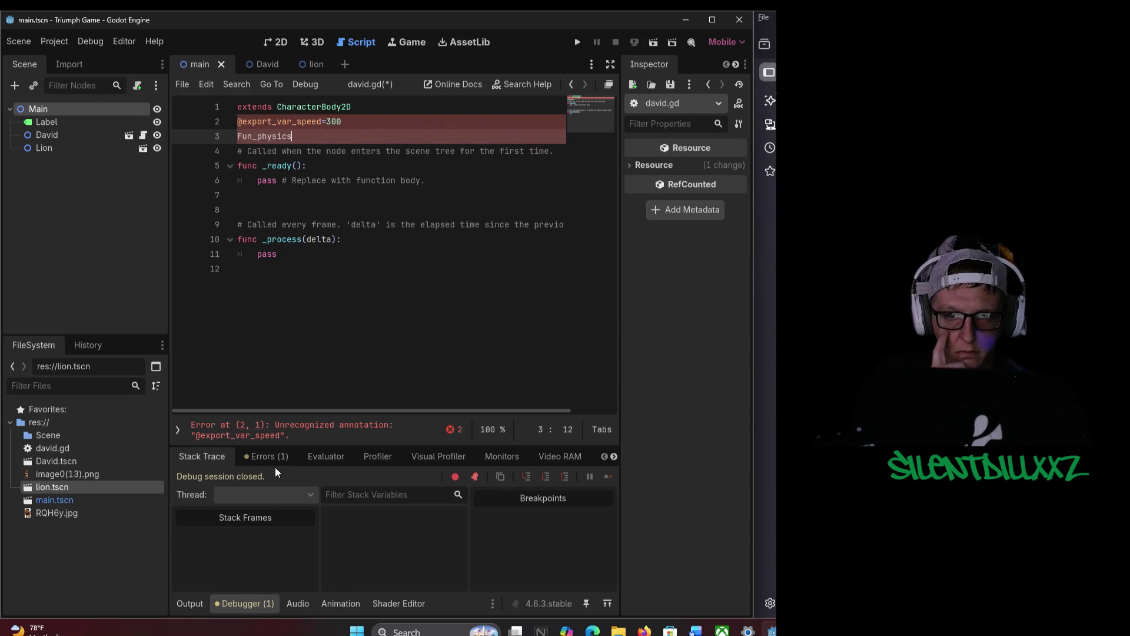
text(_proc)
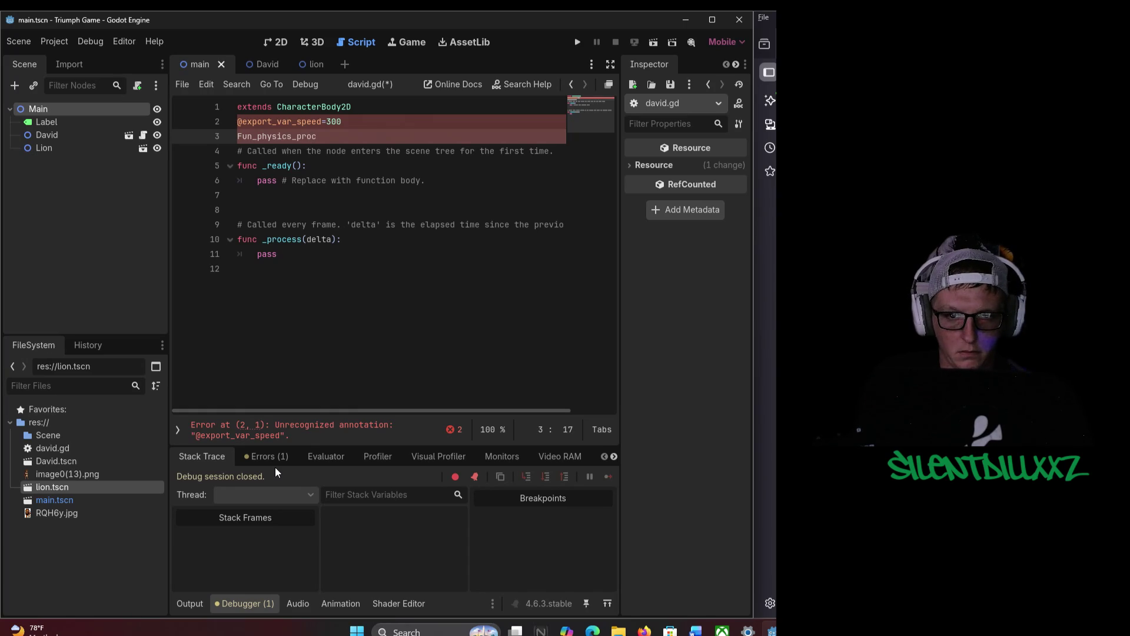
text(ess)
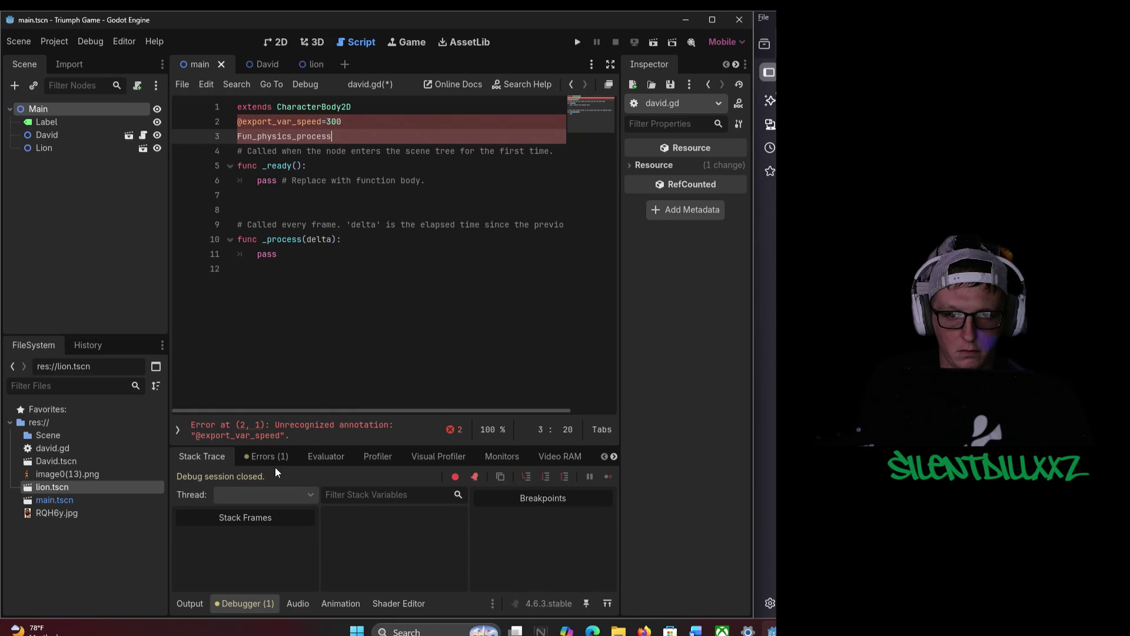
key(BackSpace)
key(BackSpace)
key(BackSpace)
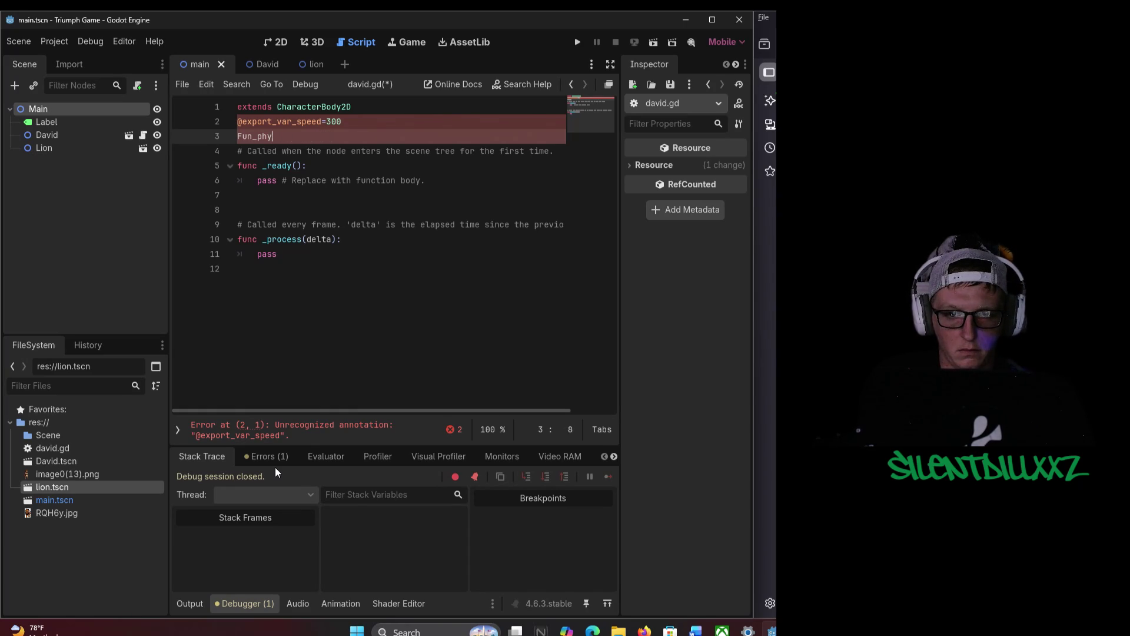
key(BackSpace)
key(BackSpace)
key(BackSpace)
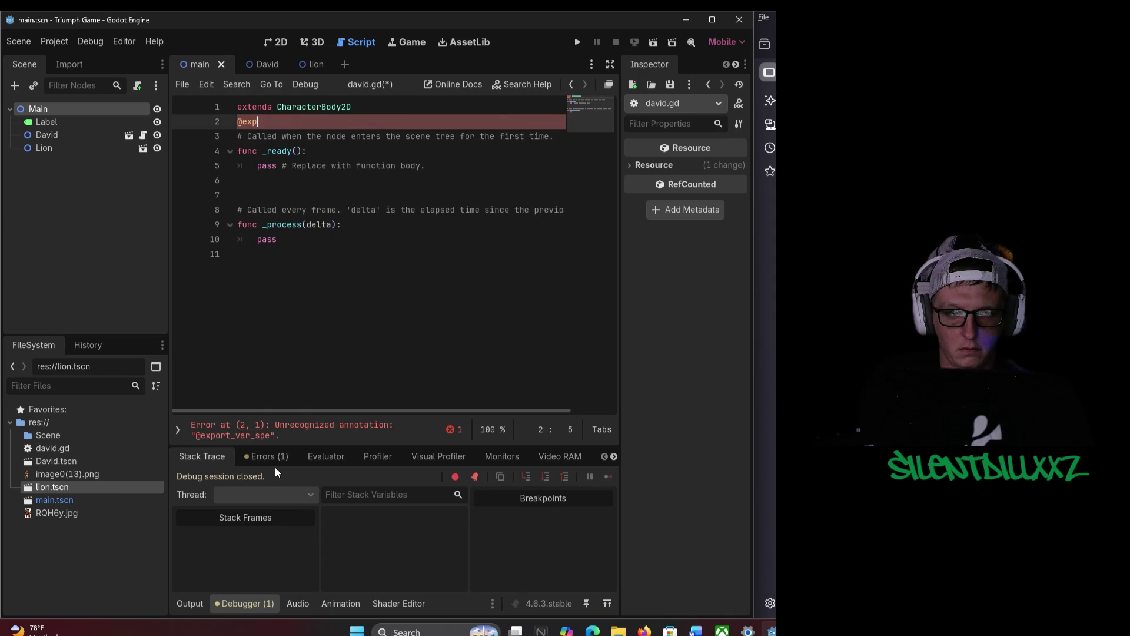
key(BackSpace)
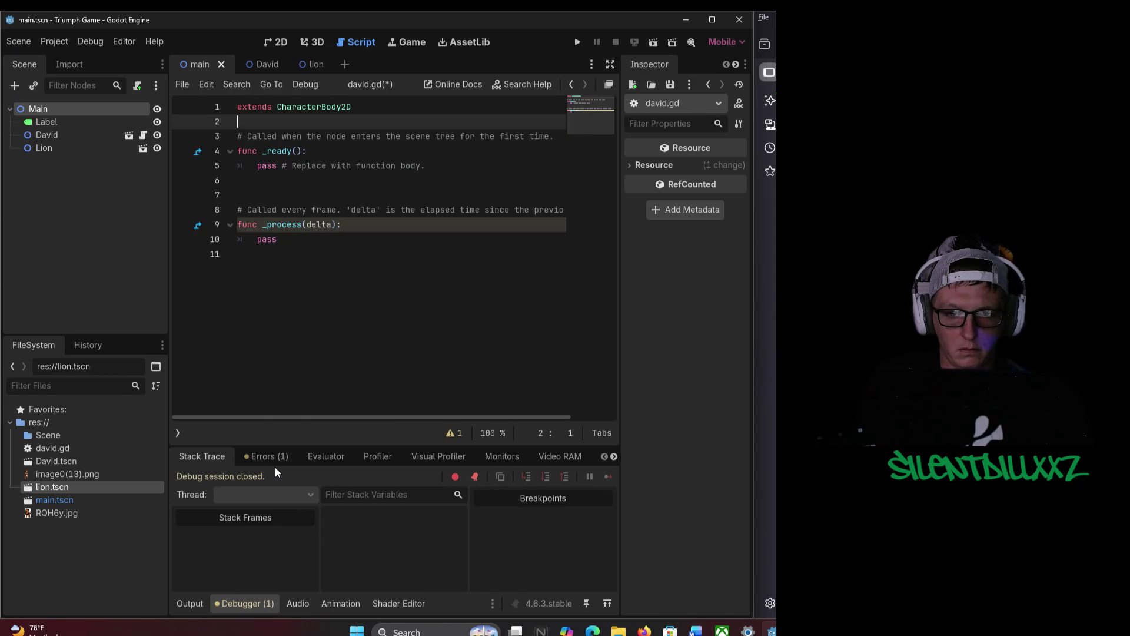
text(Var)
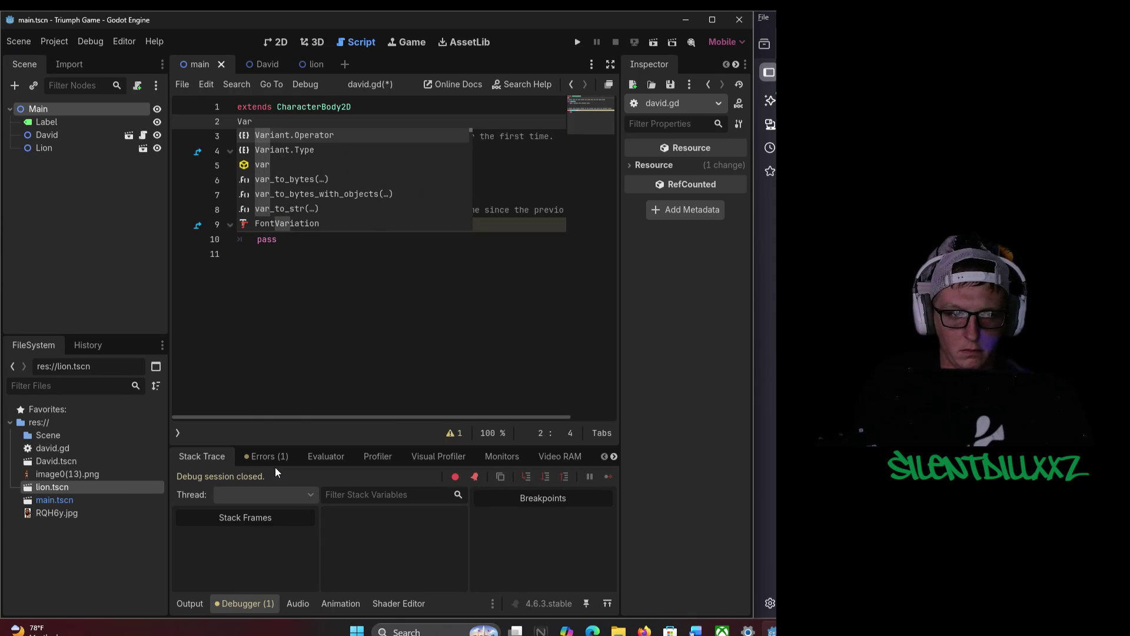
text(_dir)
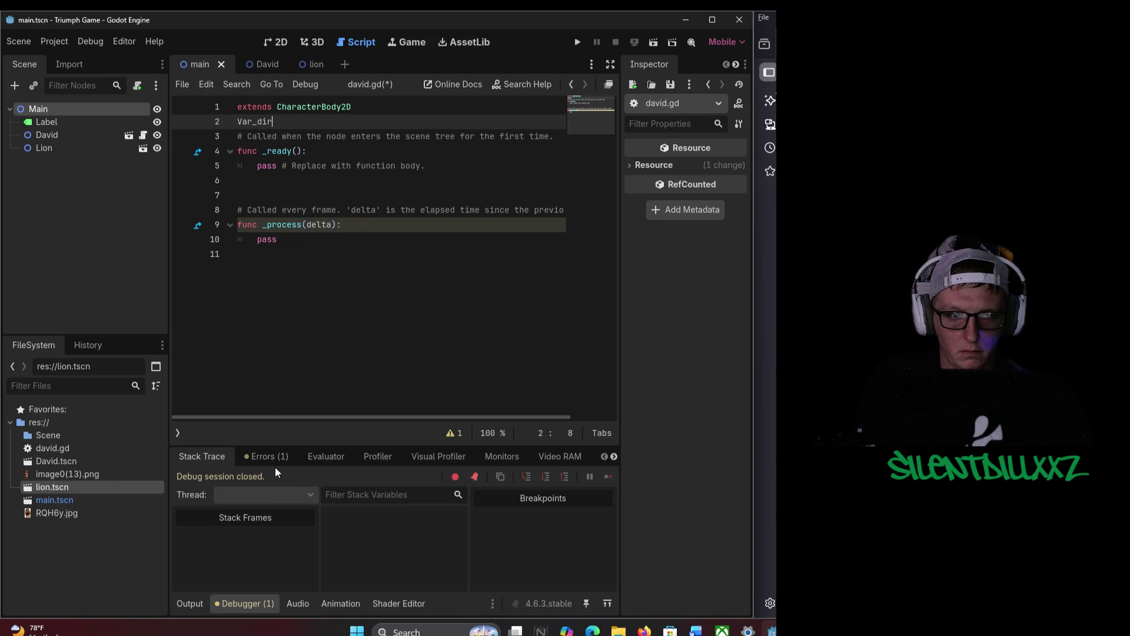
key(BackSpace)
key(BackSpace)
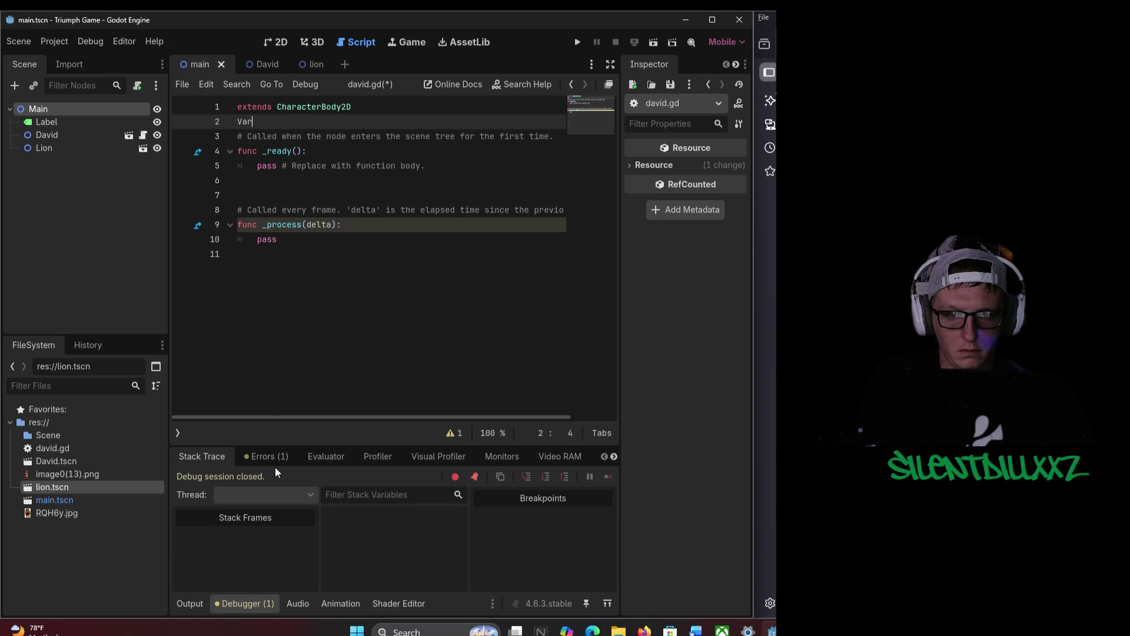
text(r)
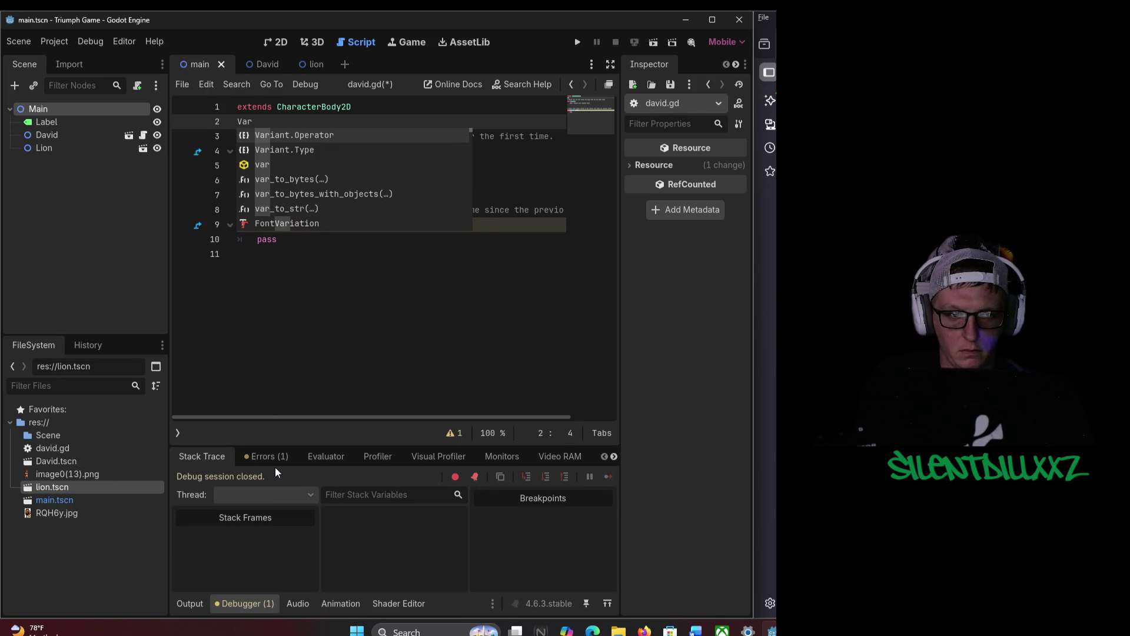
text( dir)
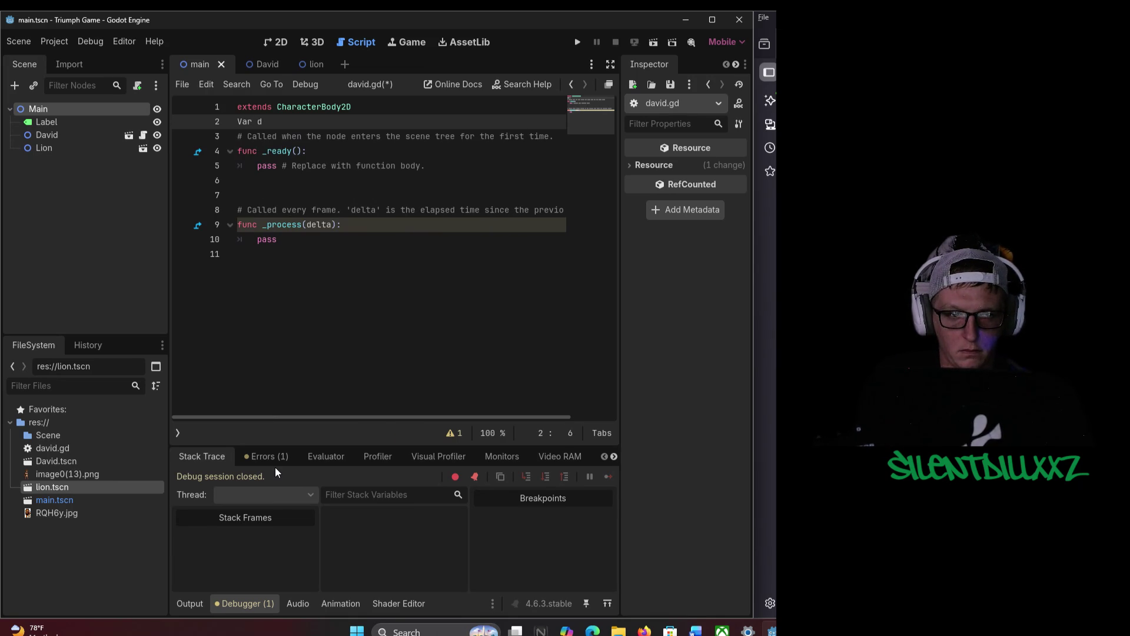
text(ectio)
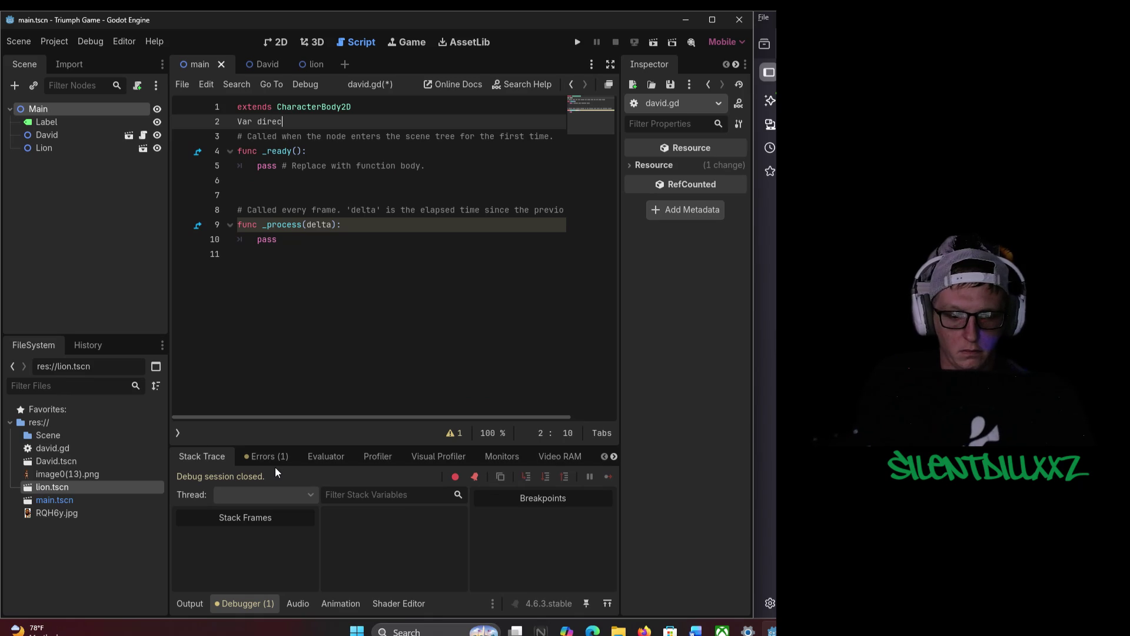
text(n)
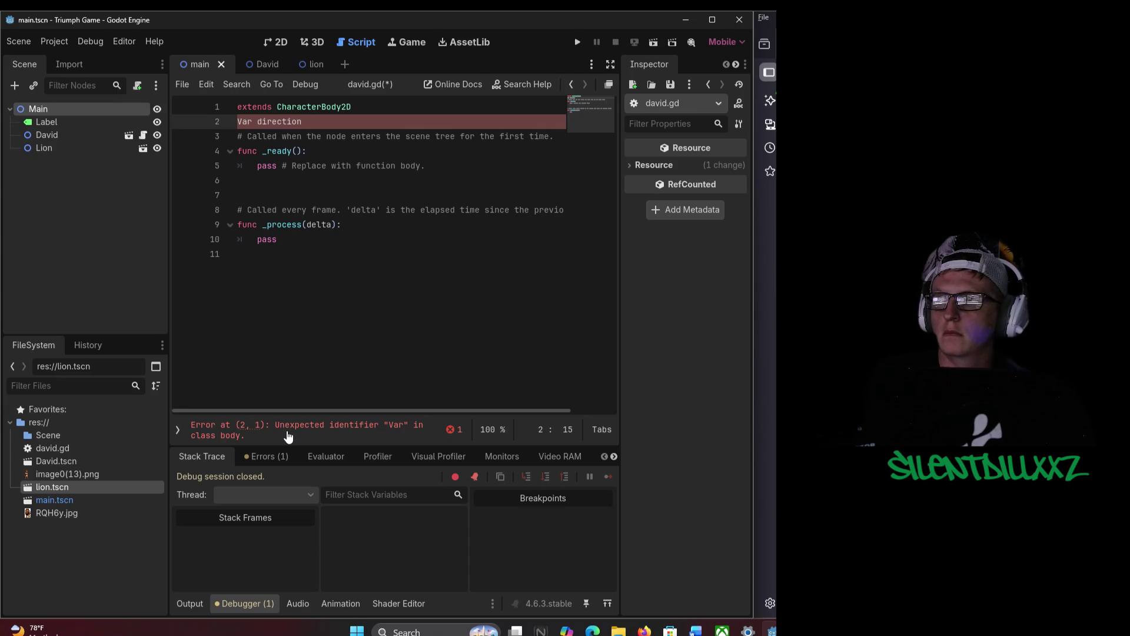
key(BackSpace)
key(BackSpace)
key(BackSpace)
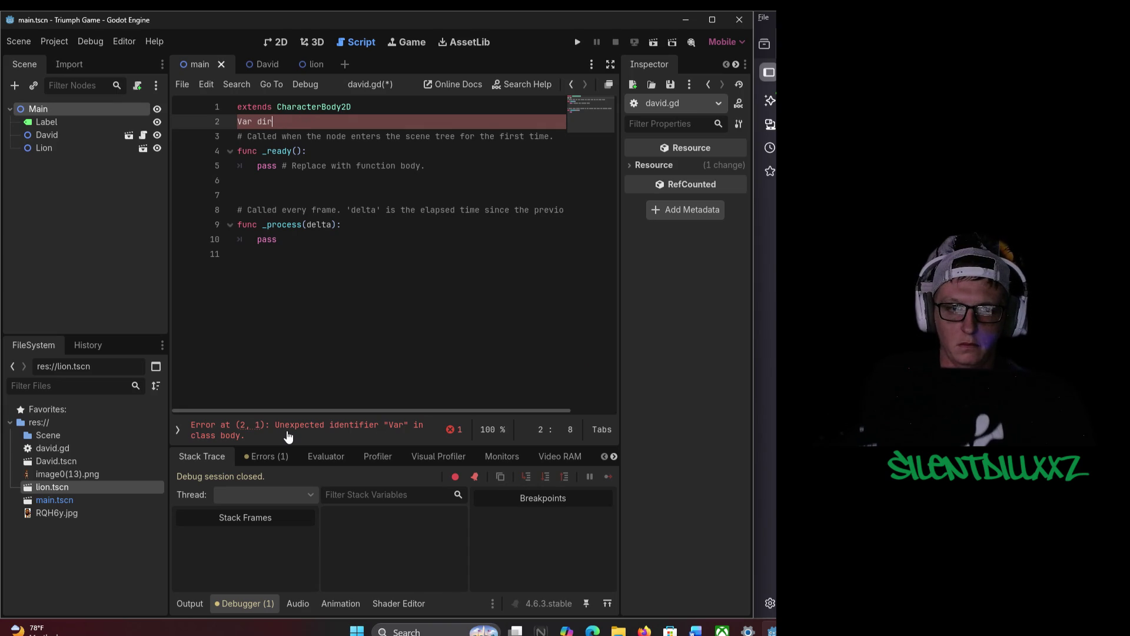
key(BackSpace)
key(BackSpace)
key(BackSpace)
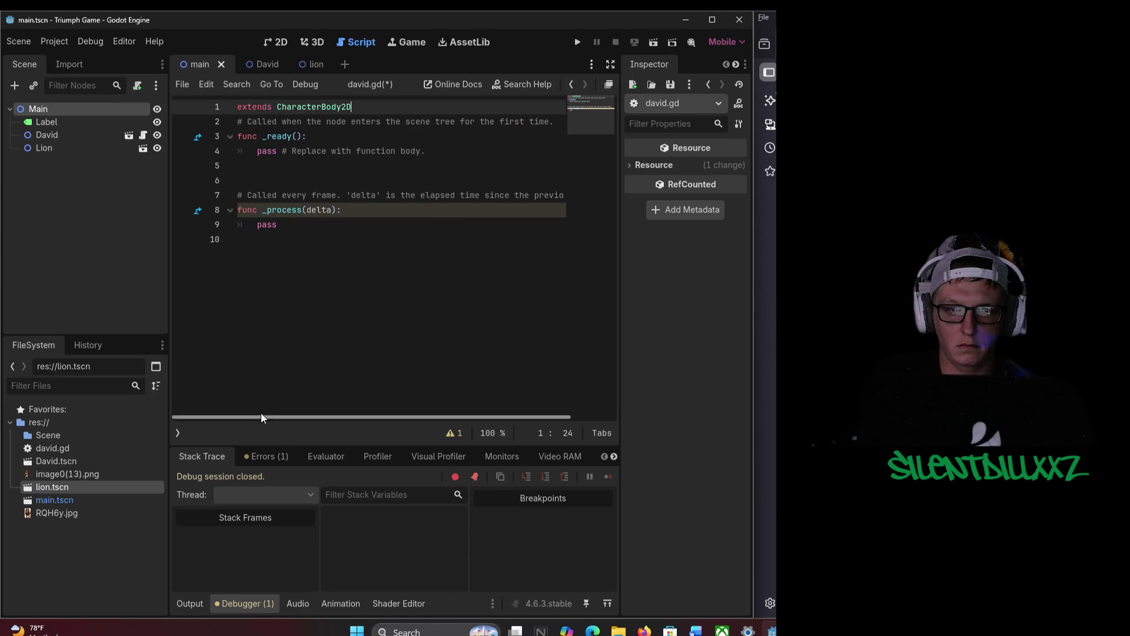
key(ctrl+z)
key(ctrl+z)
key(ctrl+z)
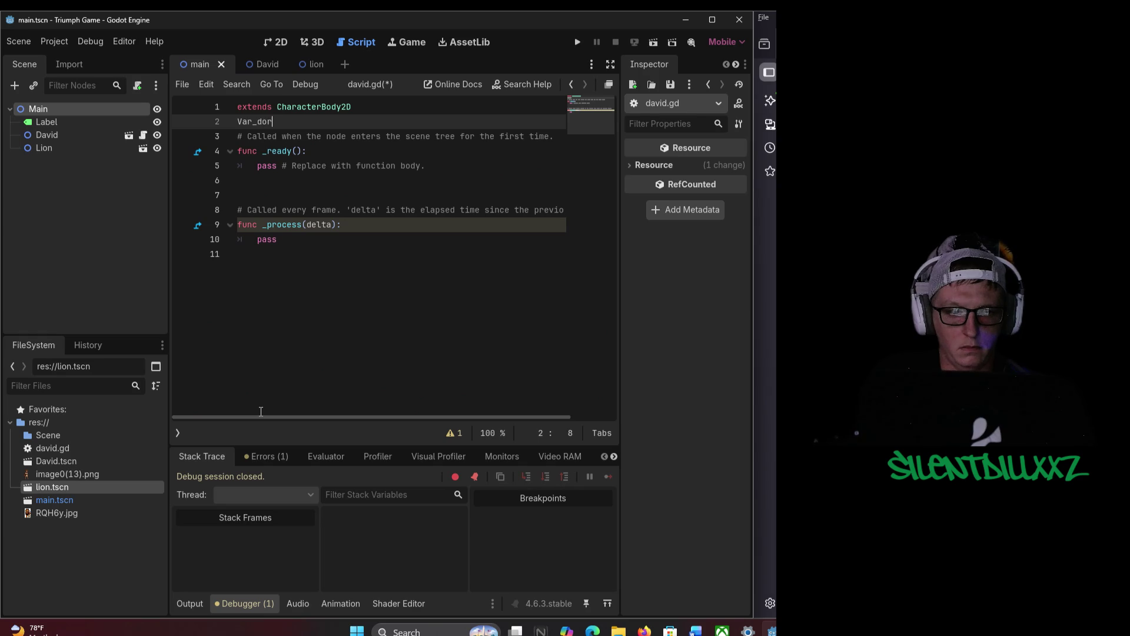
key(ctrl+z)
key(ctrl+z)
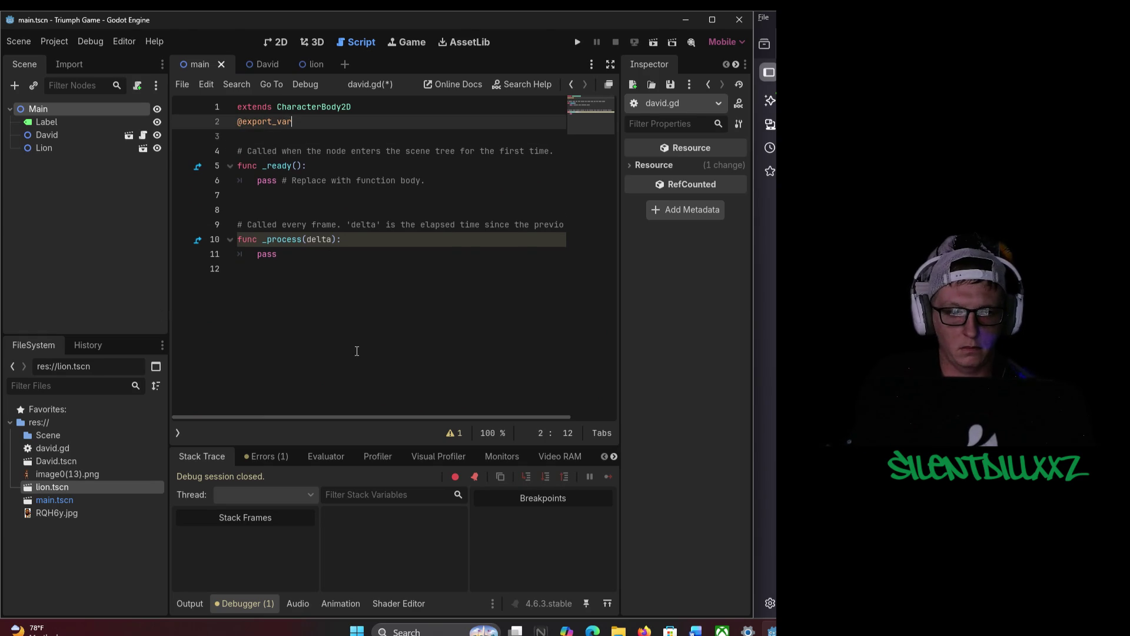
- Select the whole script and delete all its contents
mouse_move(313, 266)
mouse_down()
mouse_move(259, 239)
mouse_move(242, 215)
mouse_move(249, 90)
mouse_move(227, 93)
mouse_up()
key(BackSpace)
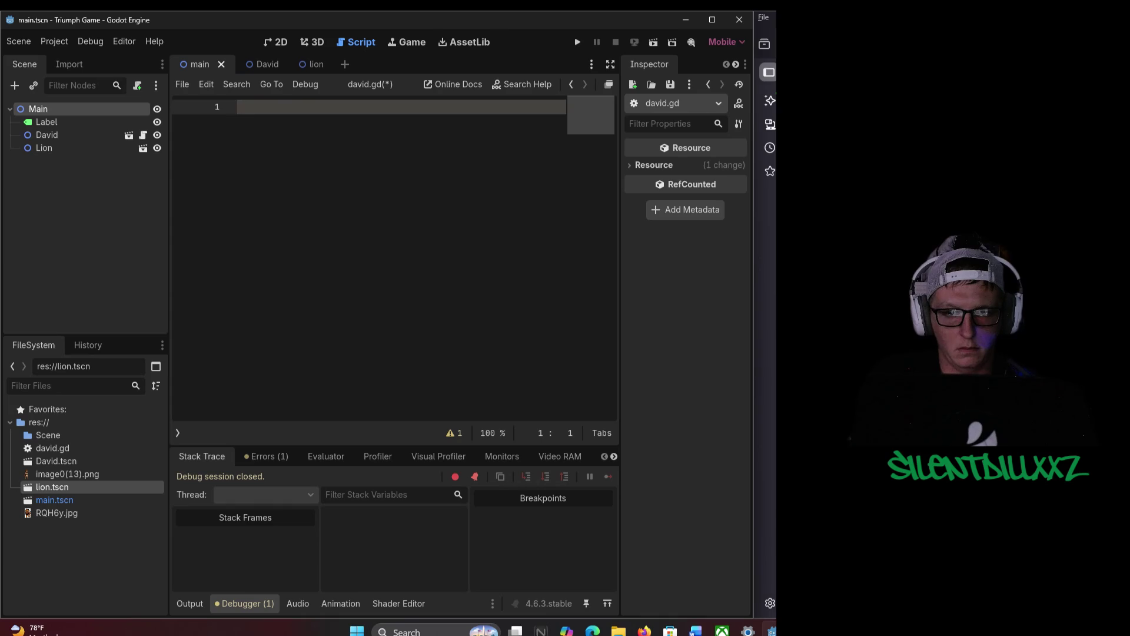
key(alt+Tab)
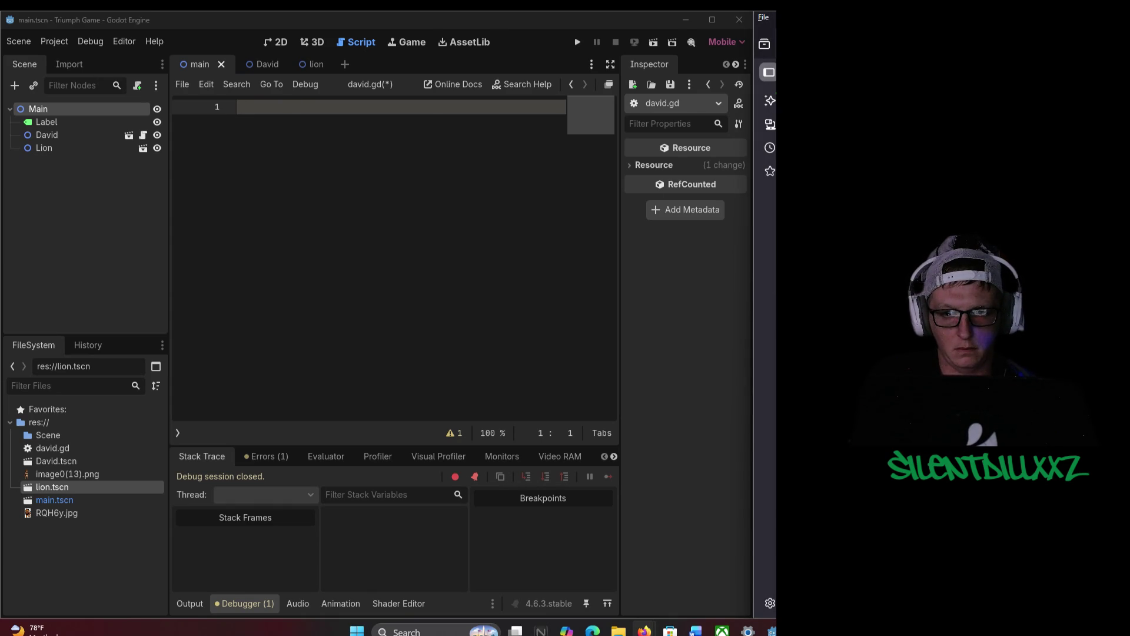
- Paste the movement code back into the empty david.gd and open the warning details
right_click(335, 103)
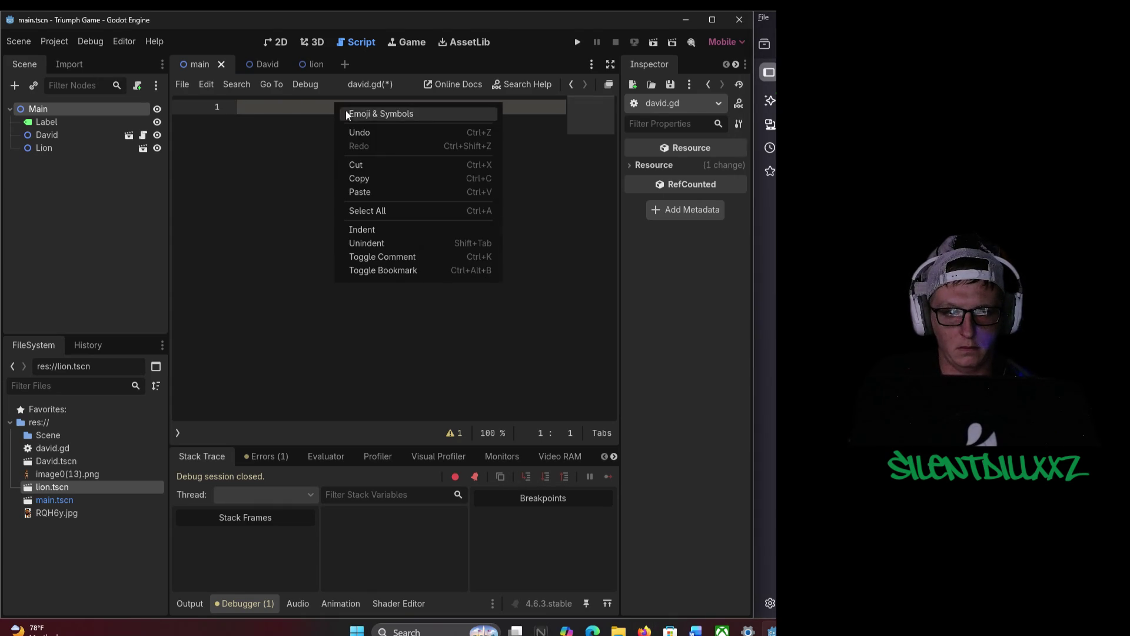
click(362, 189)
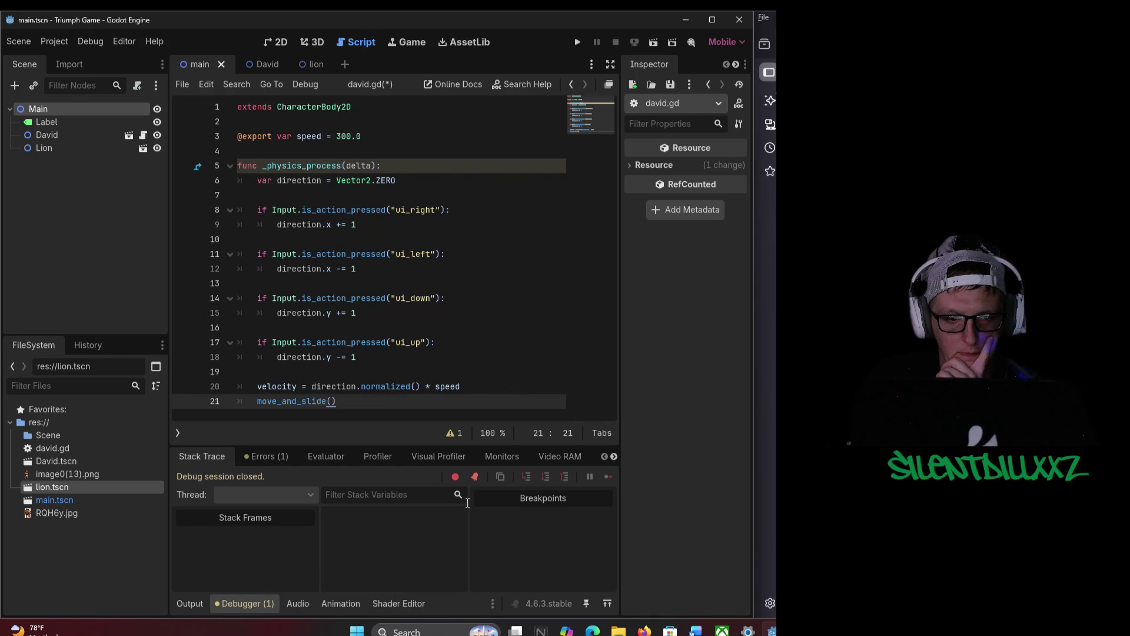
click(451, 434)
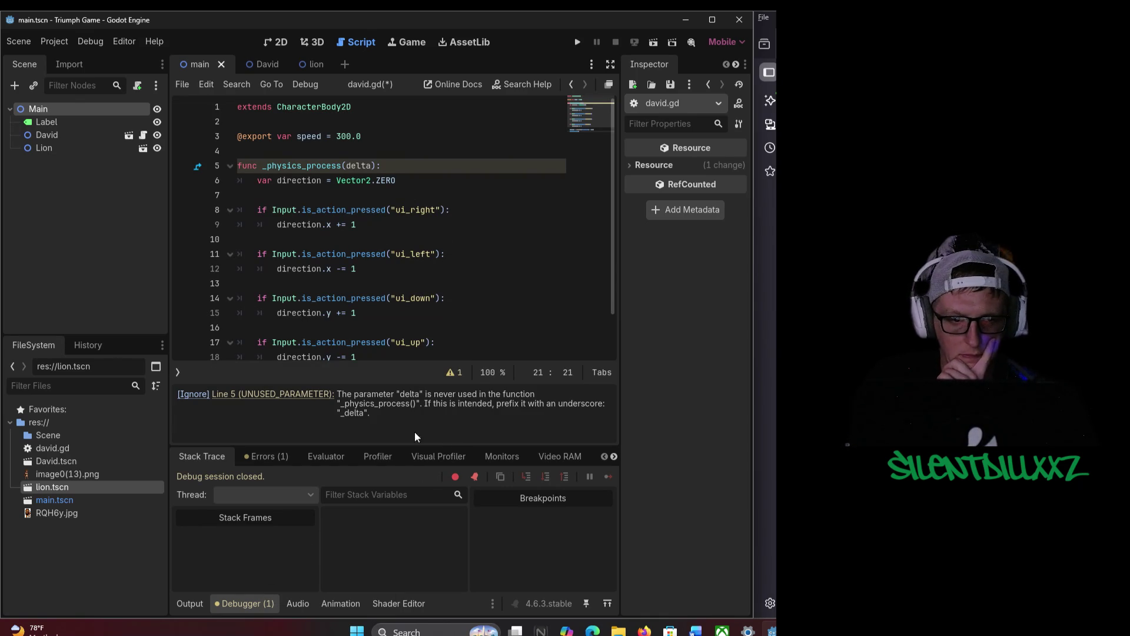
click(493, 266)
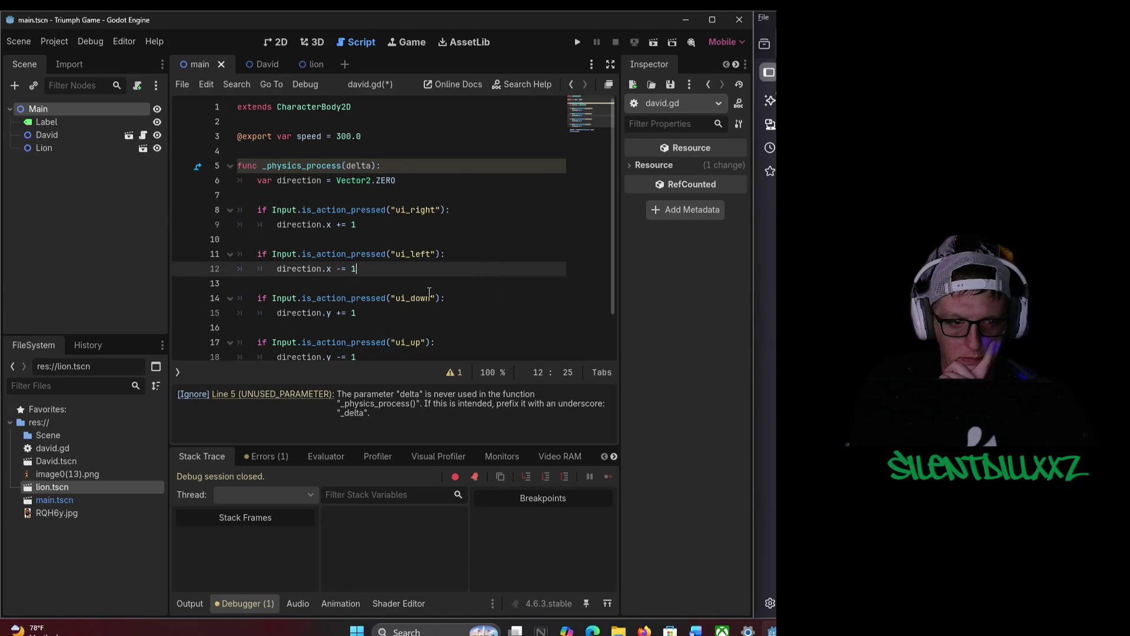
scroll(429, 293, down, 1)
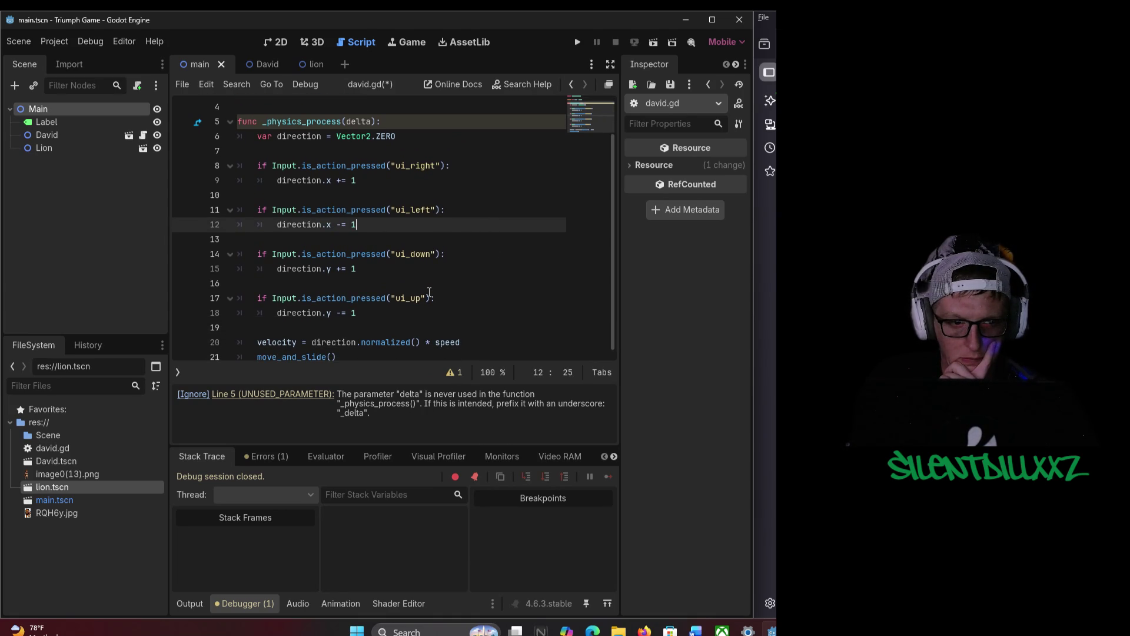
scroll(445, 222, up, 1)
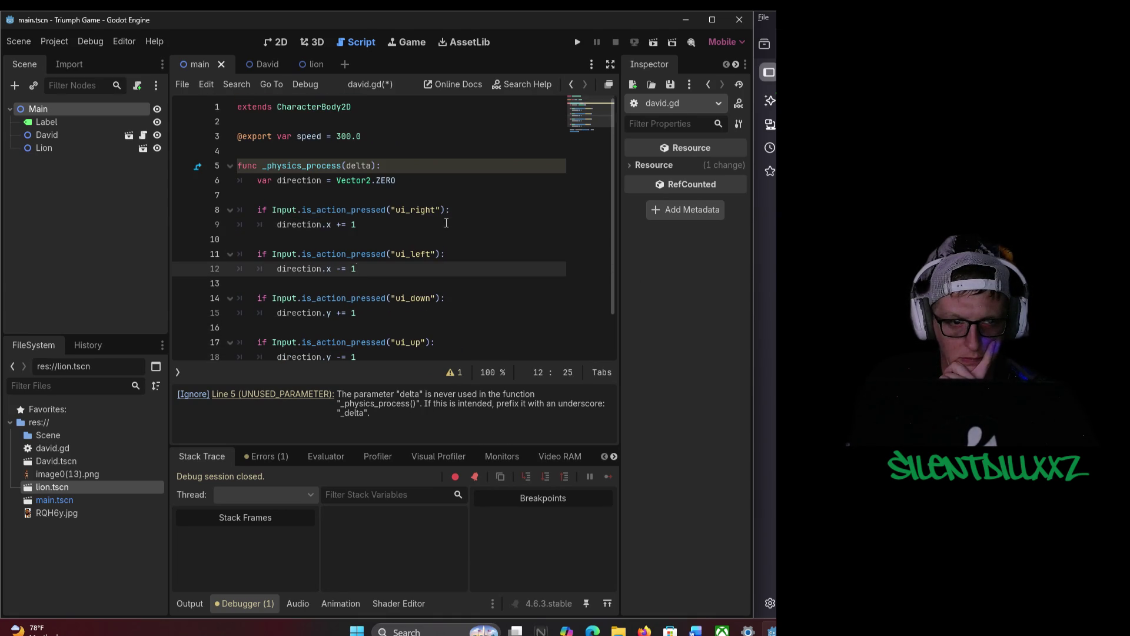
- Delete the (delta) parameter from _physics_process on line 5
click(375, 166)
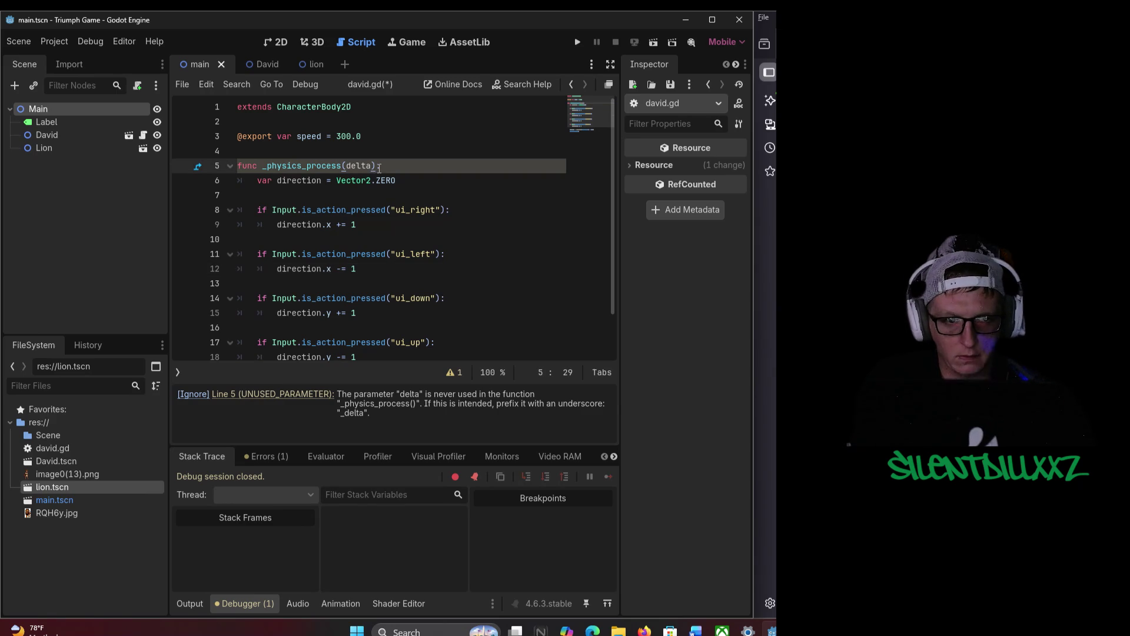
key(BackSpace)
key(BackSpace)
key(BackSpace)
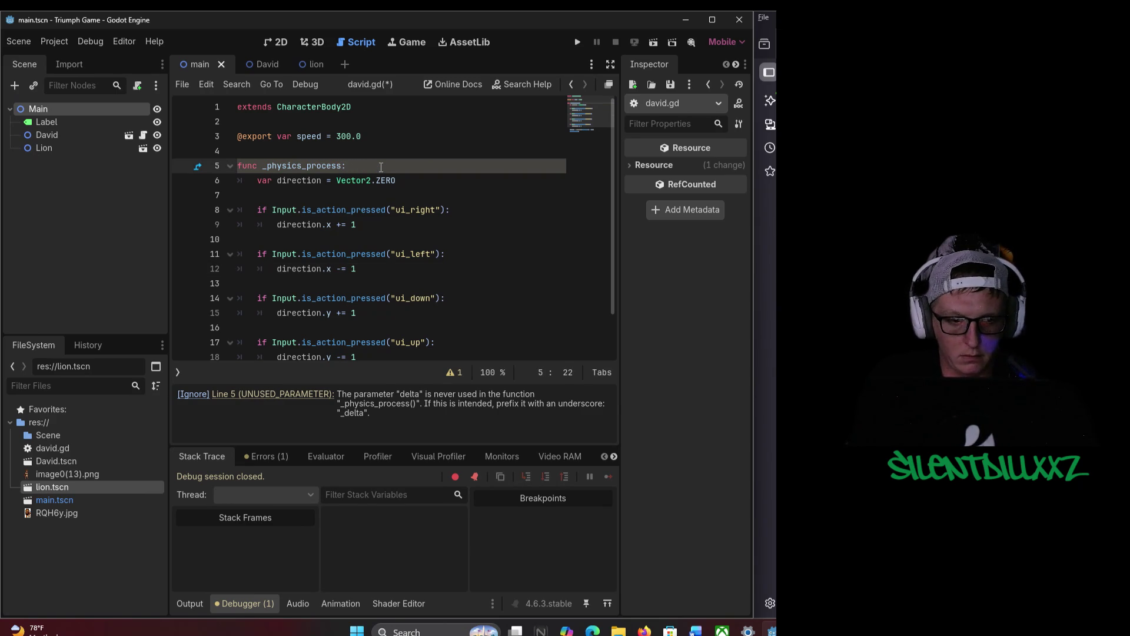
click(408, 212)
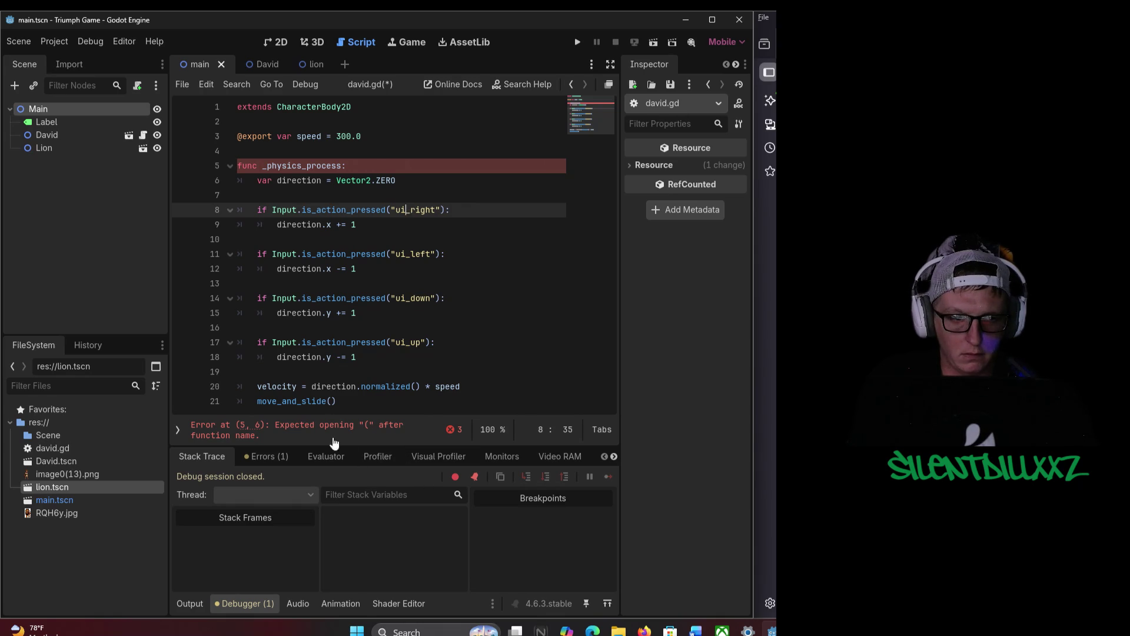
- Undo david.gd back to an empty file, removing all the movement code
mouse_move(324, 401)
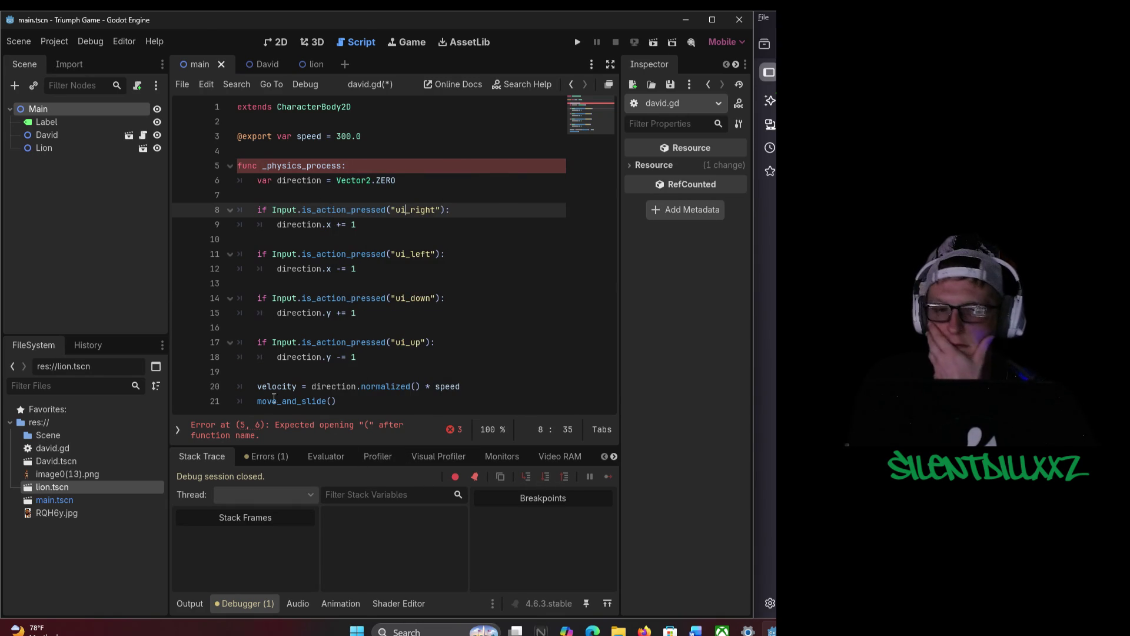
key(alt+Tab)
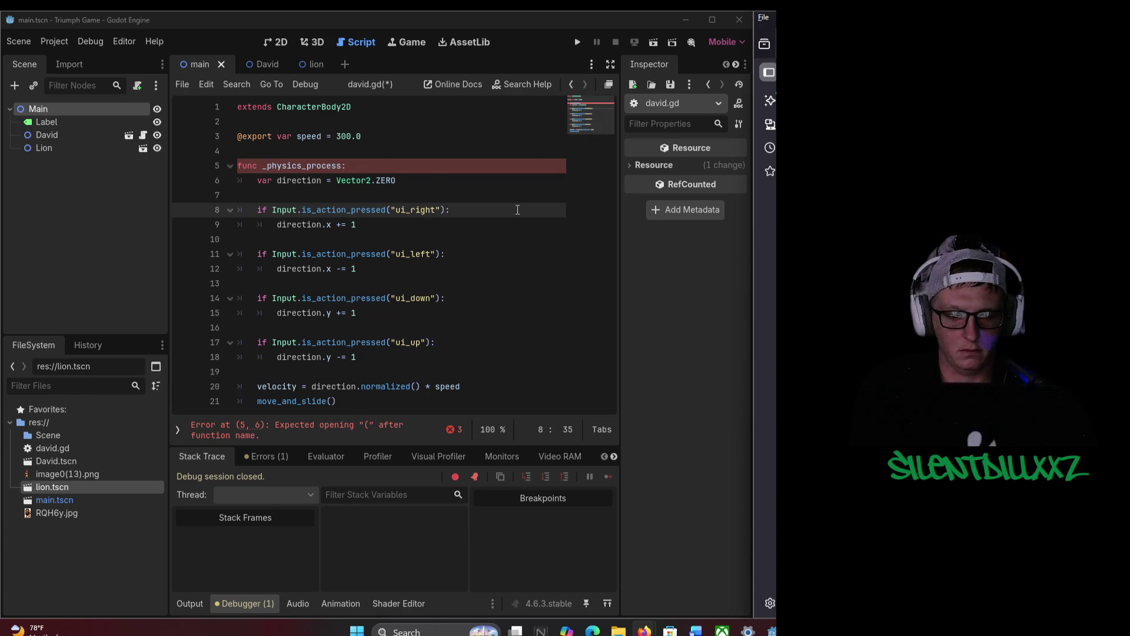
key(ctrl+z)
key(ctrl+z)
key(ctrl+z)
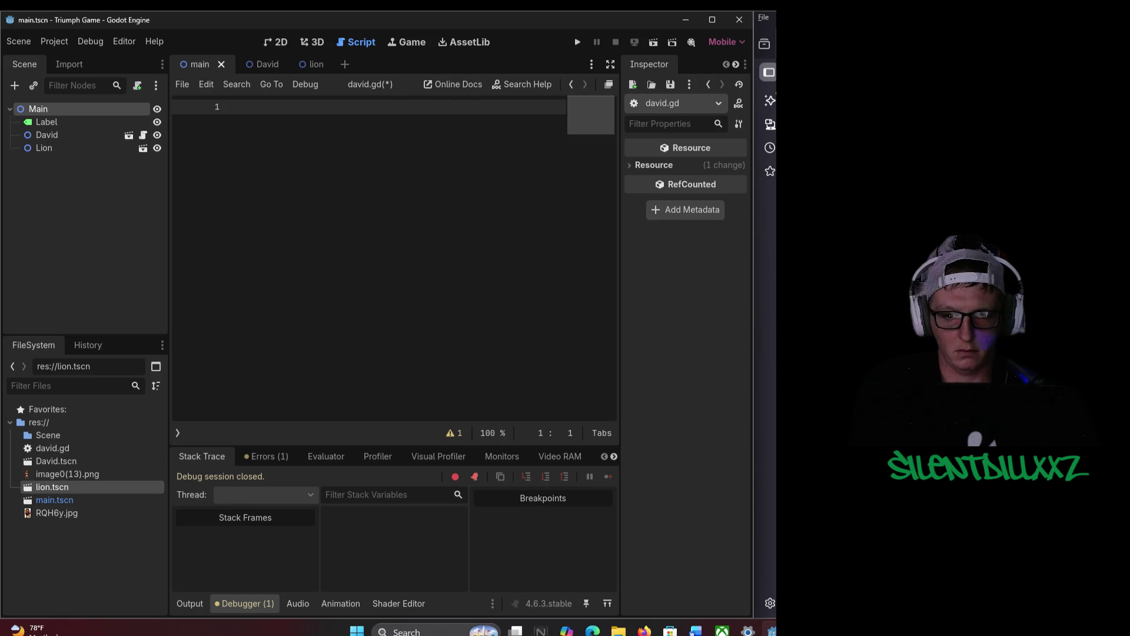
- Paste the complete movement script into the empty david.gd and save it
click(380, 258)
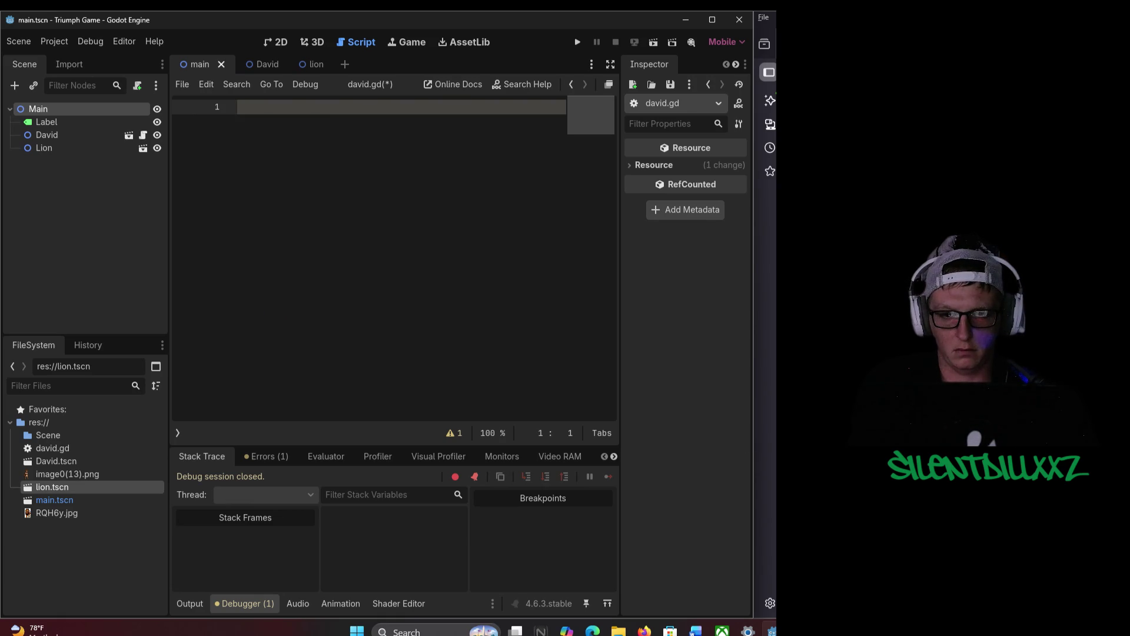
key(alt+Tab)
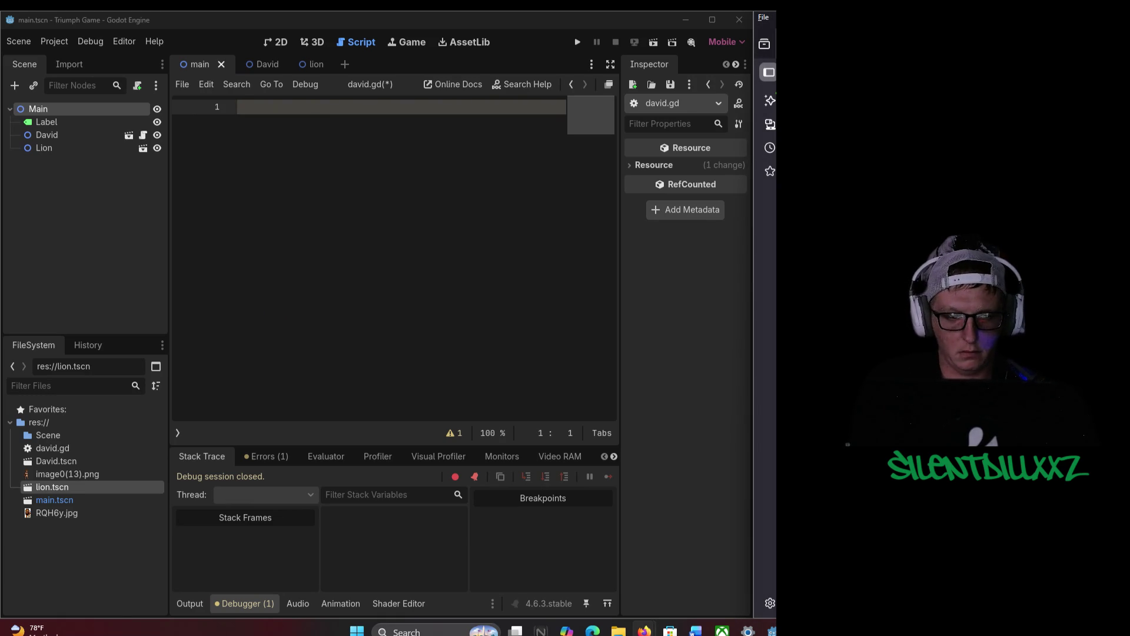
click(282, 112)
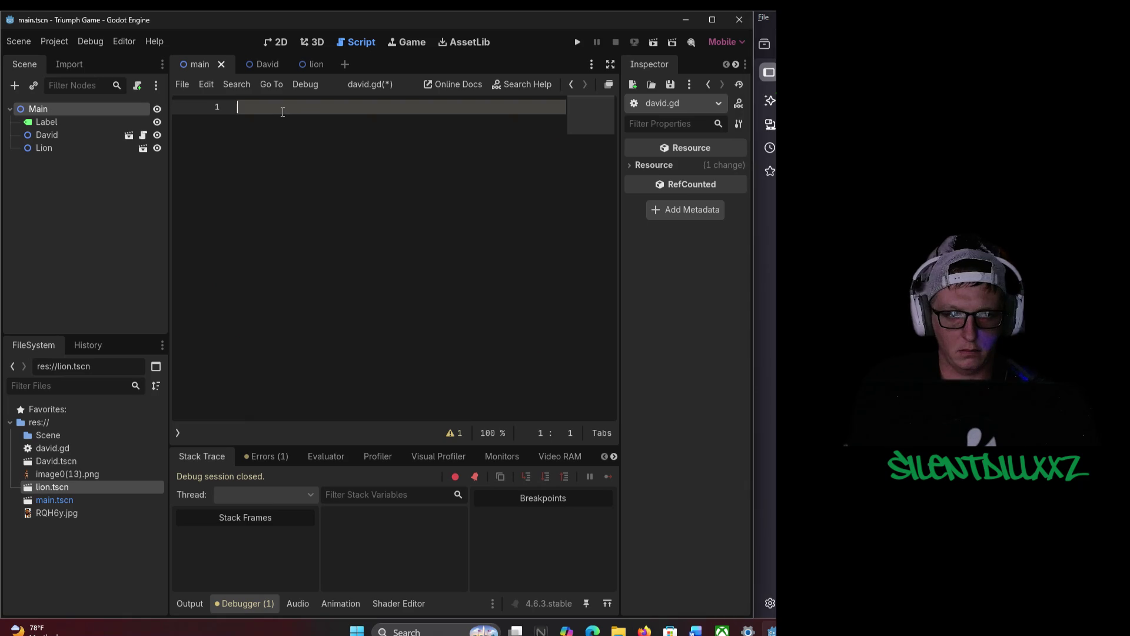
text(extends CharacterBody2D  @export var speed: float = 300.0  func _physics_process(_delta): 	var direction = Vector2.ZERO  	if Input.is_action_pressed("ui_right"): 		direction.x += 1  	if Input.is_action_pressed("ui_left"): 		direction.x -= 1  	if Input.is_action_pressed("ui_down"): 		direction.y += 1  	if Input.is_action_pressed("ui_up"): 		direction.y -= 1  	velocity = direction.normalized() * speed 	move_and_slide())
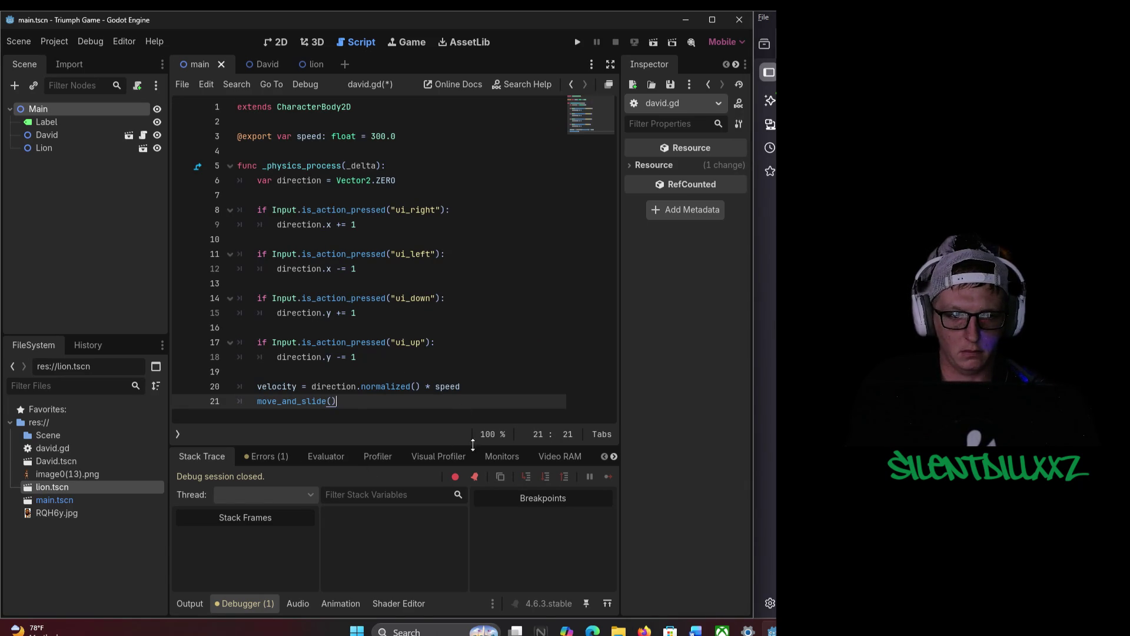
key(ctrl+s)
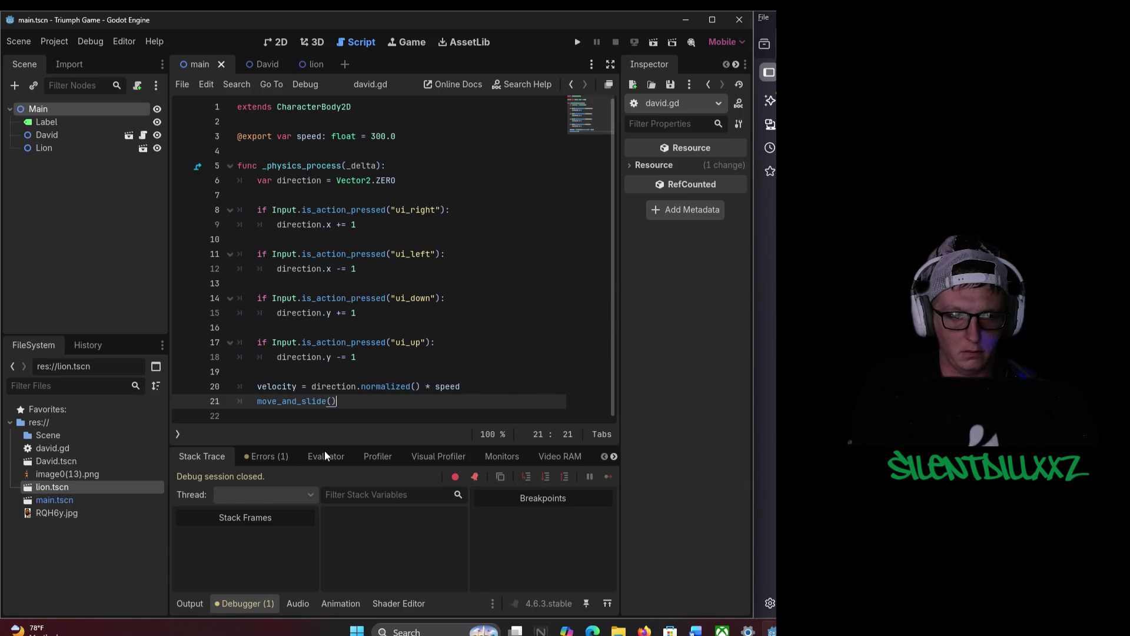
- Copy the text of the delta warning from the Errors list
click(259, 458)
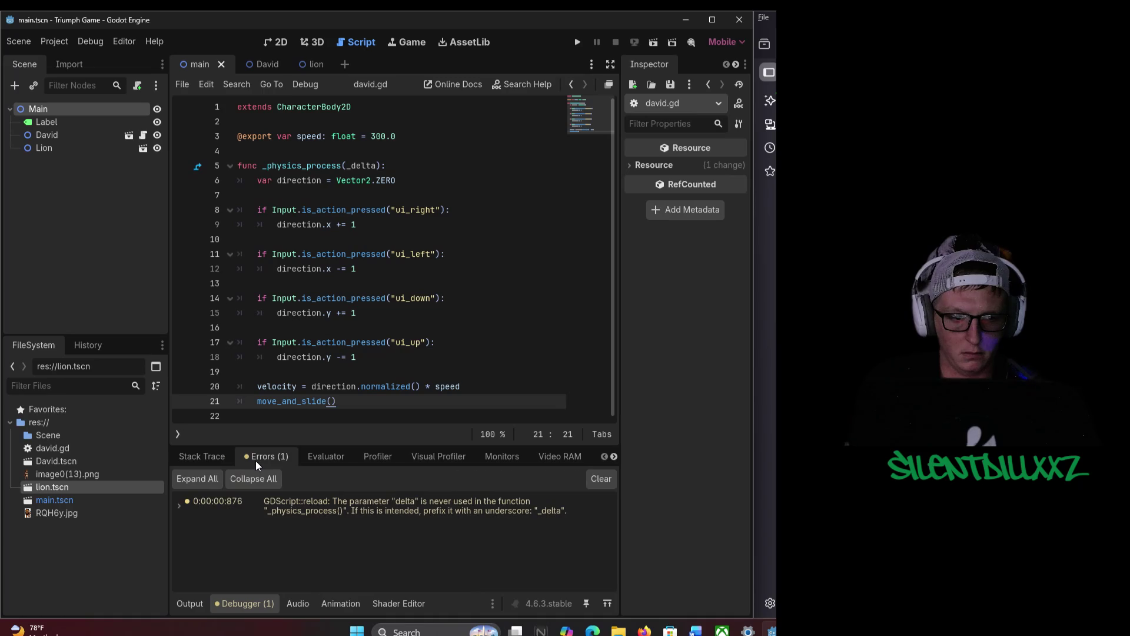
click(349, 505)
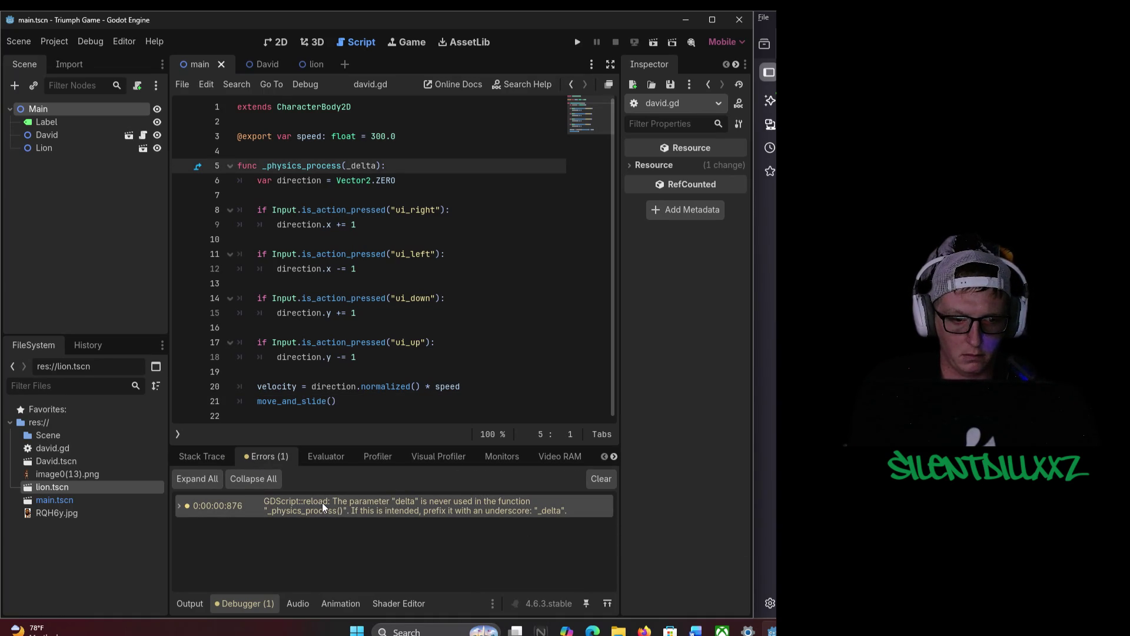
right_click(323, 503)
click(351, 514)
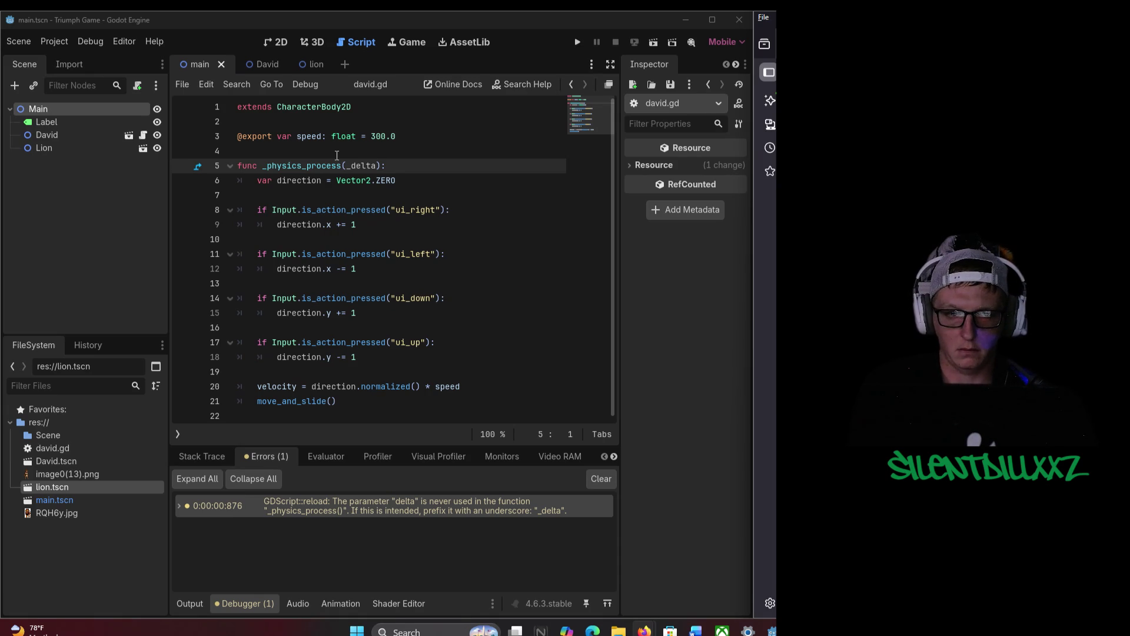
- Review the _physics_process(_delta) header on line 5, then clear the error list
click(401, 166)
drag(401, 167, 236, 165)
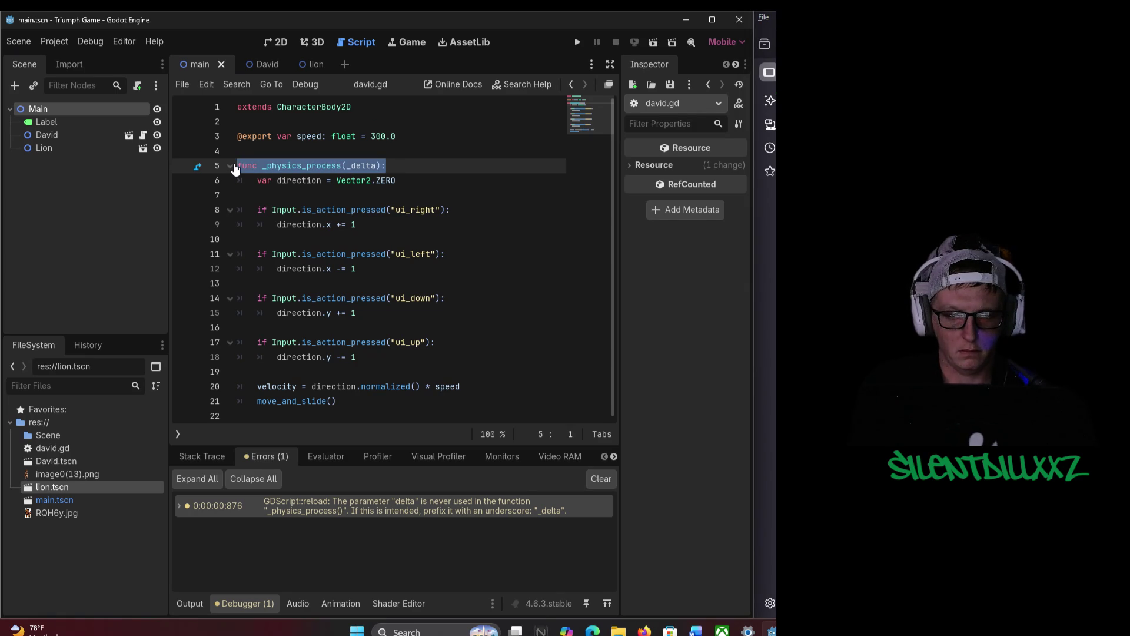
click(234, 169)
click(421, 296)
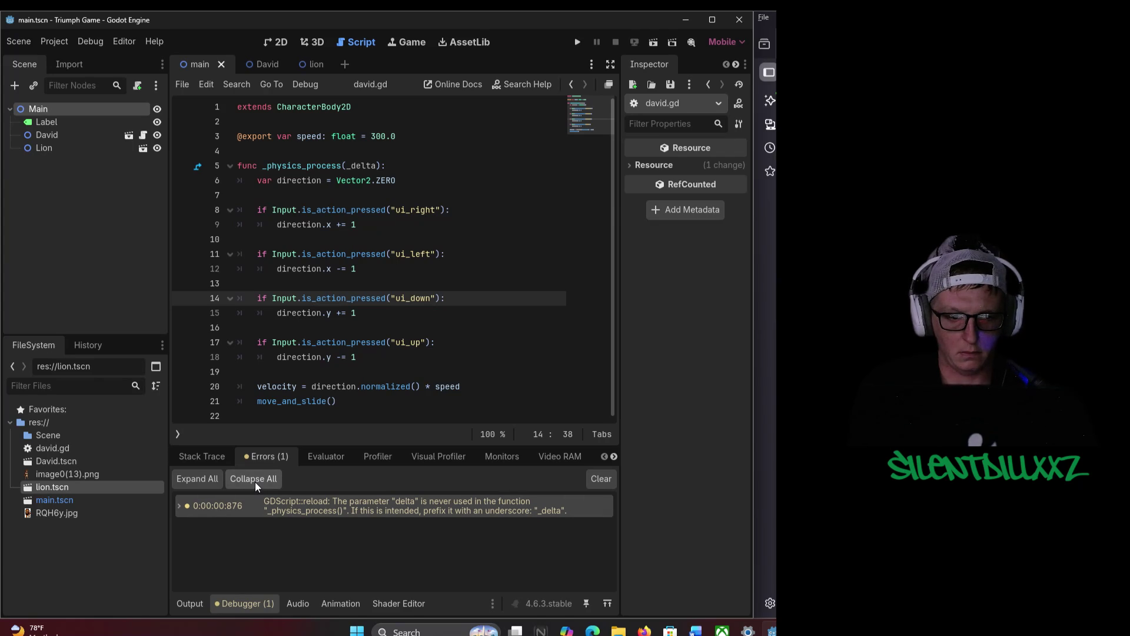
click(601, 482)
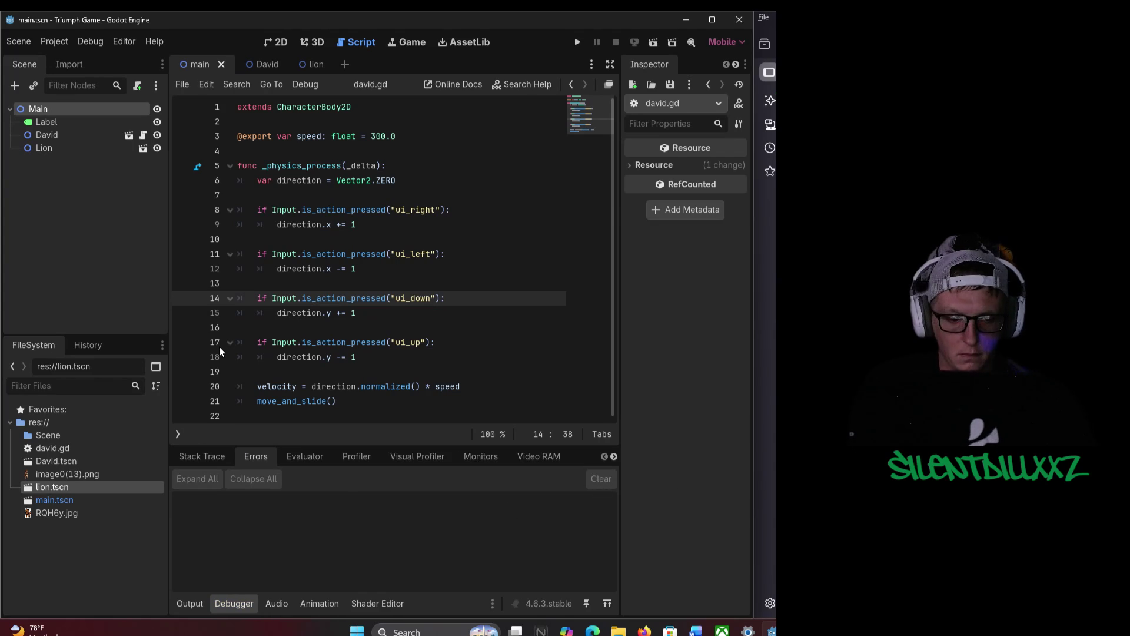
- Run the game twice in its debug window with F5, stopping each session
key(F5)
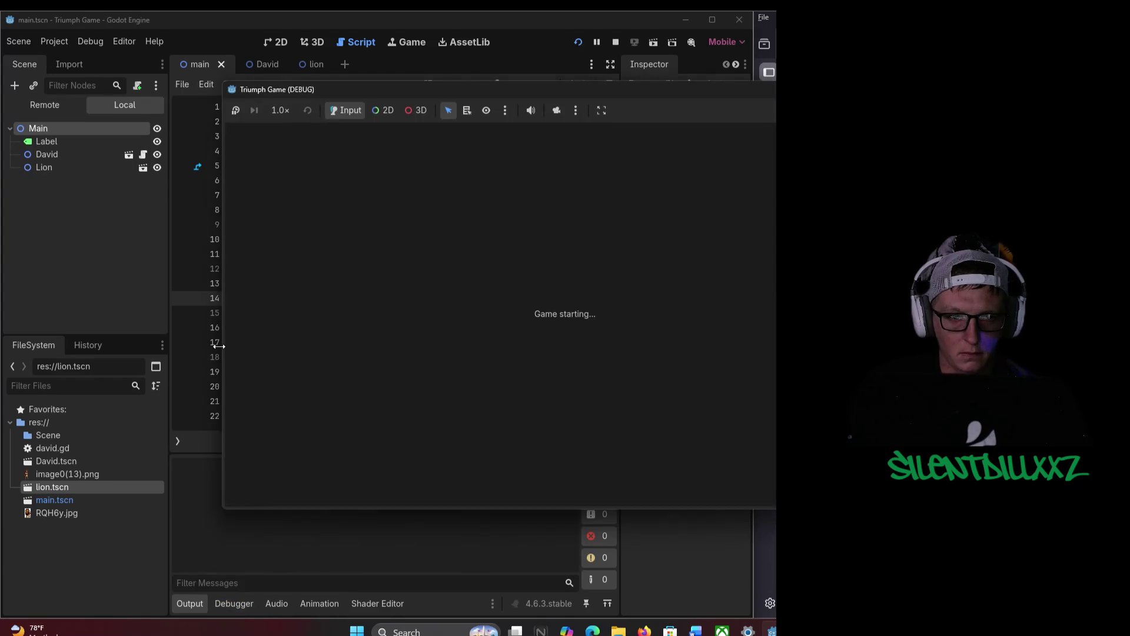
key(F5)
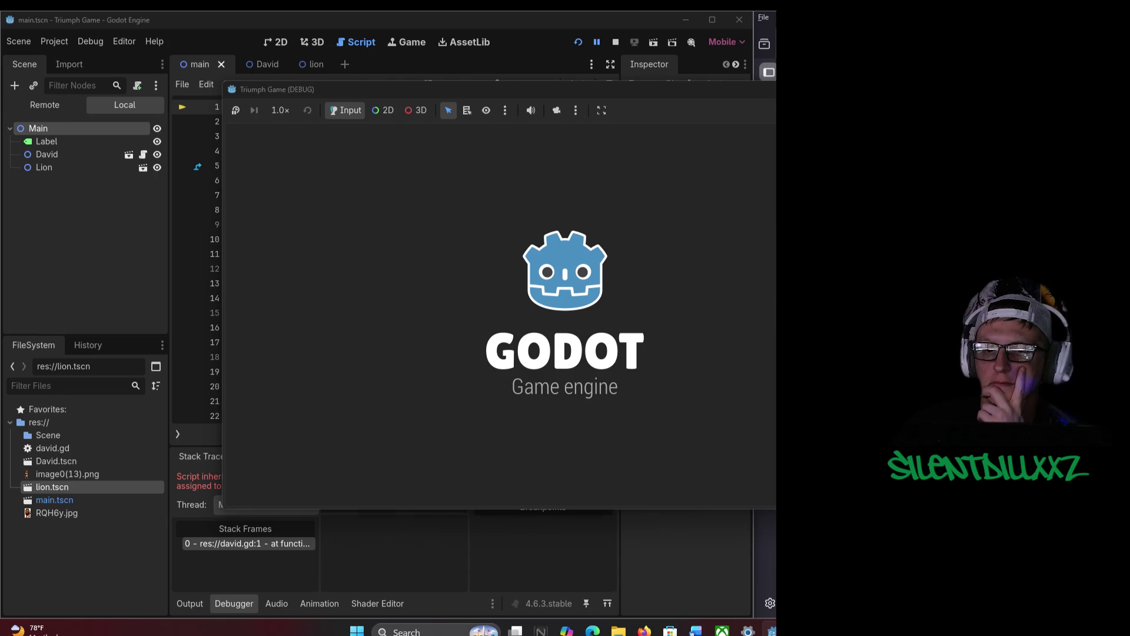
key(F8)
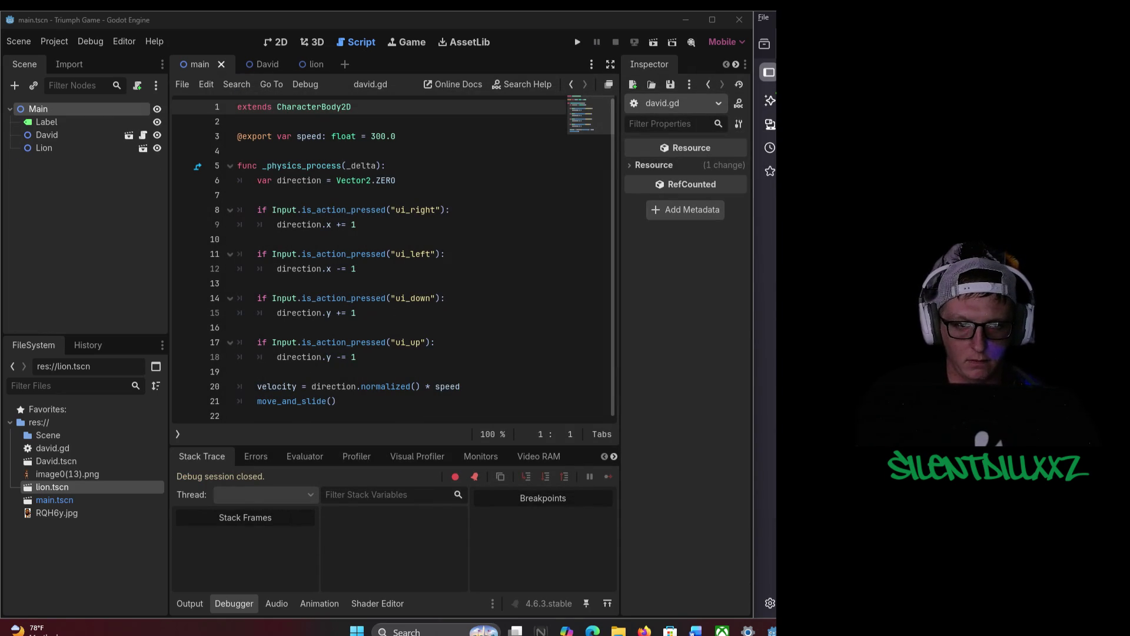
key(F5)
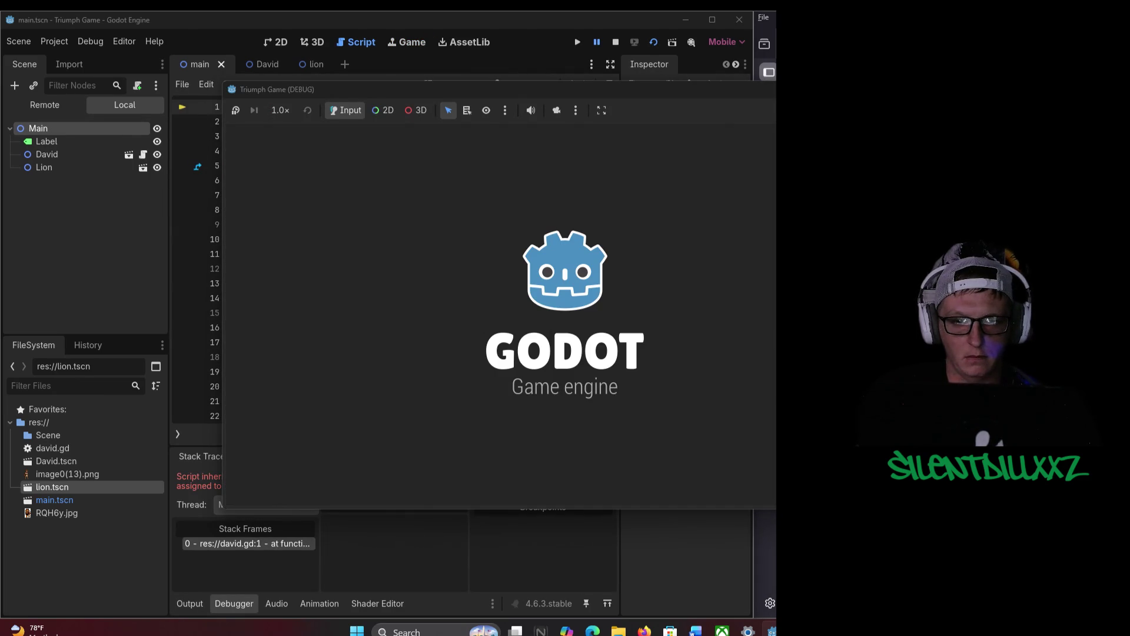
key(alt+F4)
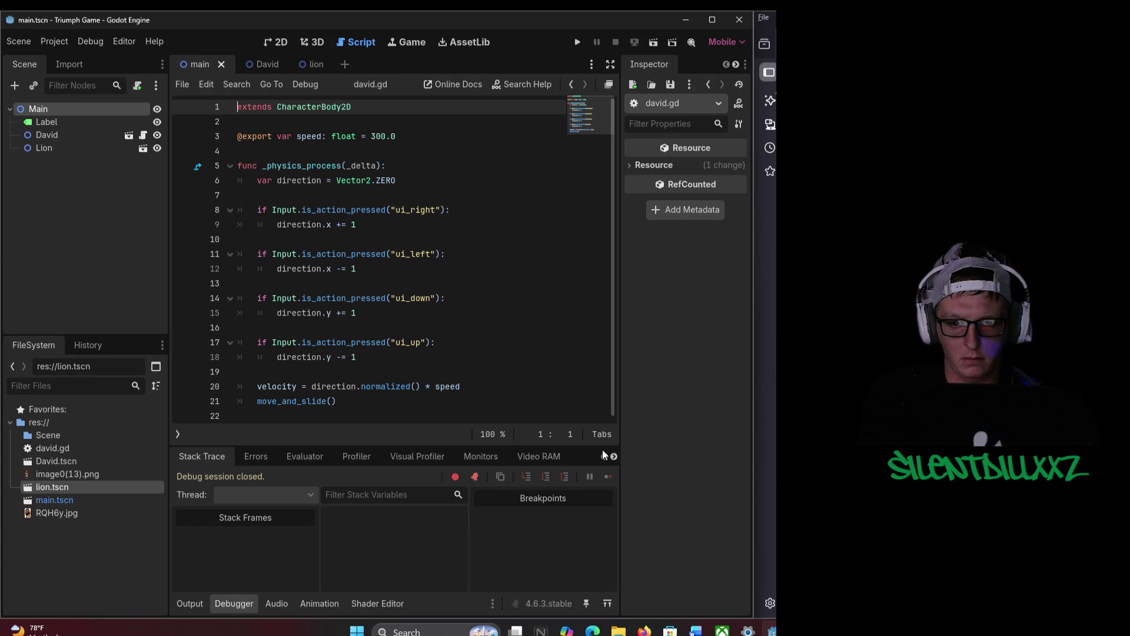
- Select main.tscn, check David's script with Speed 300.0, then select the Main node
click(83, 501)
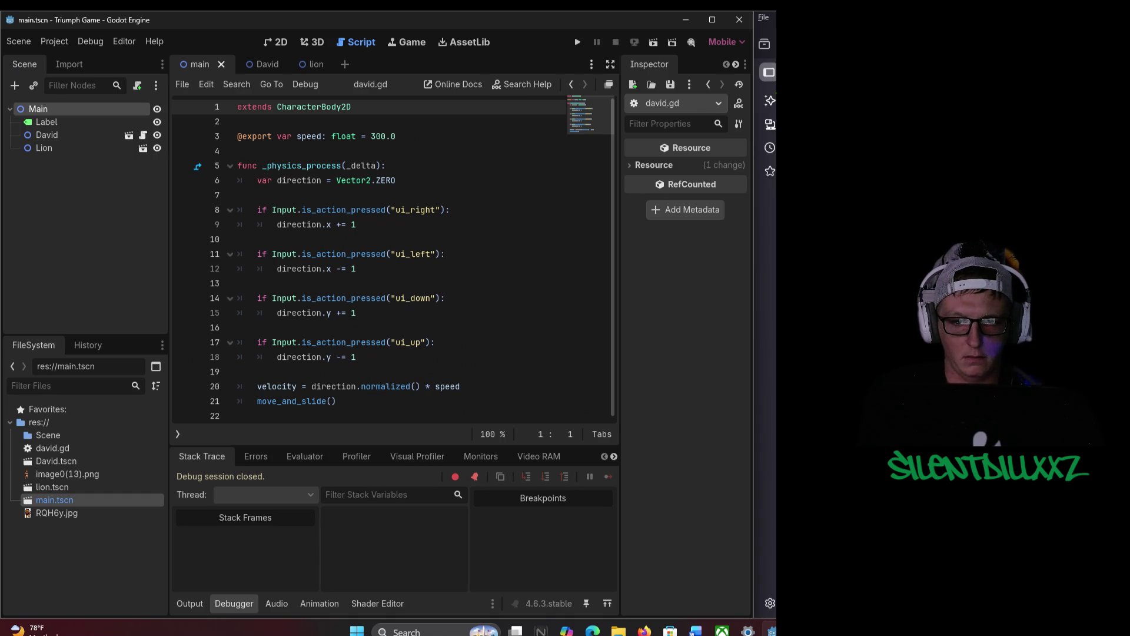
click(42, 138)
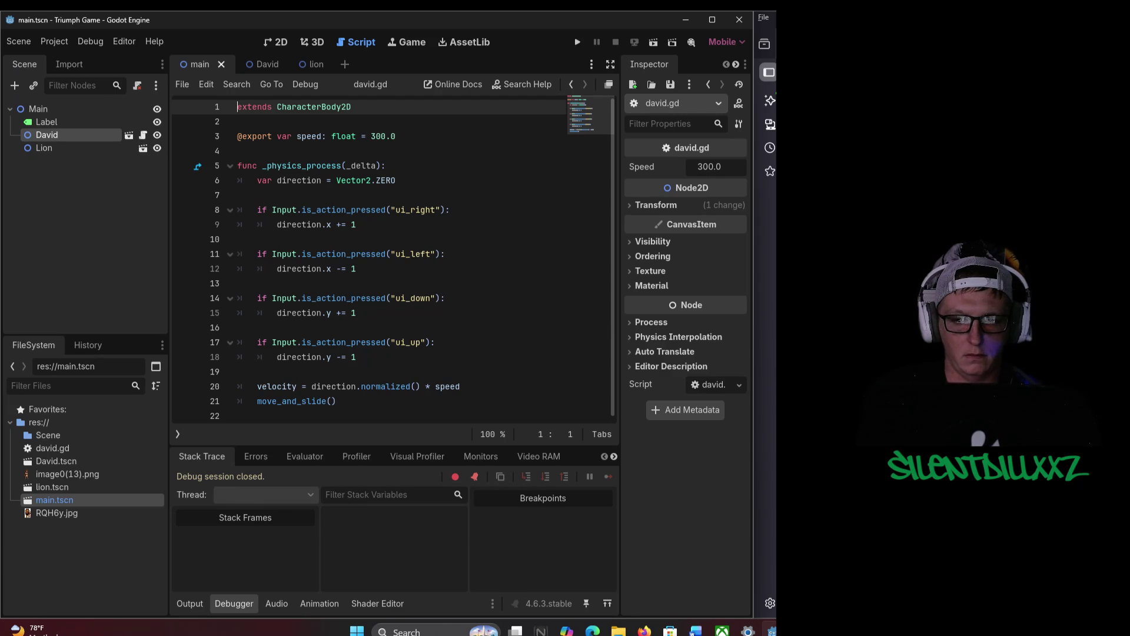
text(i)
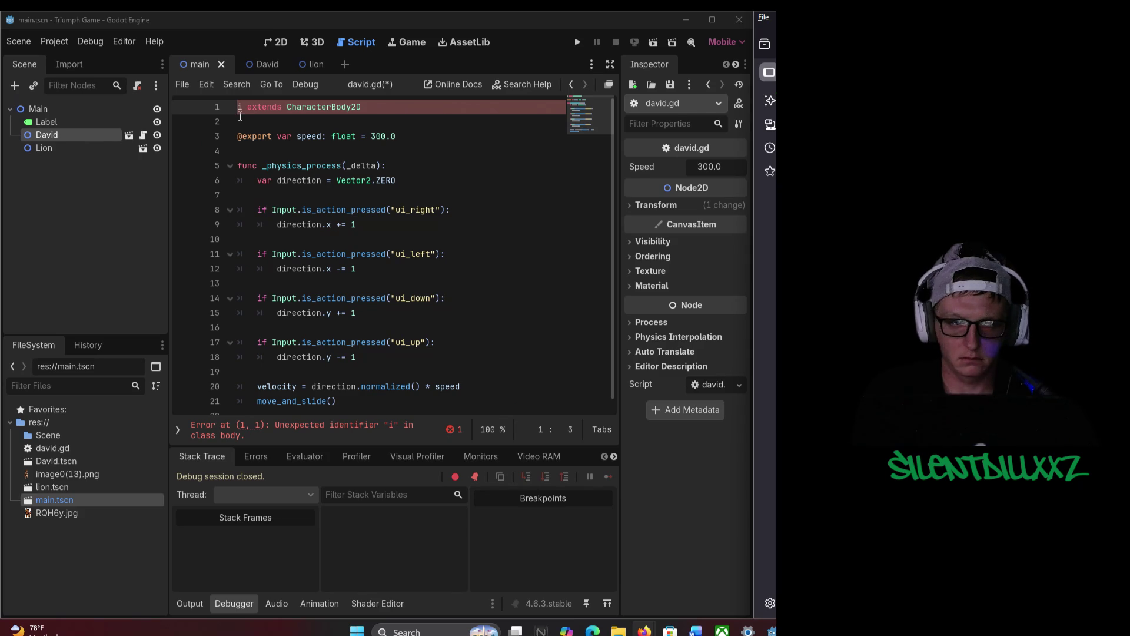
click(51, 108)
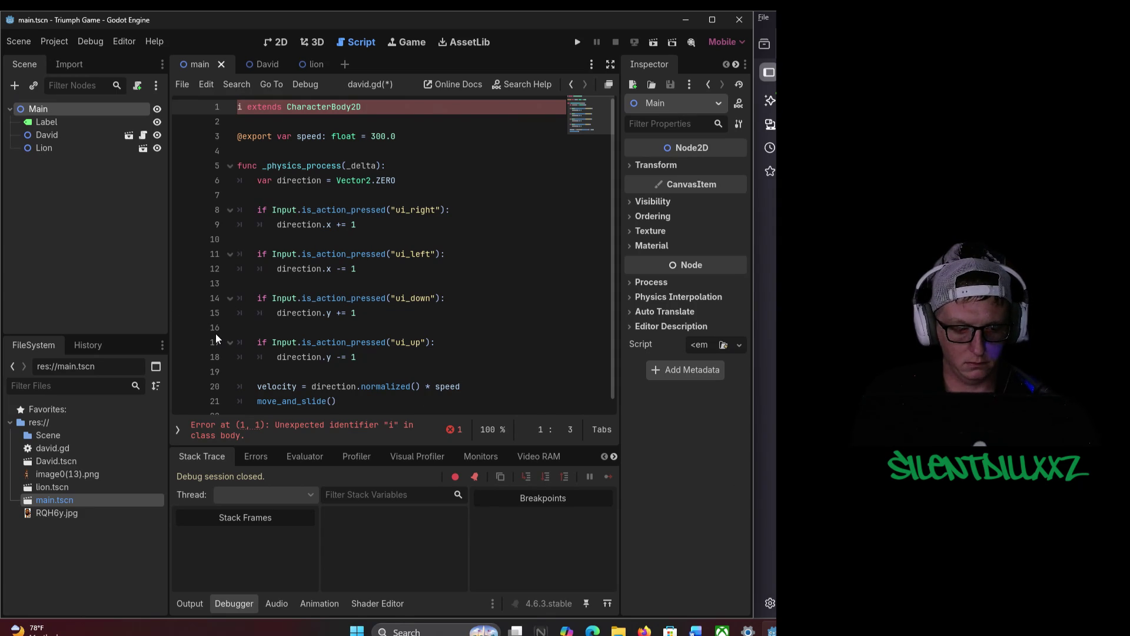
key(super+shift+s)
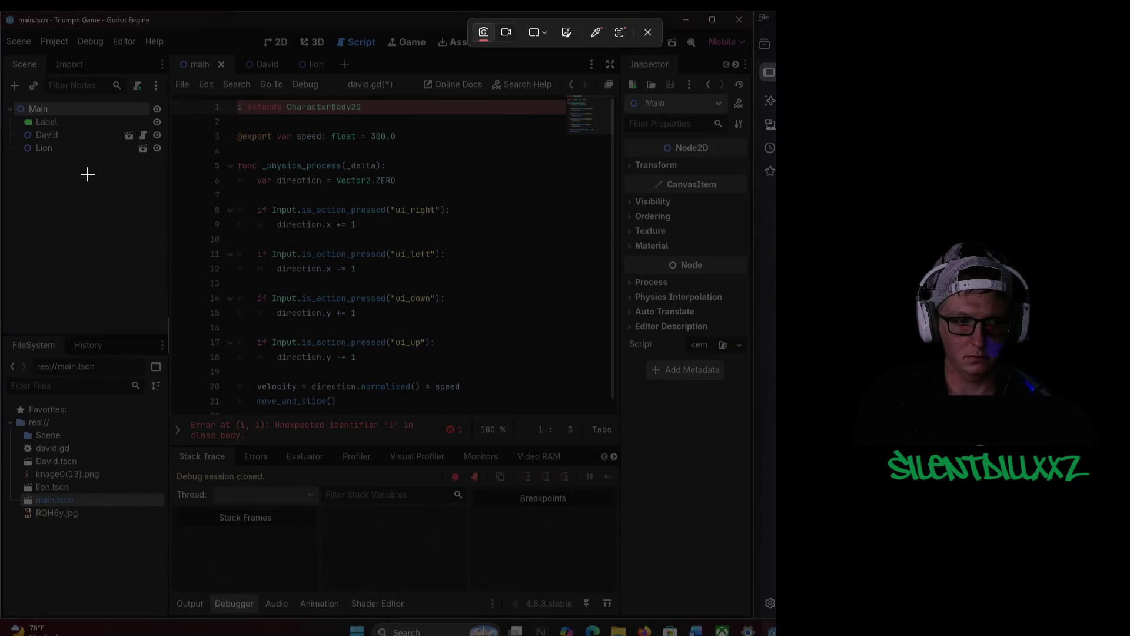
mouse_move(8, 97)
mouse_down()
mouse_move(63, 116)
mouse_move(170, 195)
mouse_up()
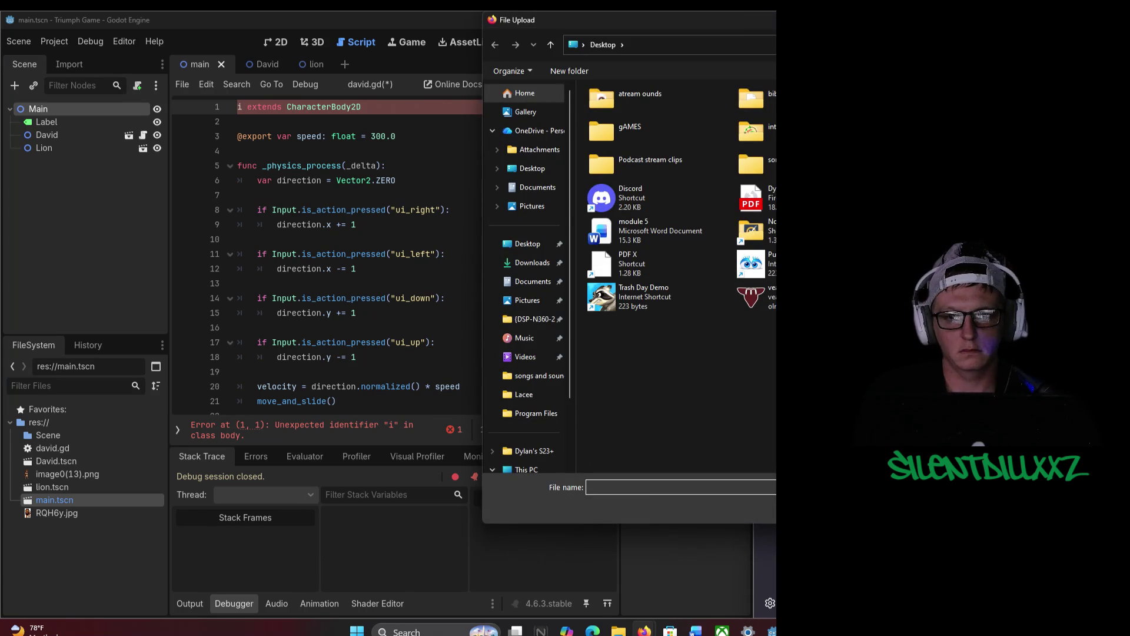
mouse_move(589, 19)
mouse_down()
mouse_move(460, 383)
mouse_move(465, 518)
mouse_move(462, 492)
mouse_move(656, 500)
mouse_move(732, 239)
mouse_move(800, 207)
mouse_up()
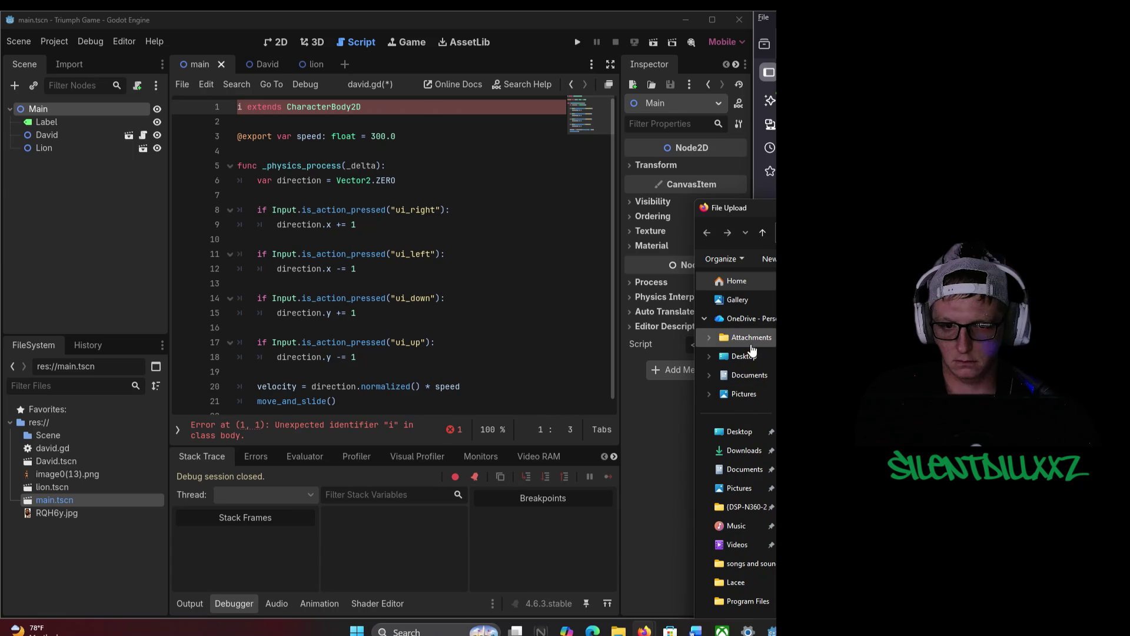
drag(730, 208, 518, 108)
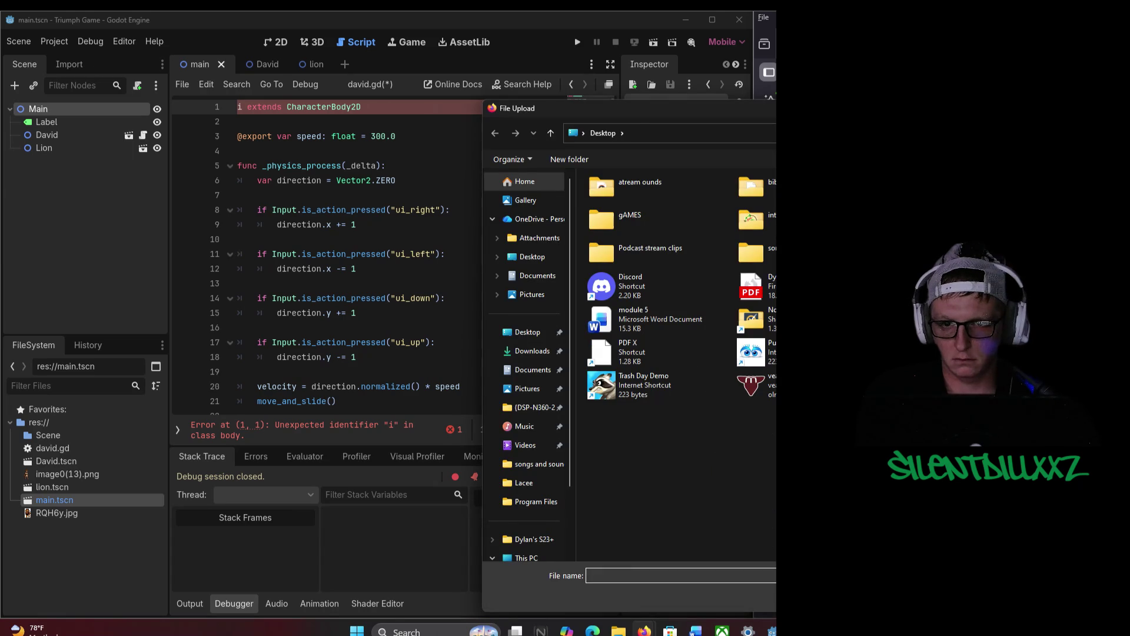
mouse_move(518, 108)
mouse_down()
mouse_move(666, 337)
mouse_move(486, 73)
mouse_move(510, 121)
mouse_move(313, 5)
mouse_move(330, 158)
mouse_move(641, 267)
mouse_move(661, 267)
mouse_move(660, 216)
mouse_up()
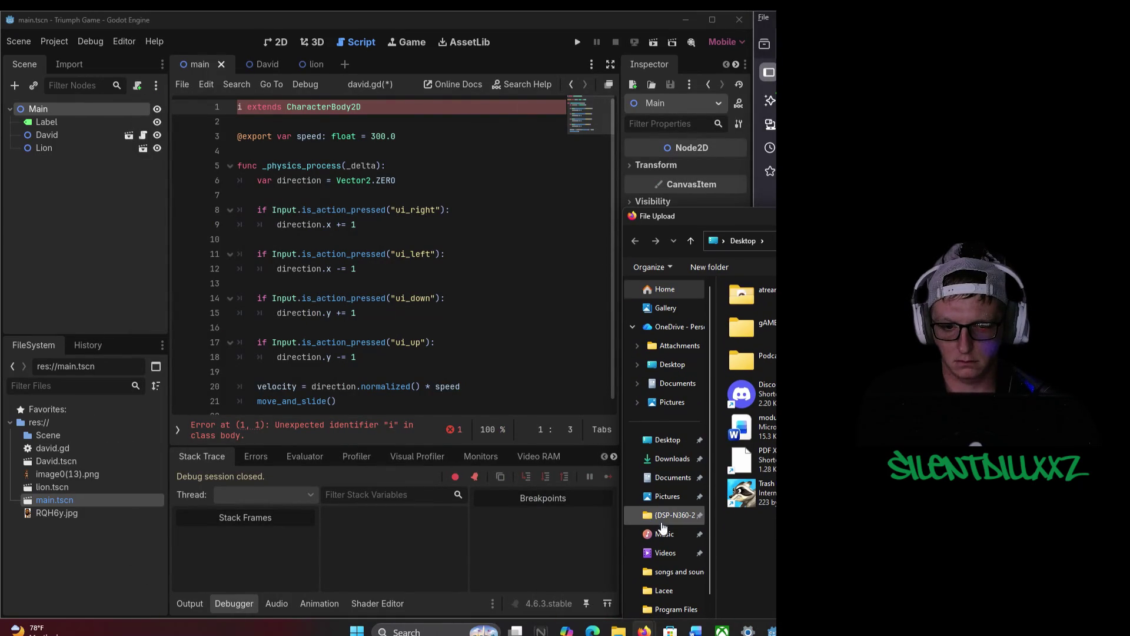
click(647, 505)
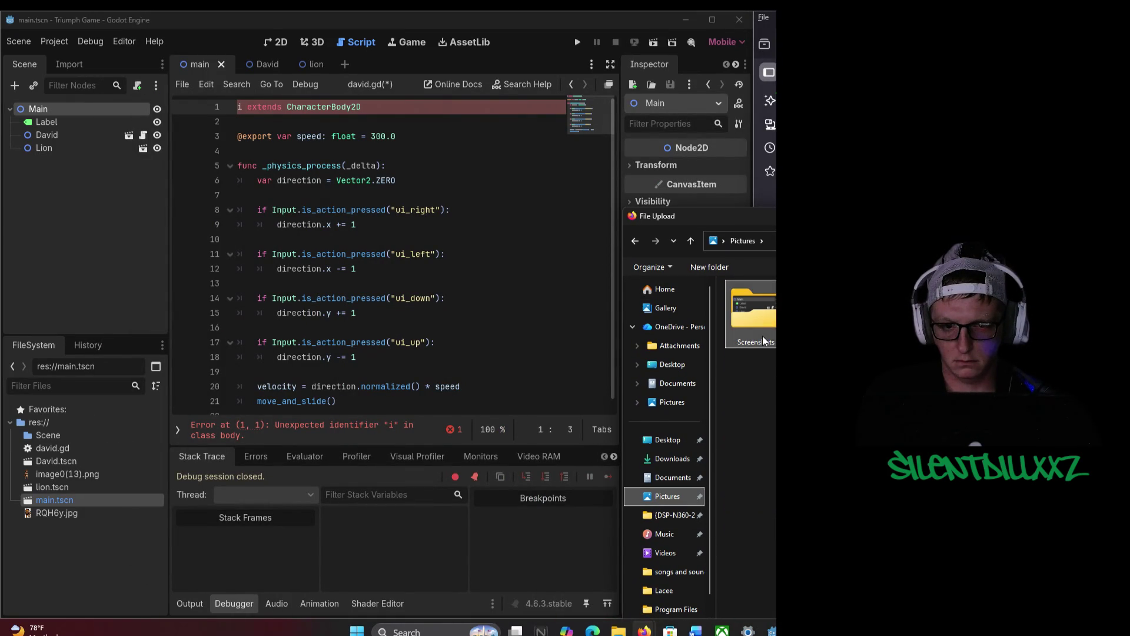
double_click(762, 335)
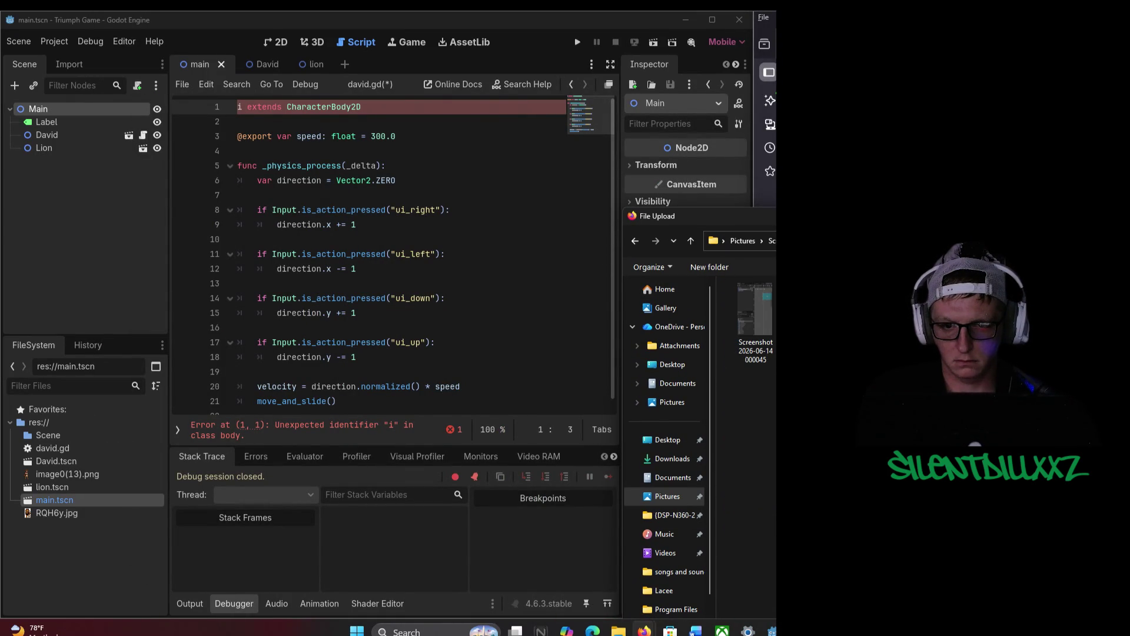
key(Return)
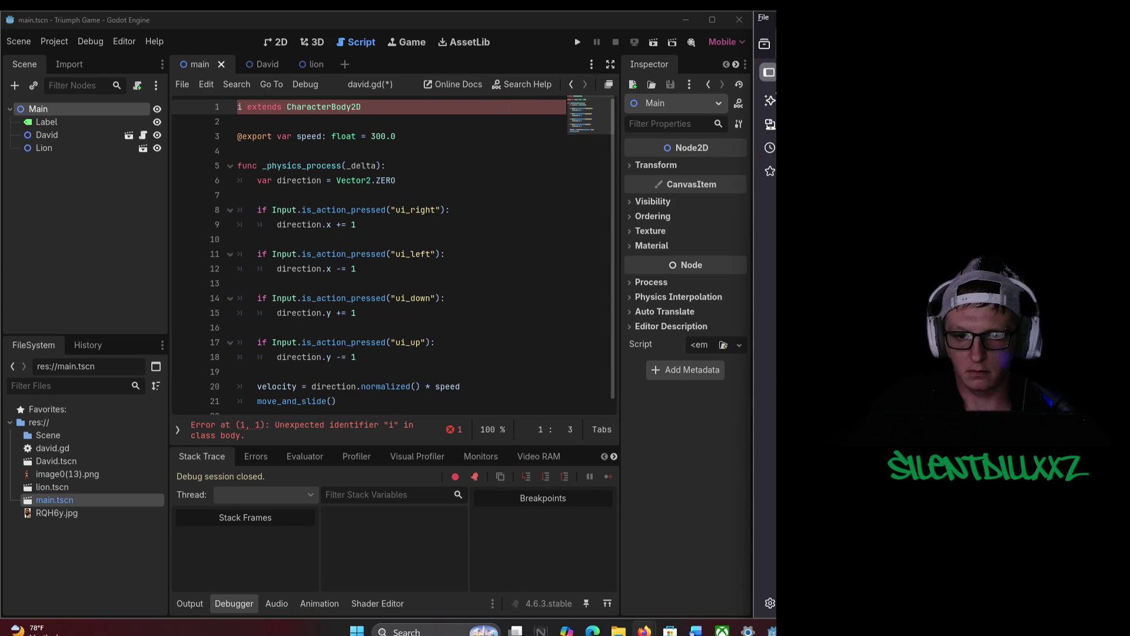
- Click through the David and Lion nodes, then open David.tscn from David's scene icon
double_click(58, 132)
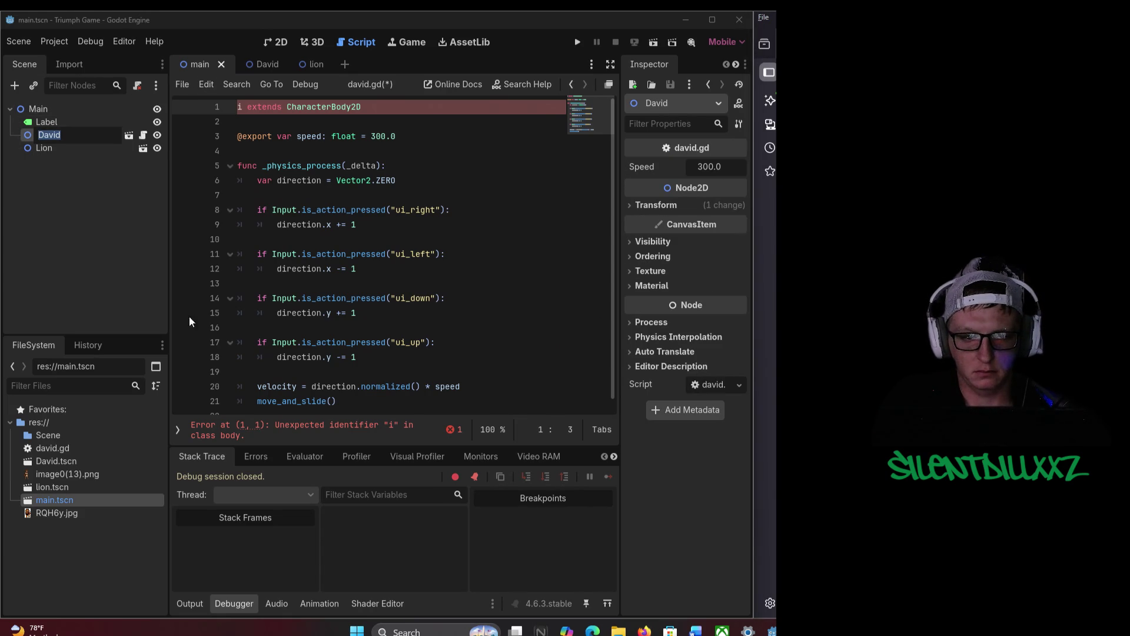
click(64, 201)
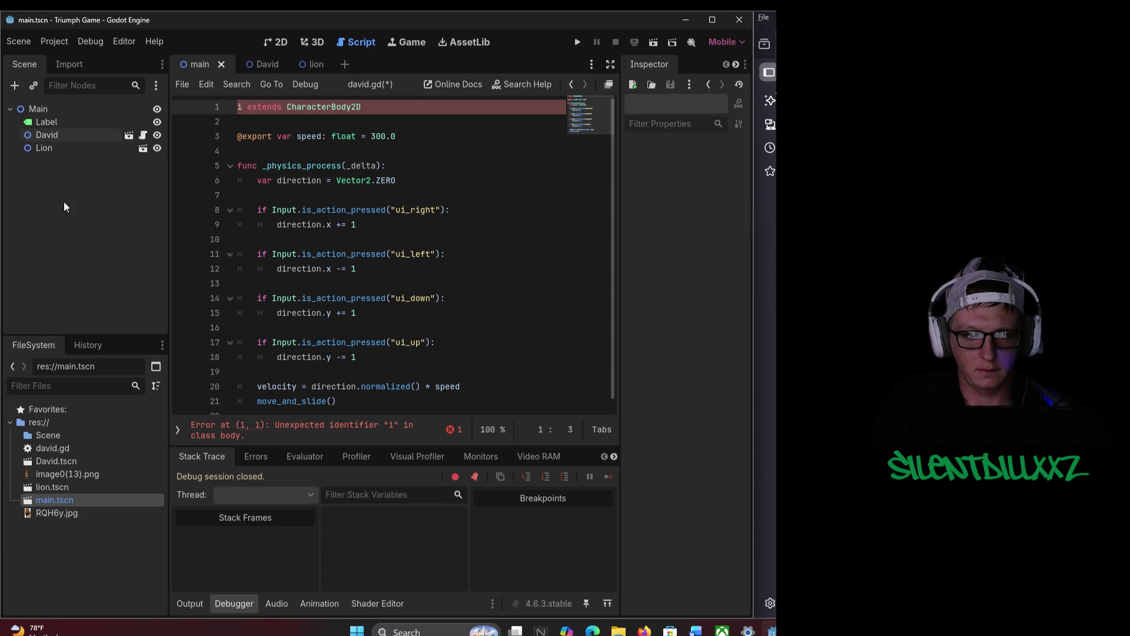
double_click(48, 151)
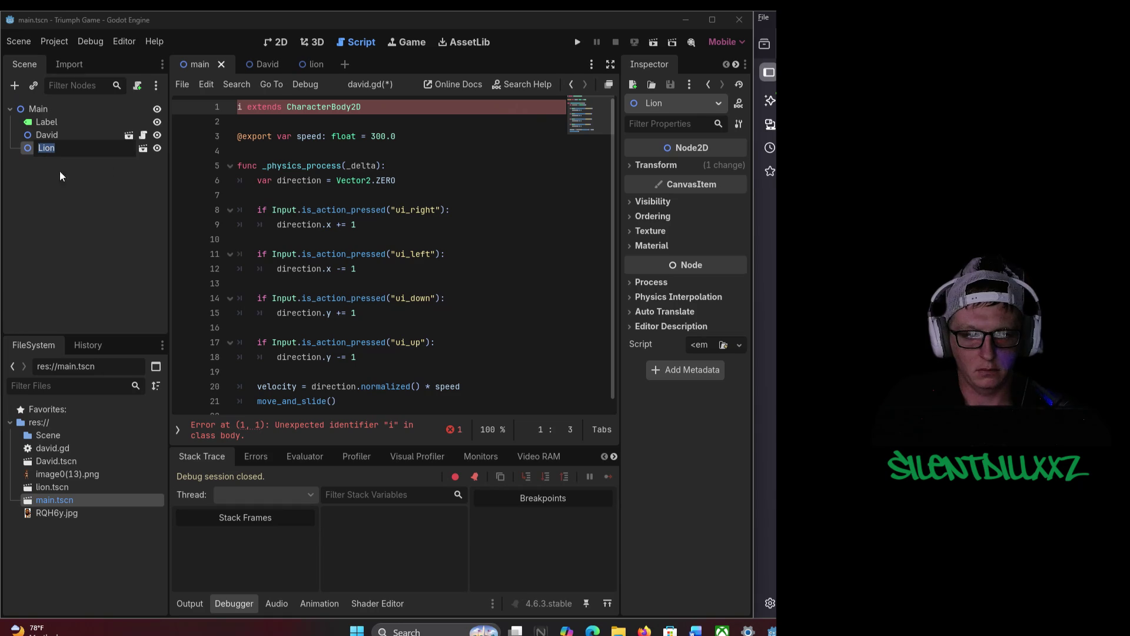
click(56, 131)
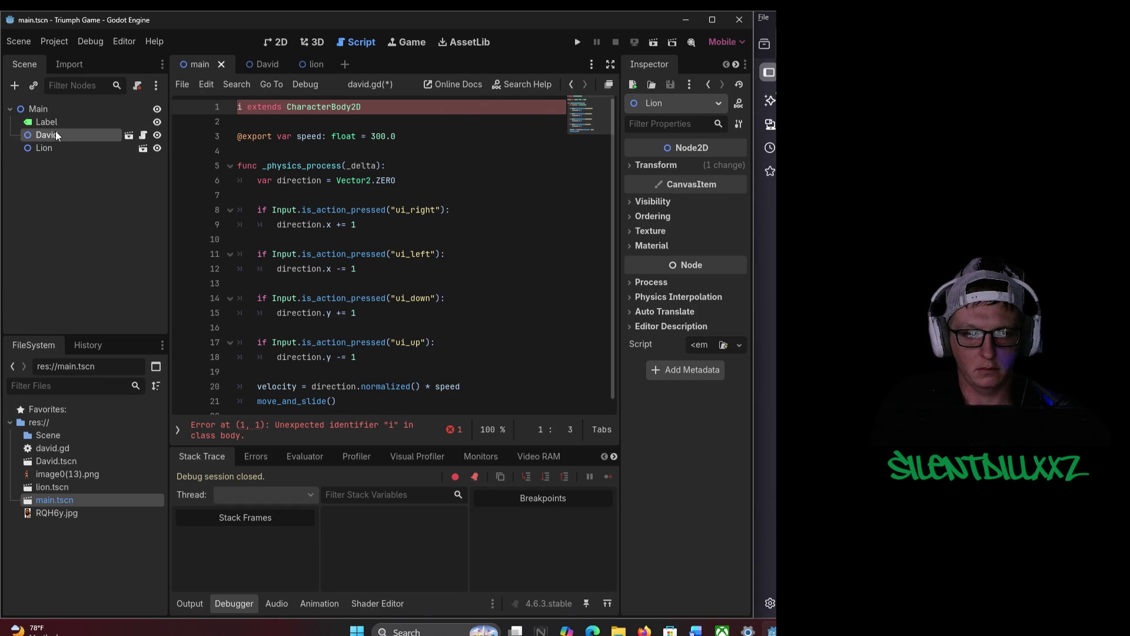
click(271, 58)
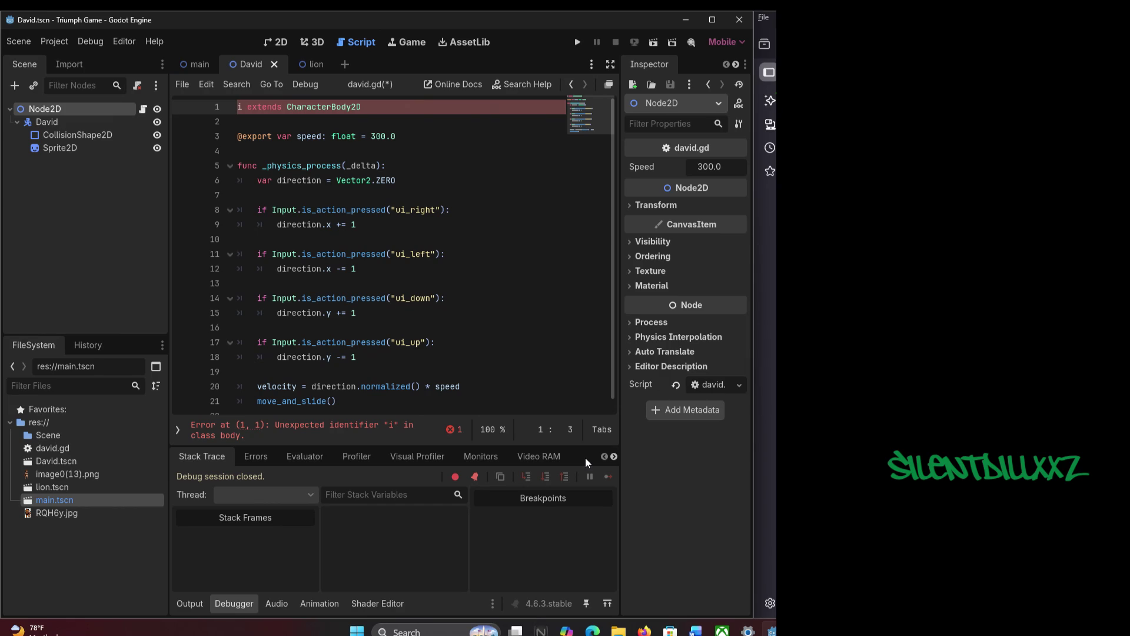
mouse_move(358, 257)
- Remove the stray 'i' and leading indent from david.gd line 1 and save
key(BackSpace)
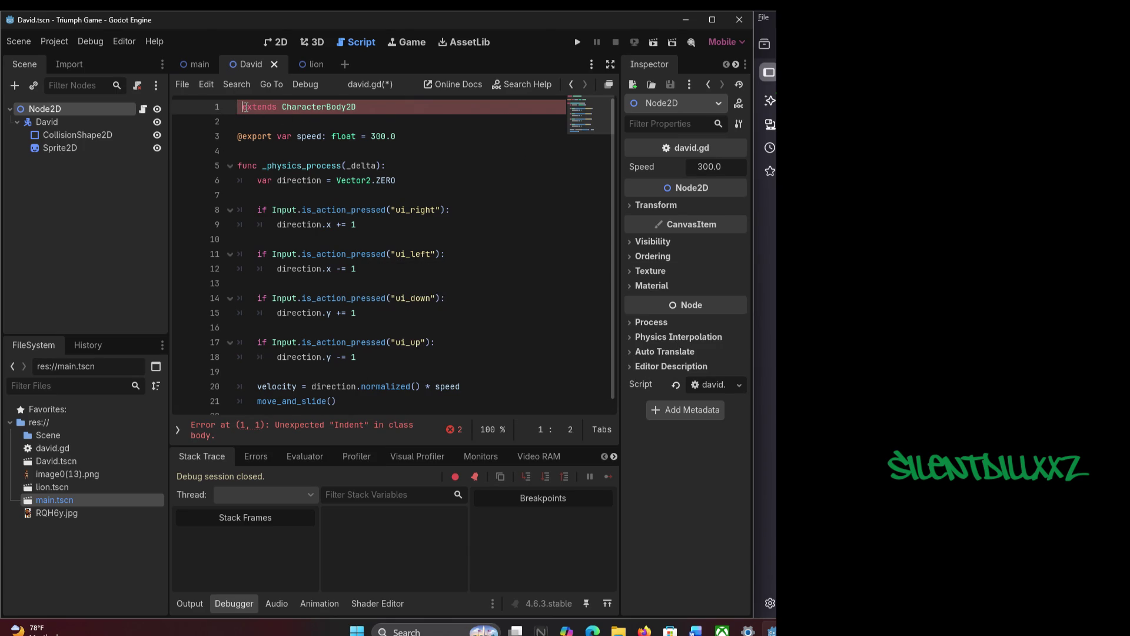
key(BackSpace)
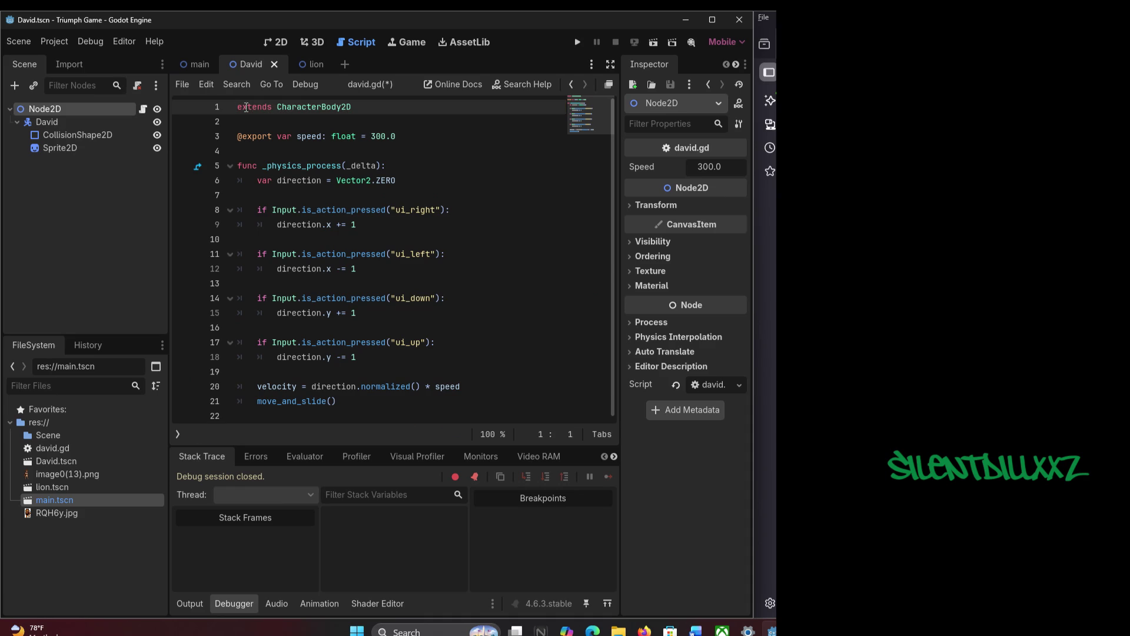
key(ctrl+s)
- Run the game, stop it, and check the Errors list and Output log
key(F5)
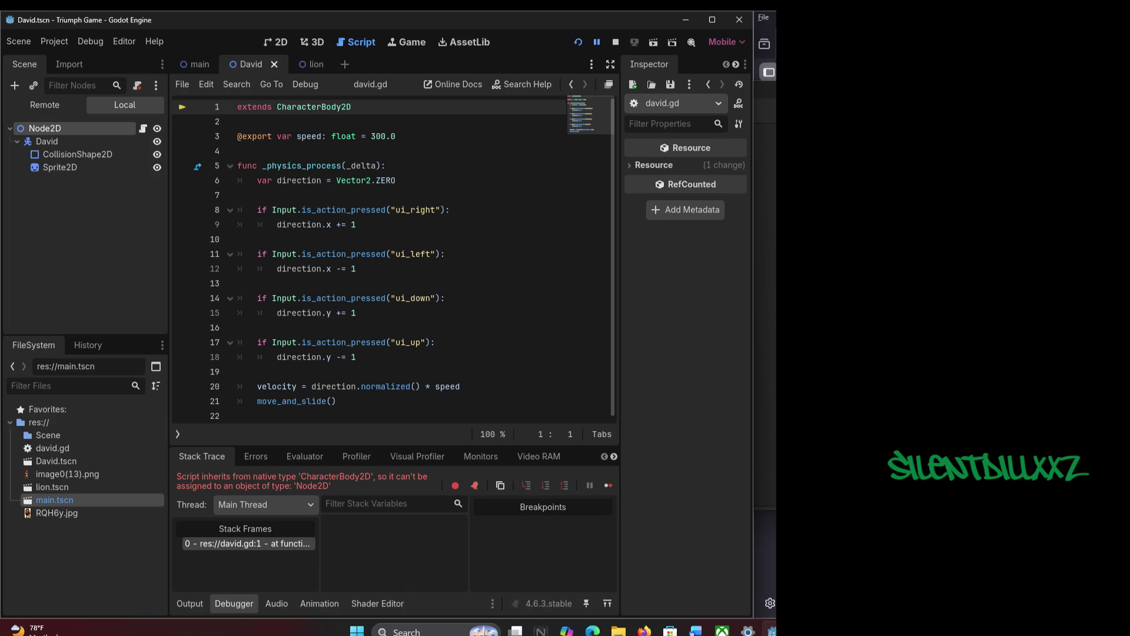
key(F5)
key(F8)
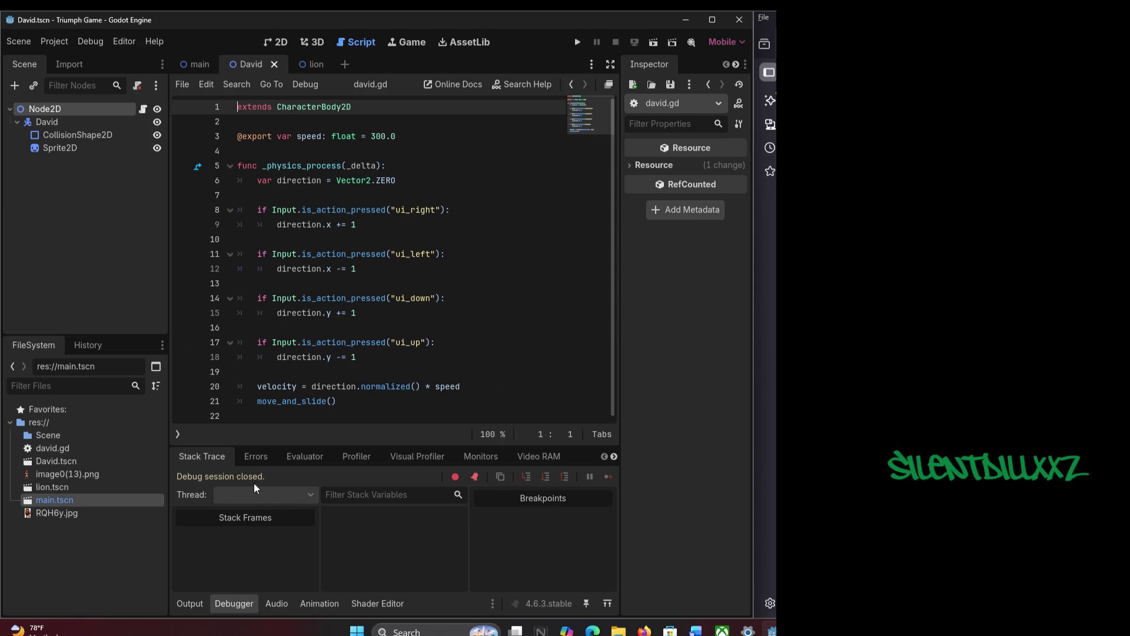
click(264, 457)
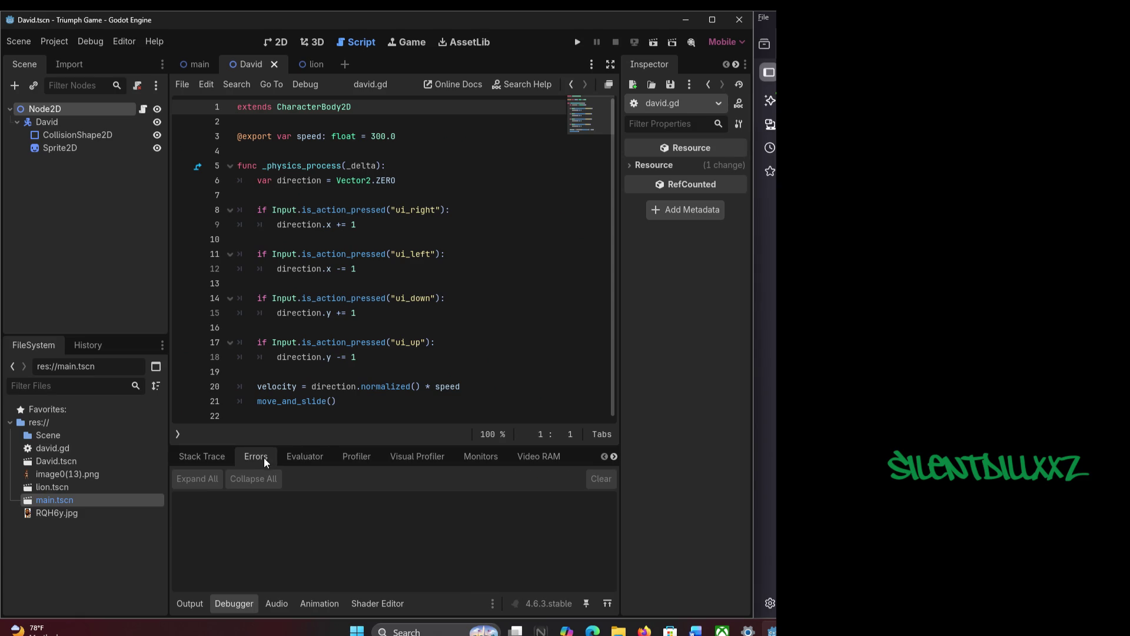
click(221, 460)
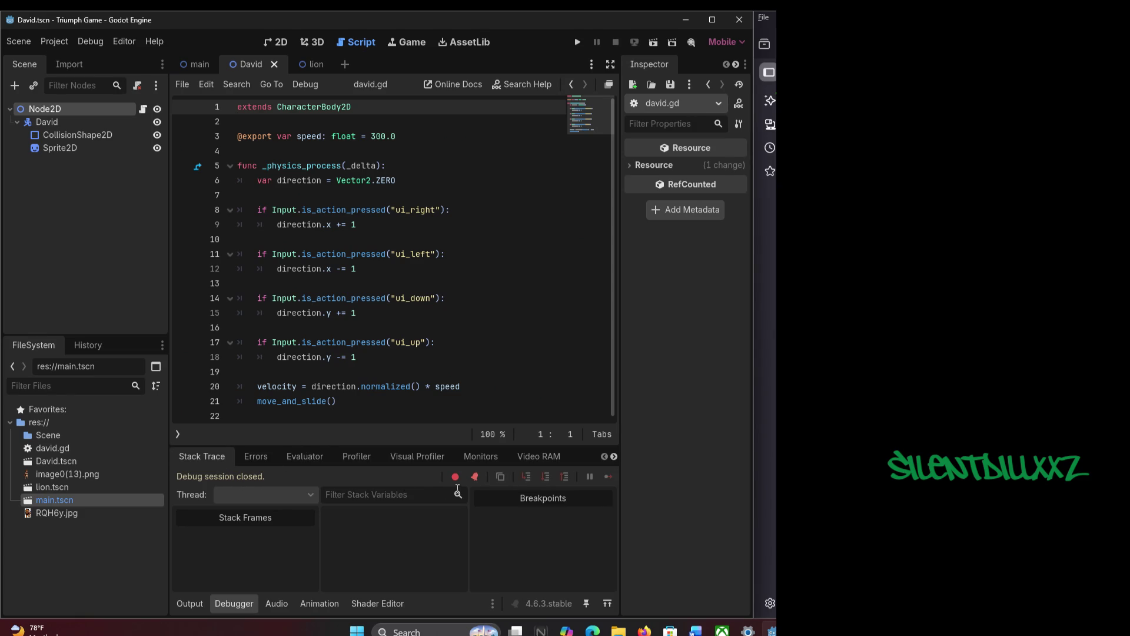
click(422, 334)
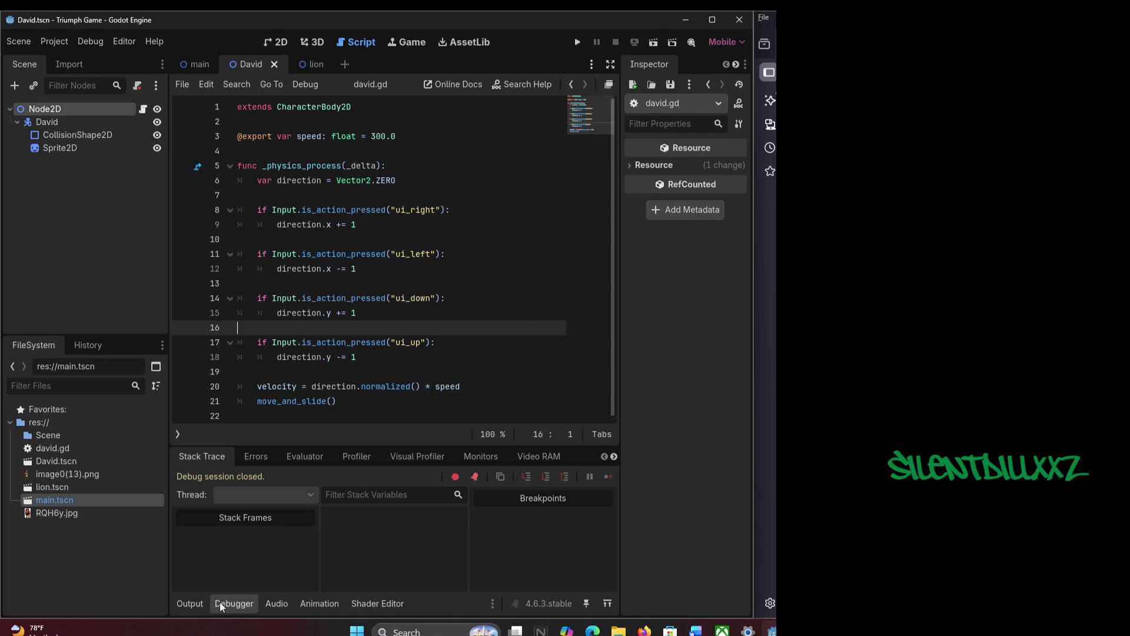
click(203, 597)
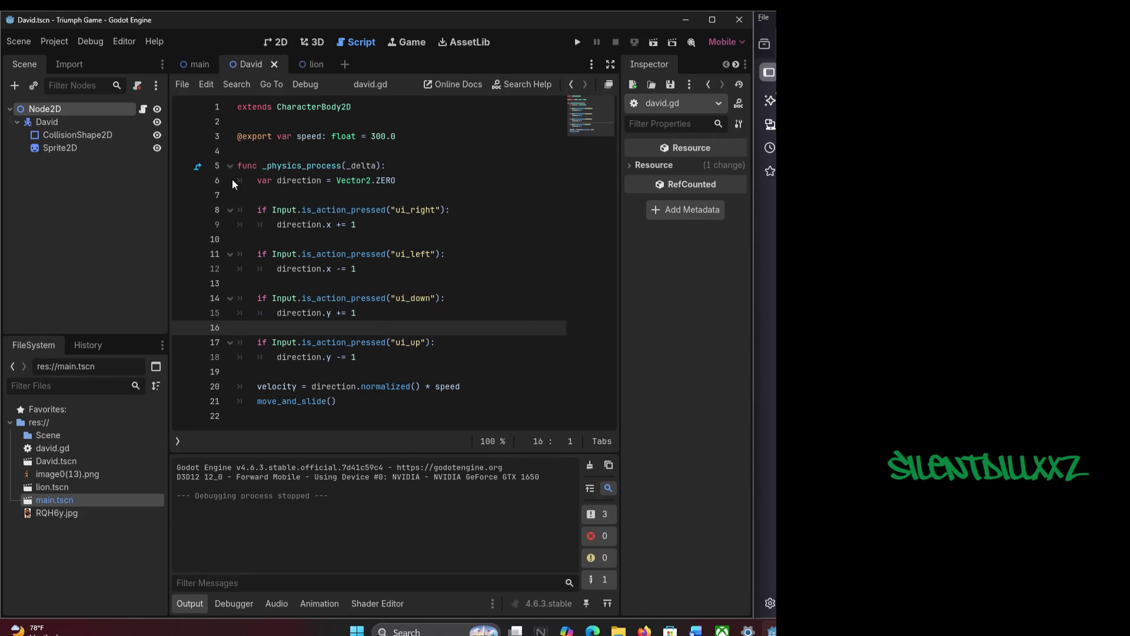
- Run and stop the game, inspect David and David.tscn, then return to the main scene
key(F5)
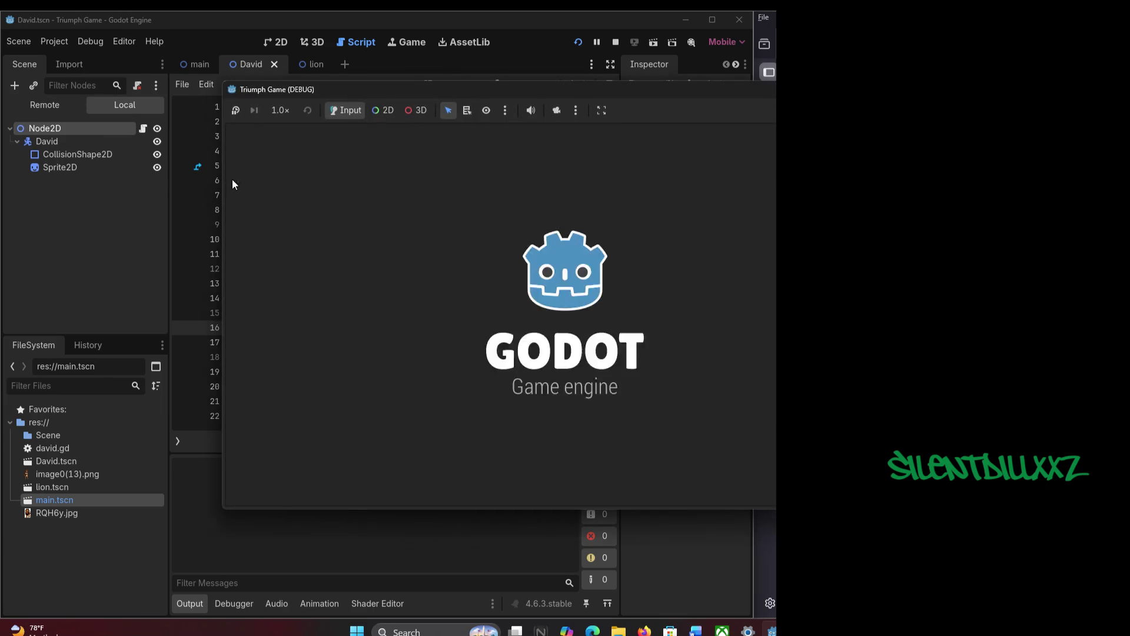
key(F8)
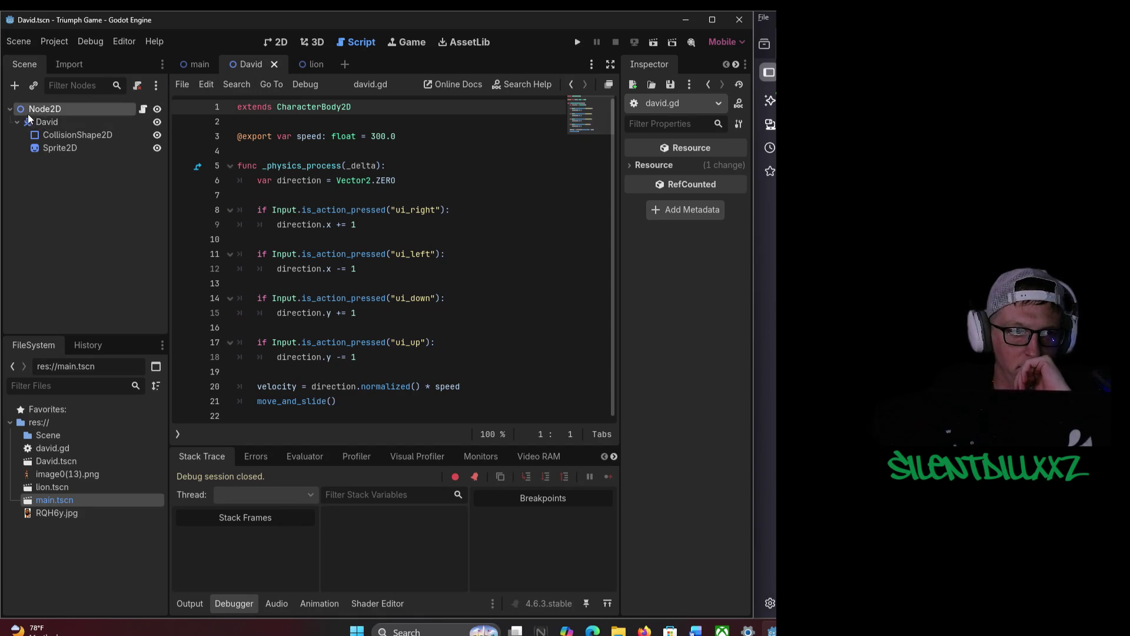
click(47, 122)
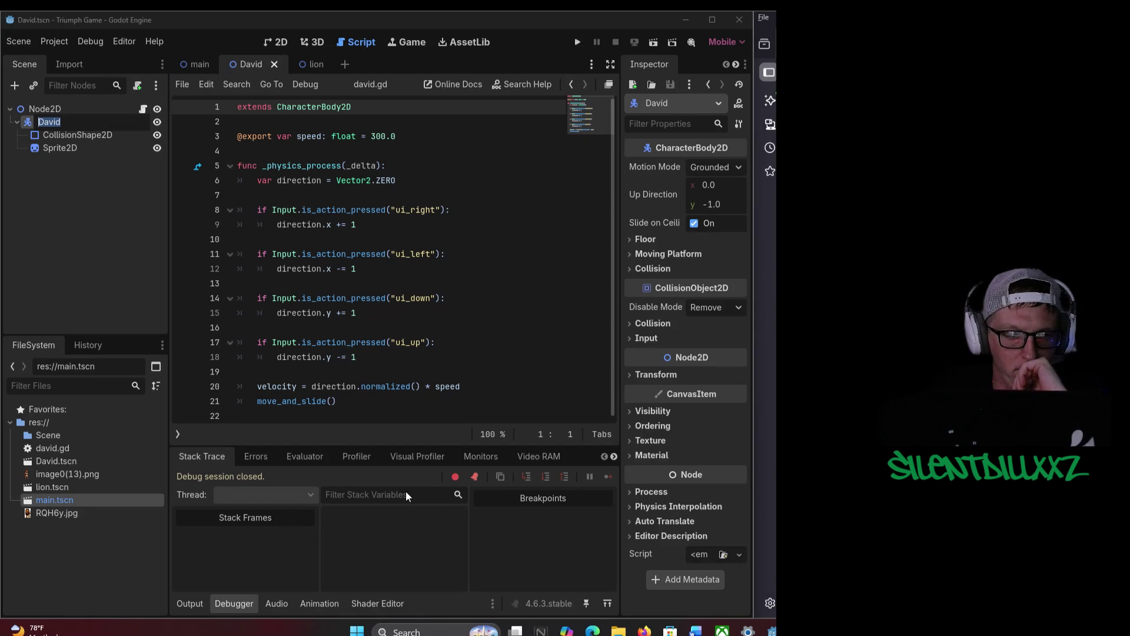
click(62, 461)
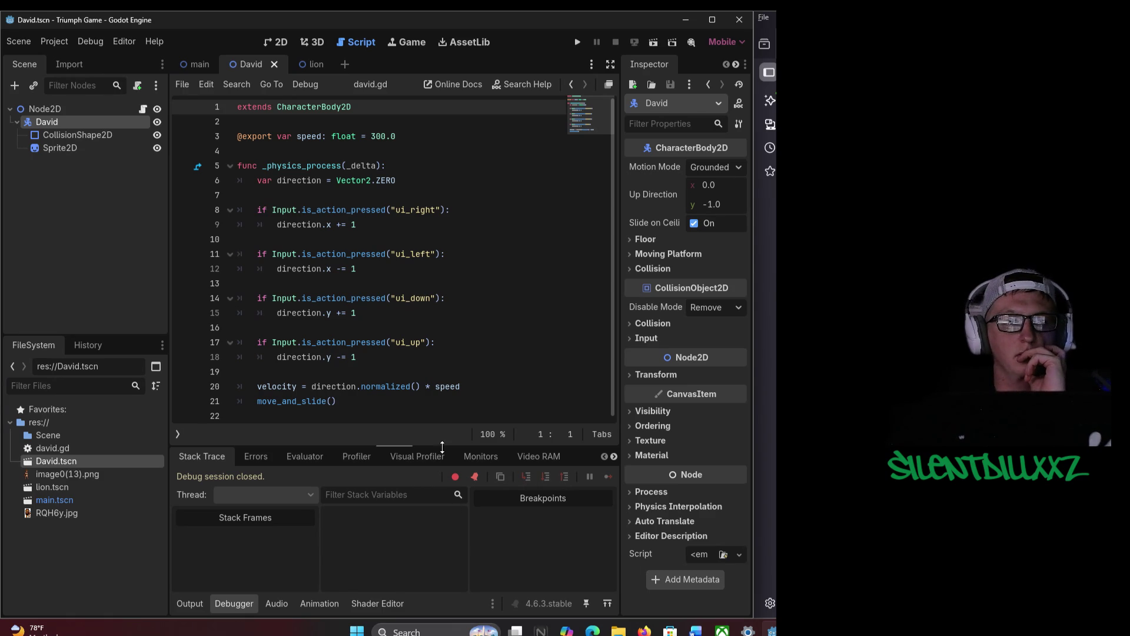
click(198, 64)
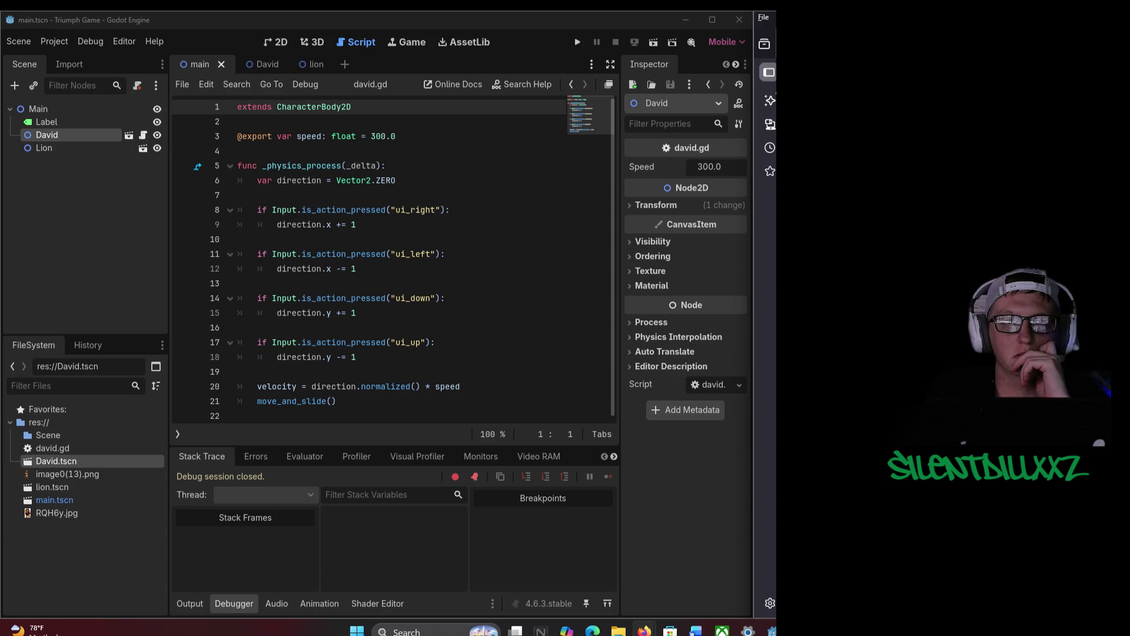
click(666, 104)
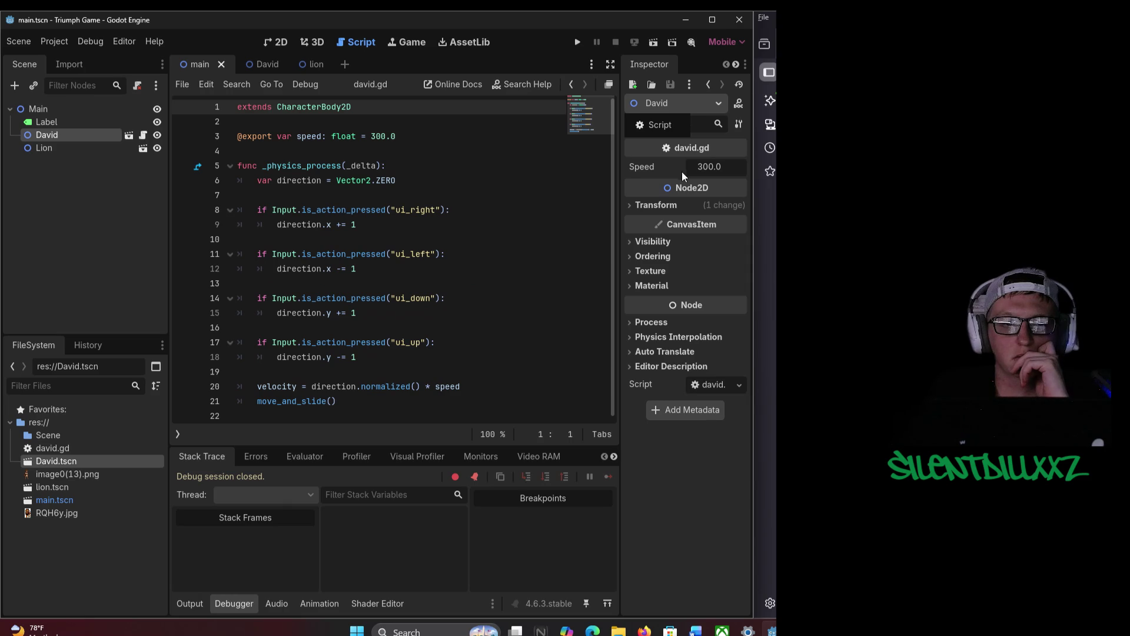
click(665, 126)
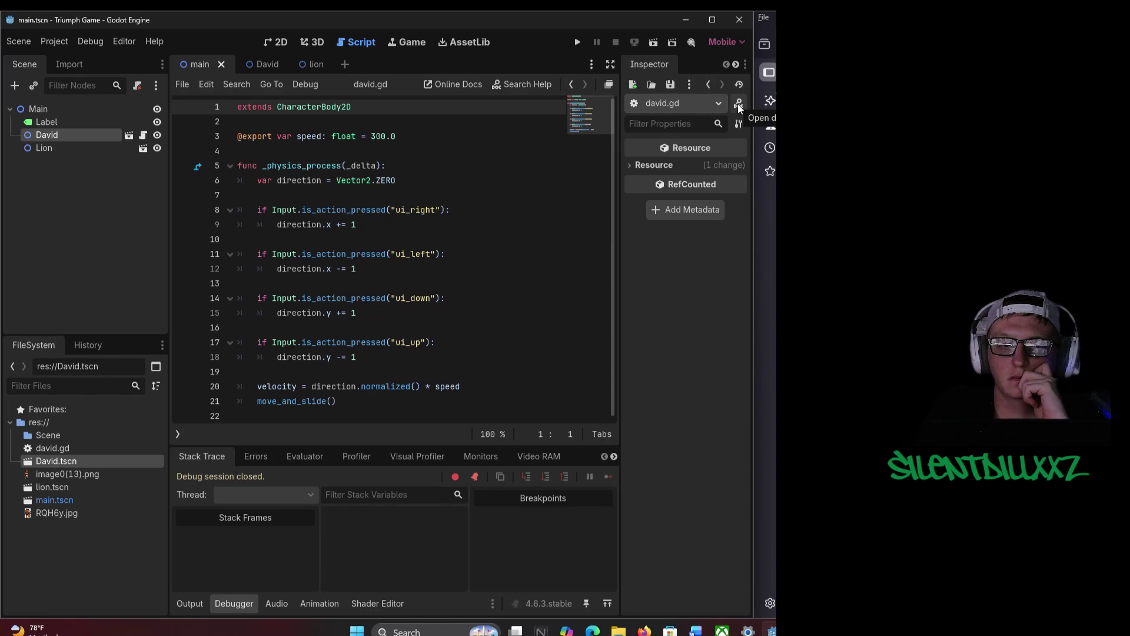
click(672, 101)
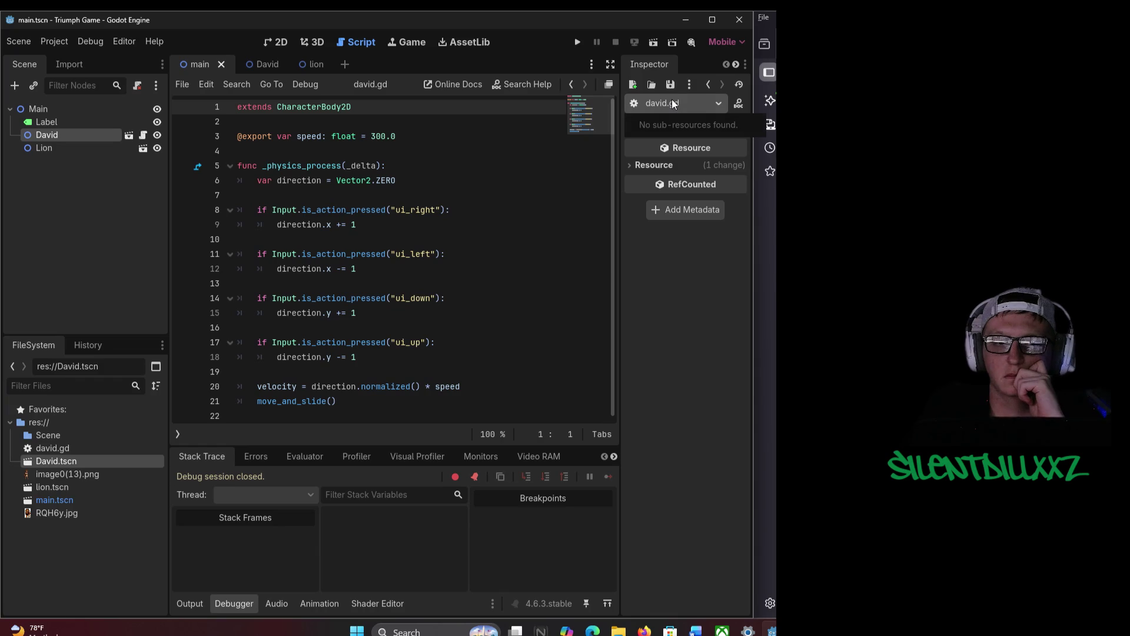
click(722, 105)
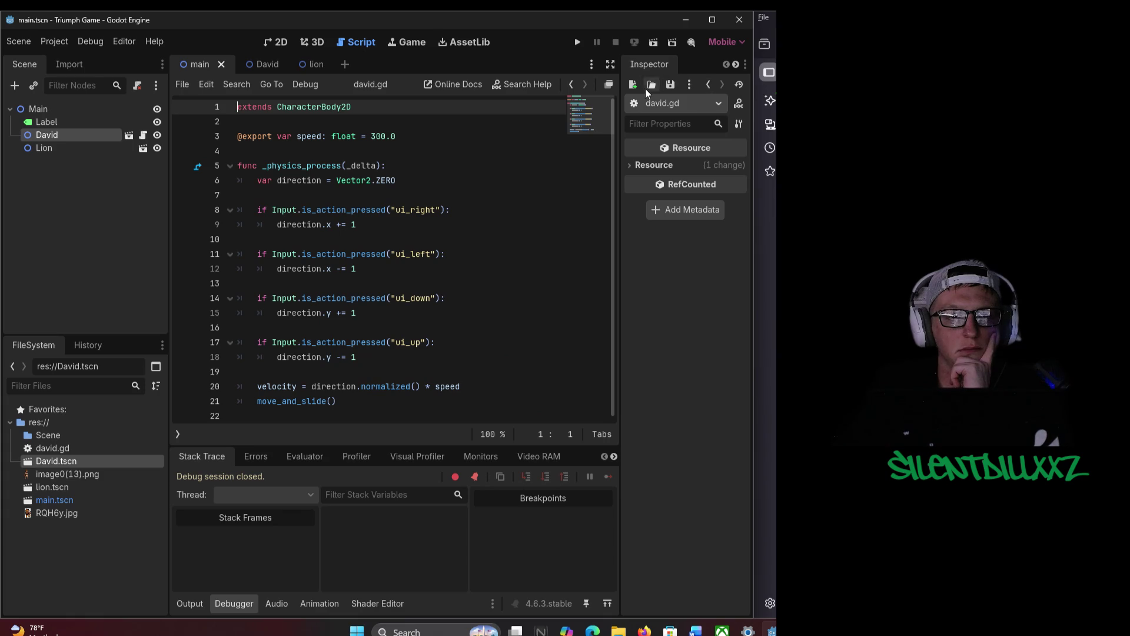
click(631, 105)
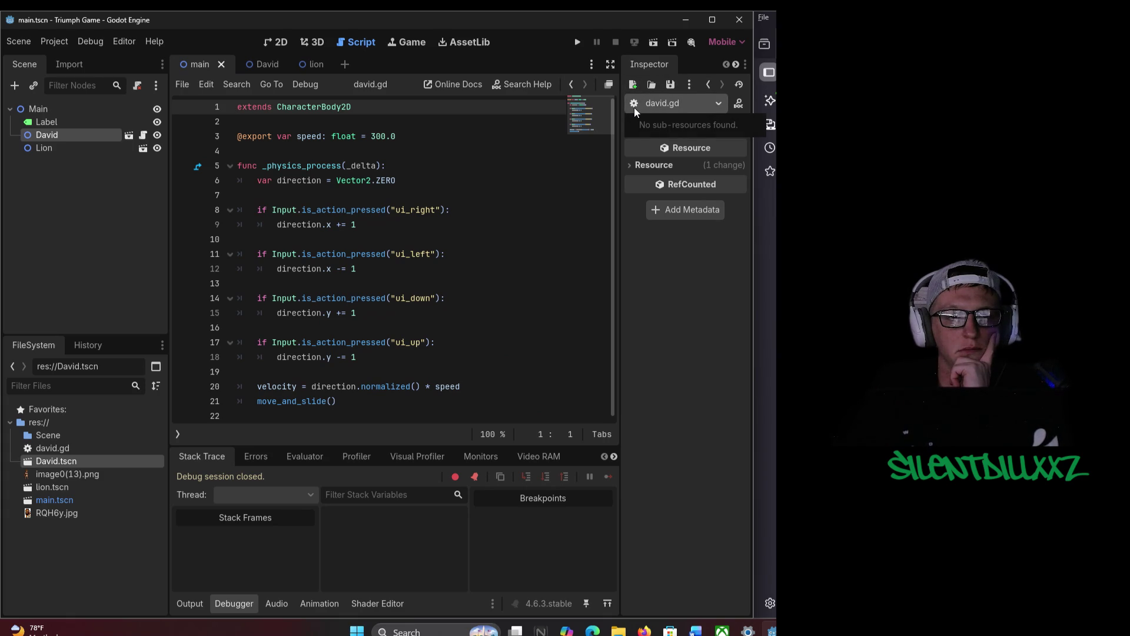
click(635, 108)
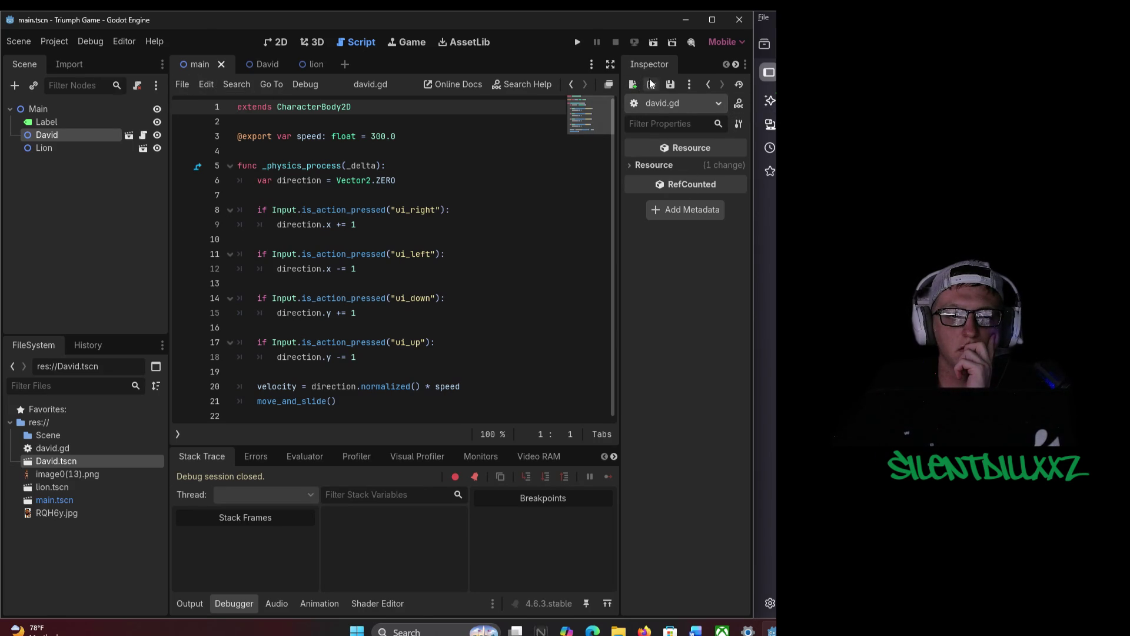
click(736, 64)
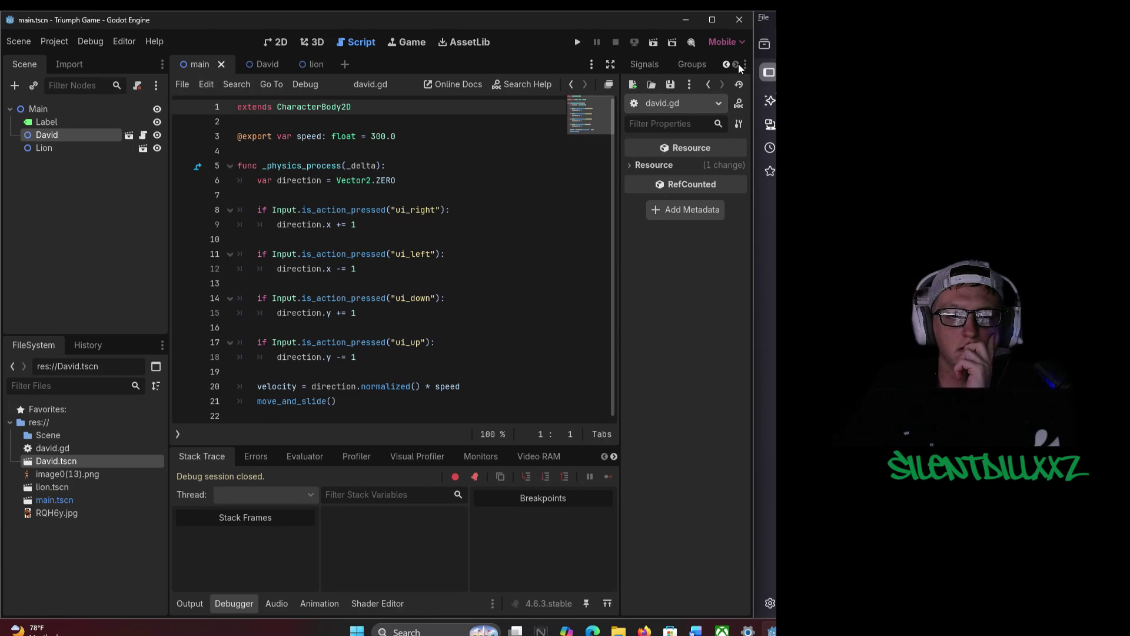
click(728, 65)
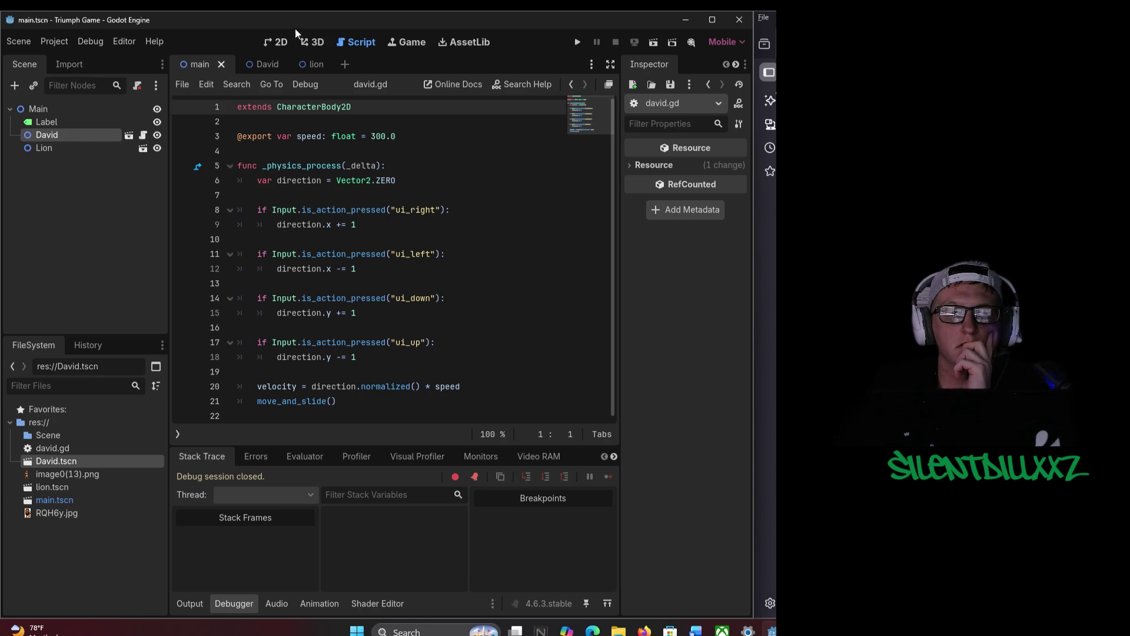
- Open the David scene, clear the Node2D root's david.gd script, then undo to restore it
click(261, 67)
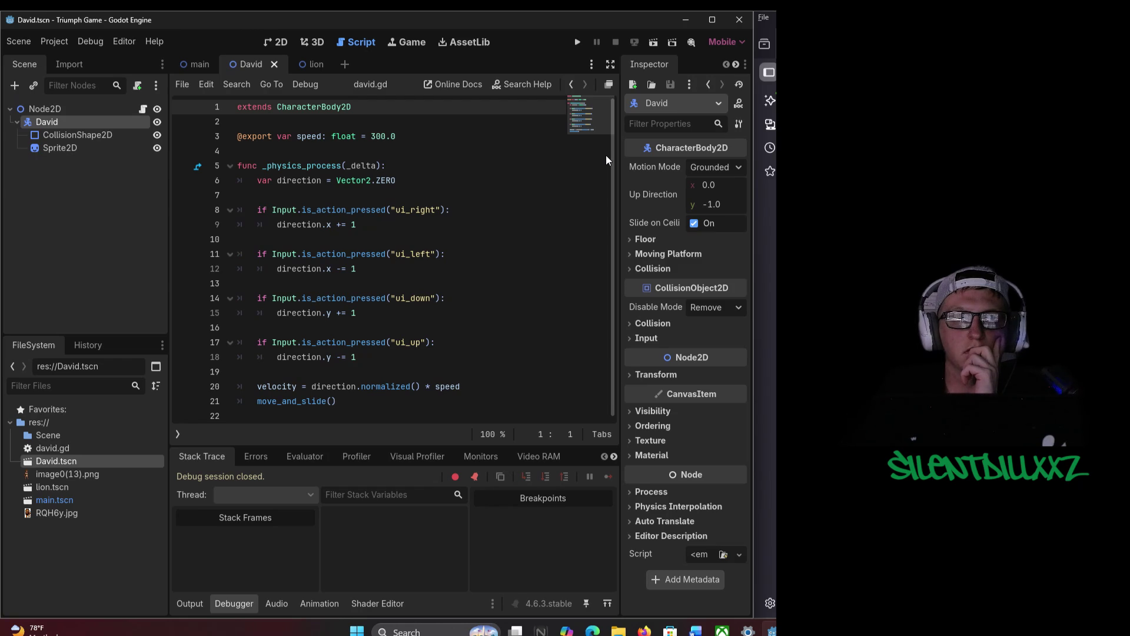
click(674, 104)
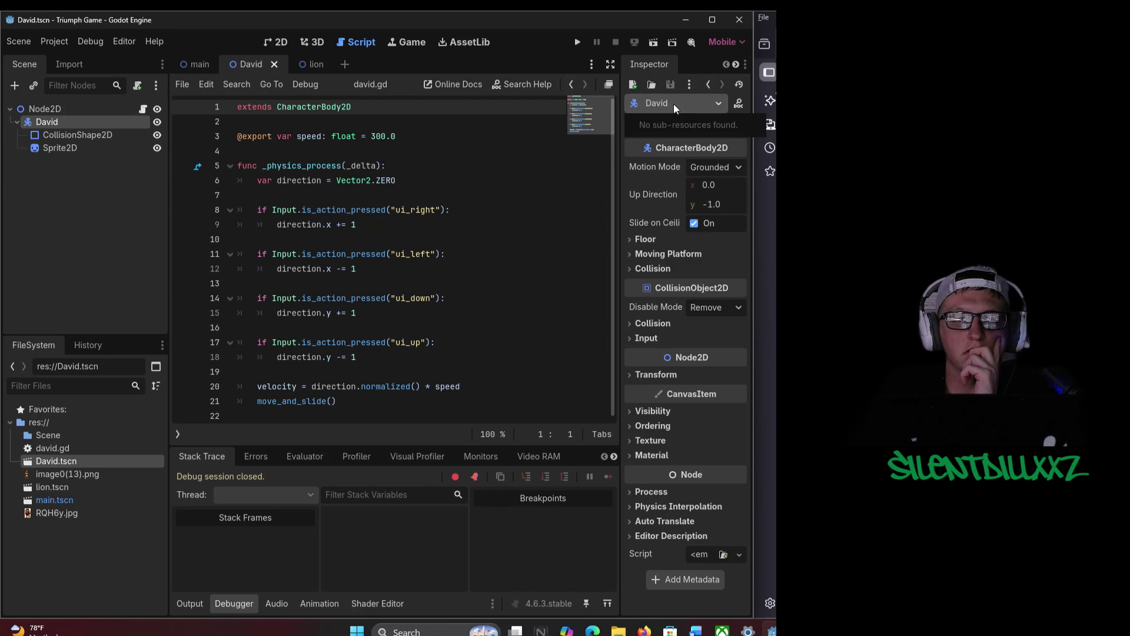
click(676, 107)
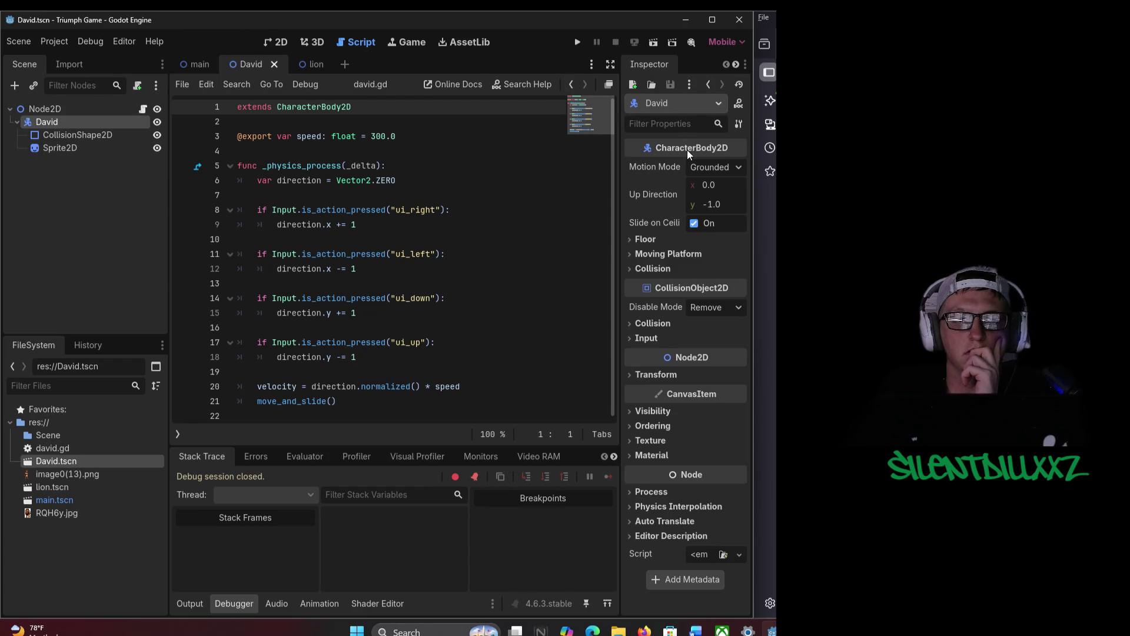
click(68, 108)
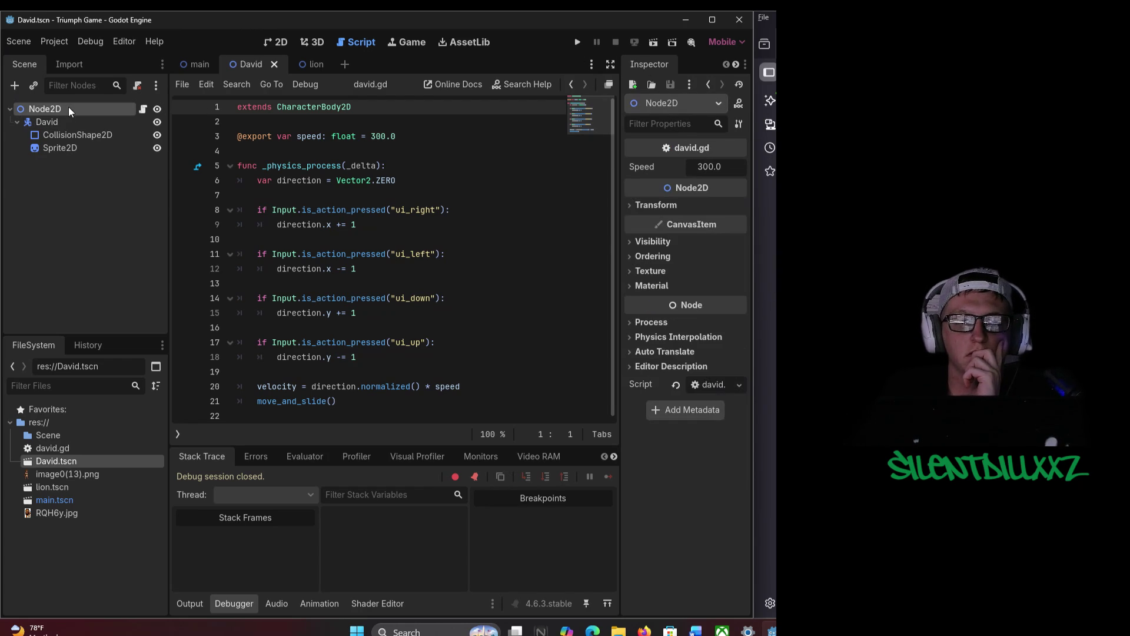
right_click(681, 150)
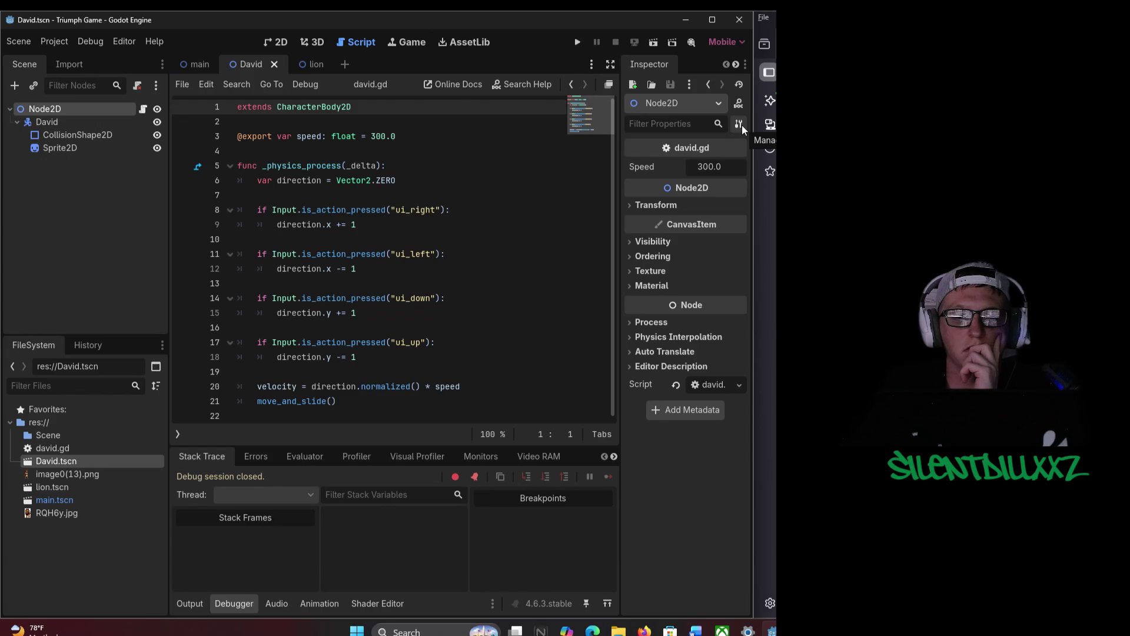
click(738, 386)
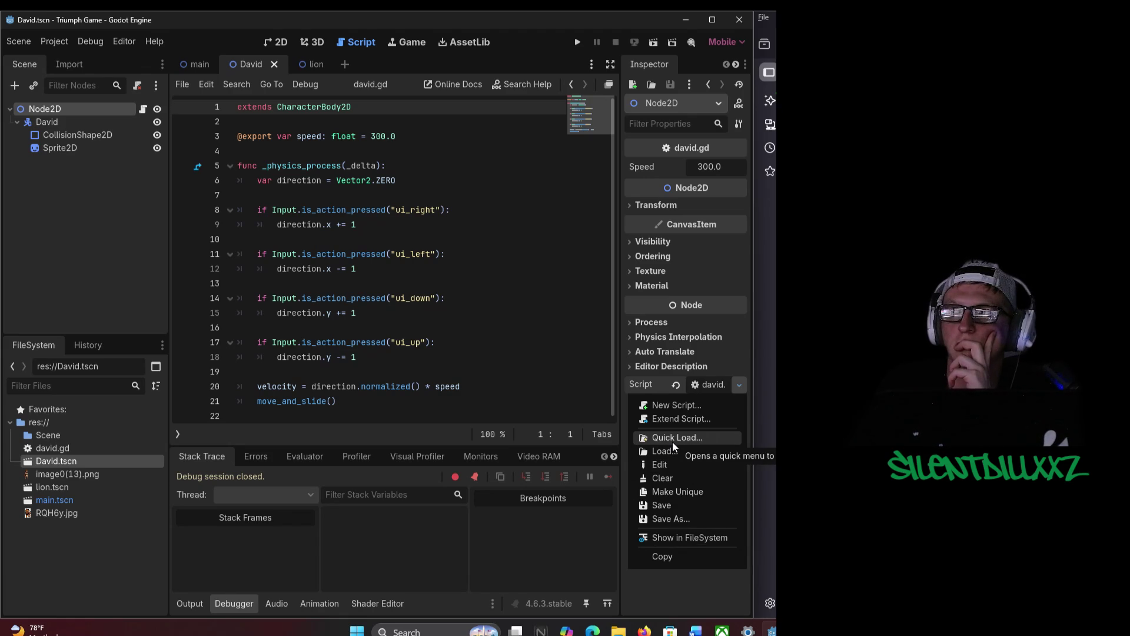
click(673, 479)
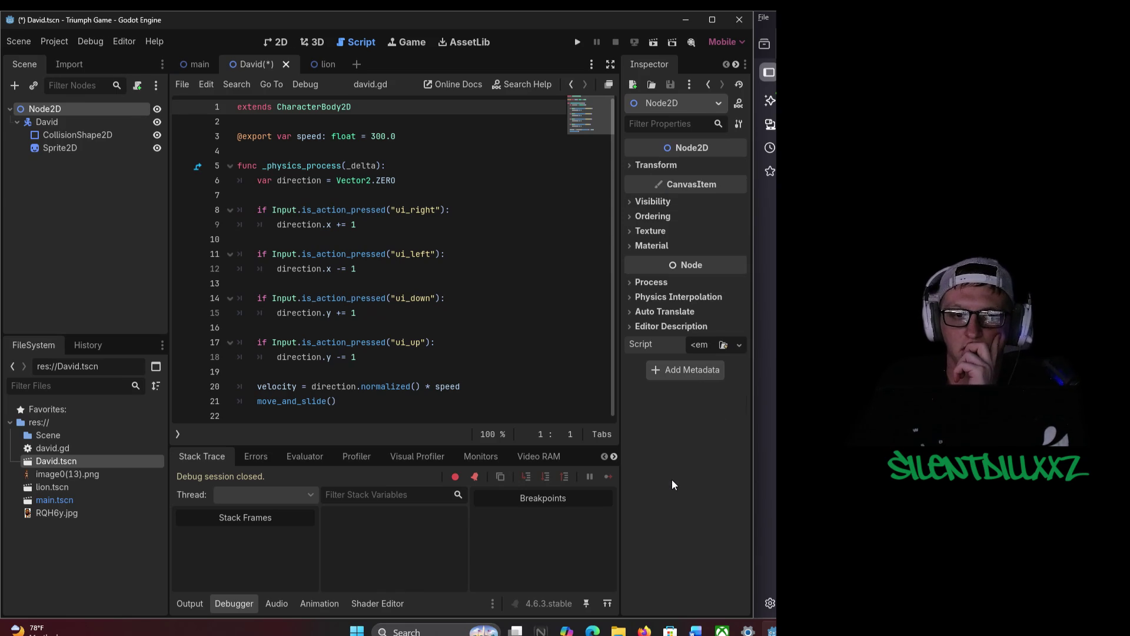
key(ctrl+z)
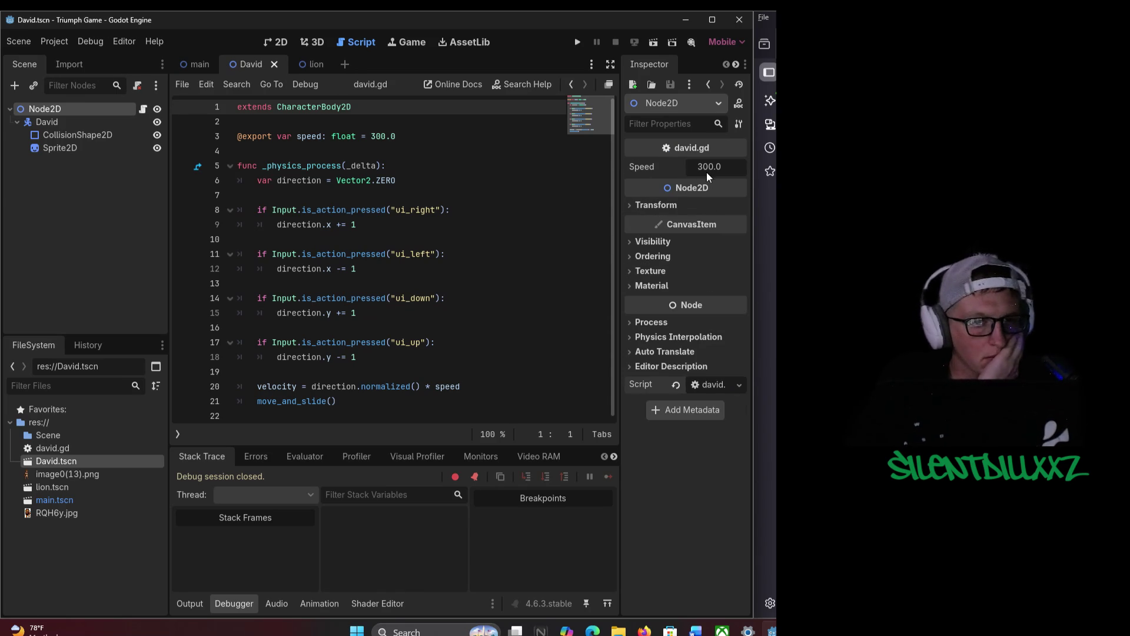
click(28, 118)
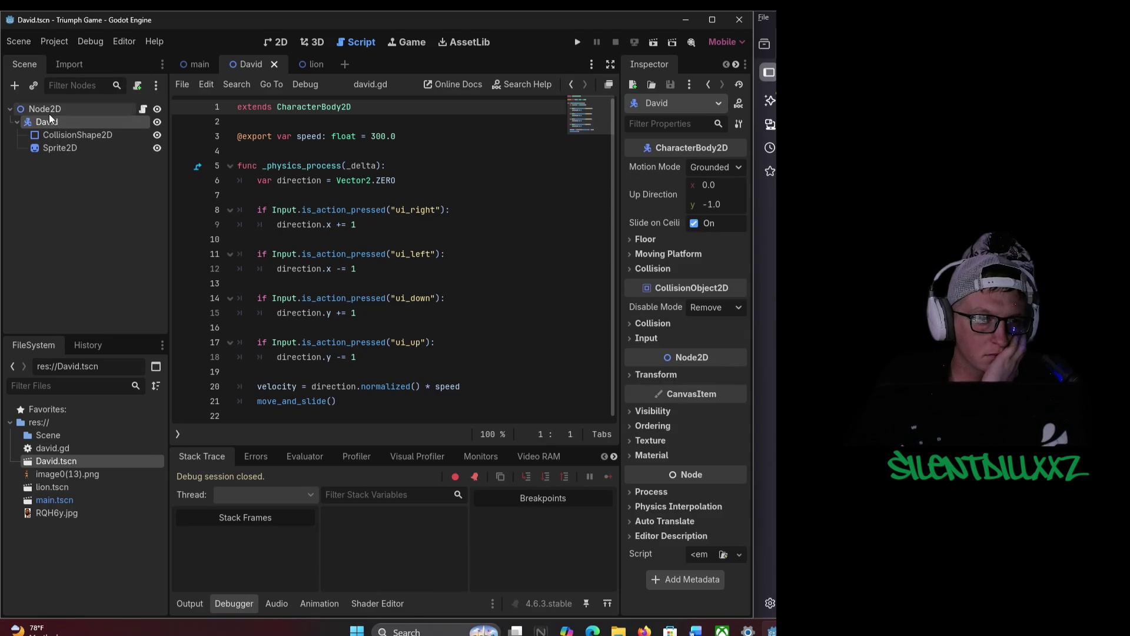
- Detach david.gd from the David scene's Node2D root
click(48, 114)
click(139, 87)
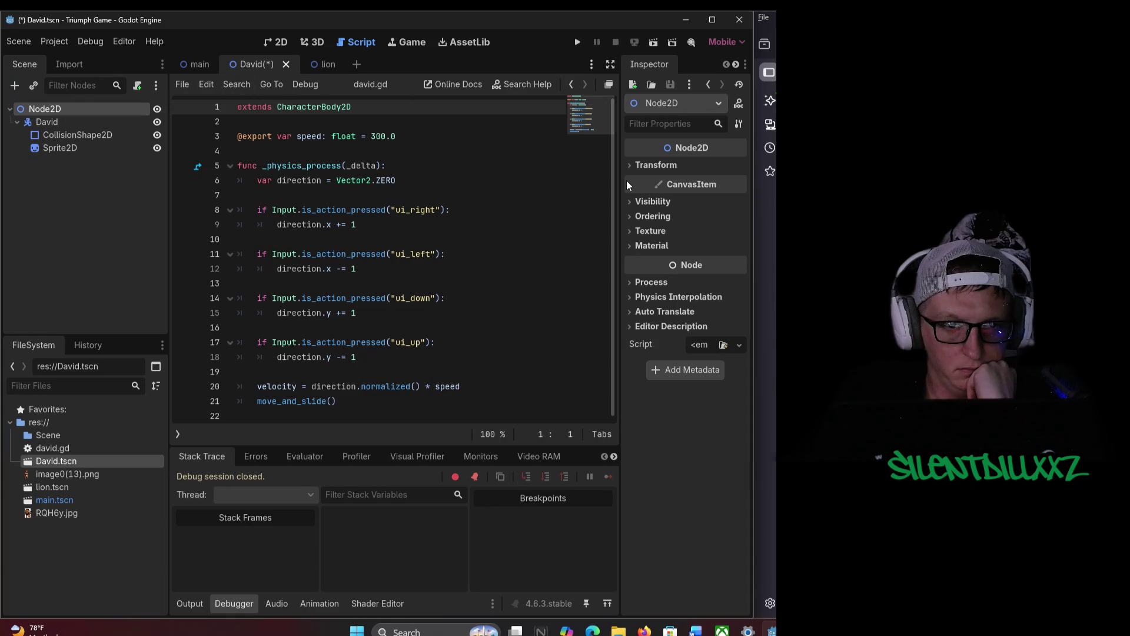
click(680, 106)
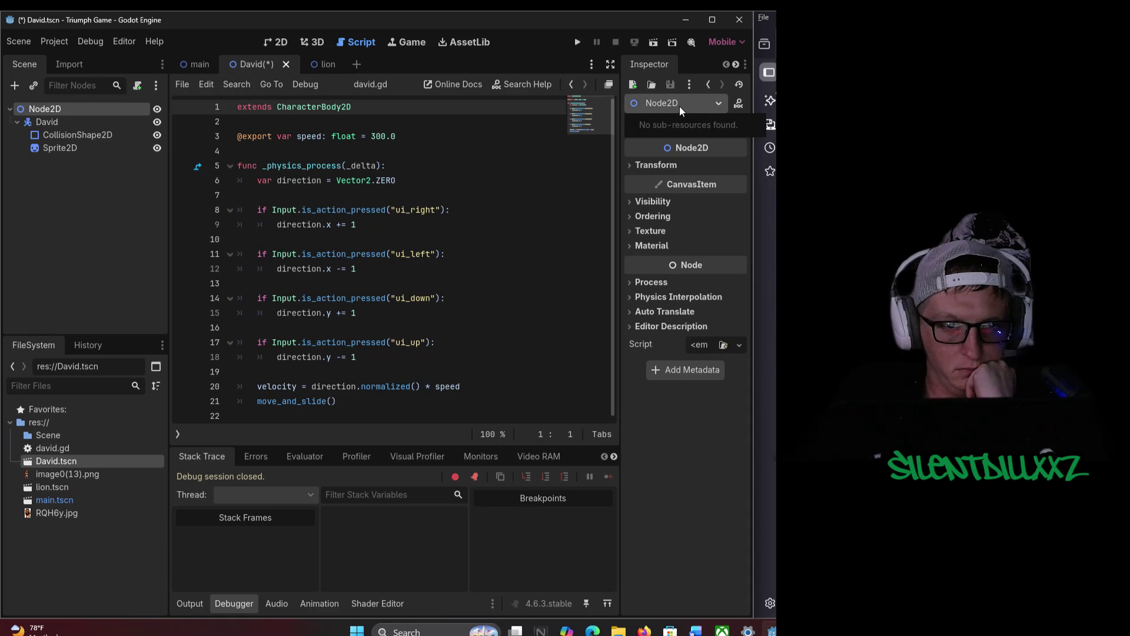
click(664, 106)
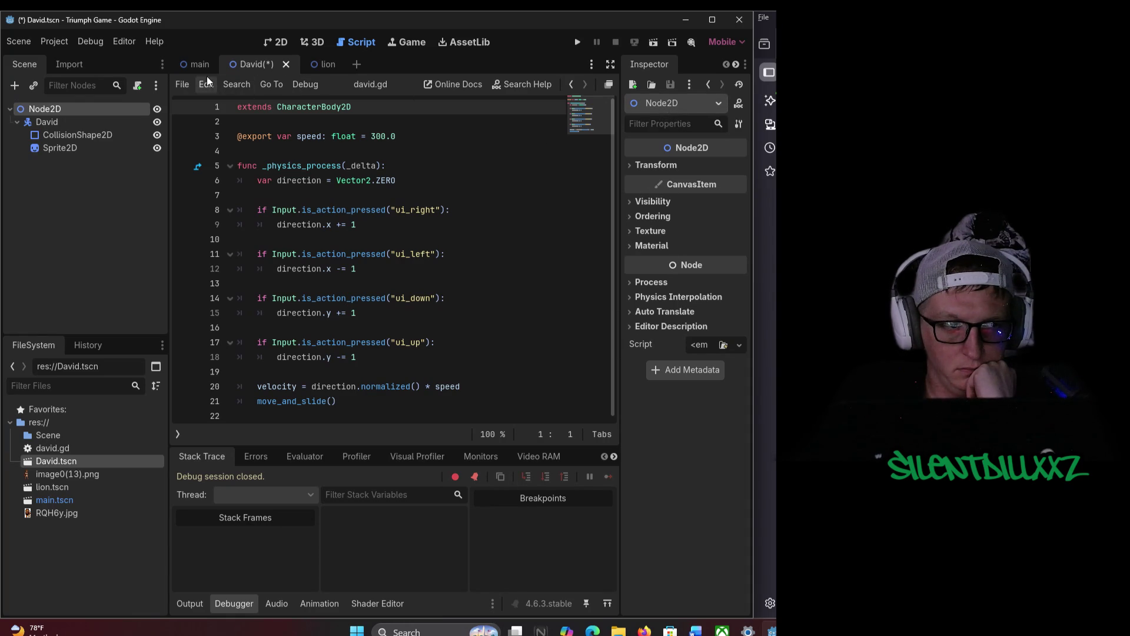
click(42, 122)
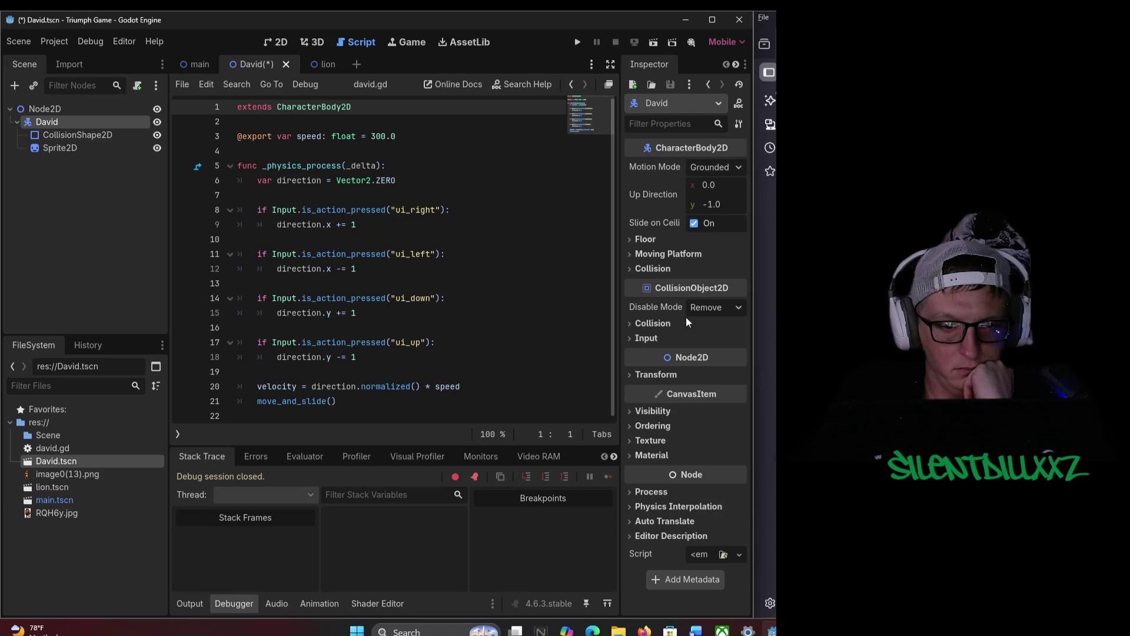
click(739, 555)
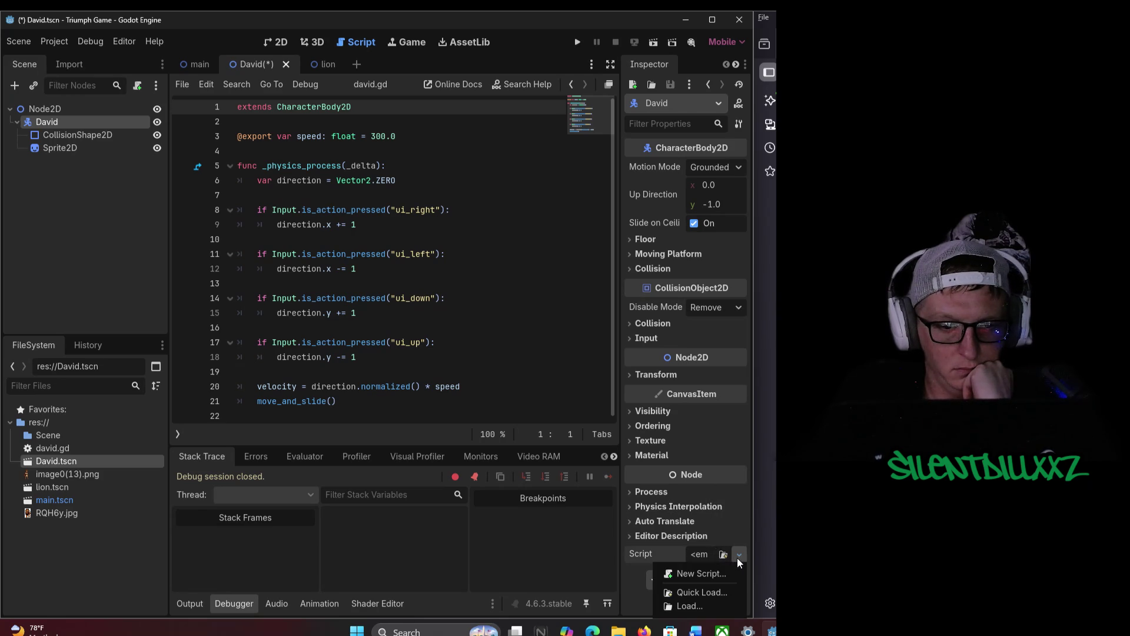
click(699, 559)
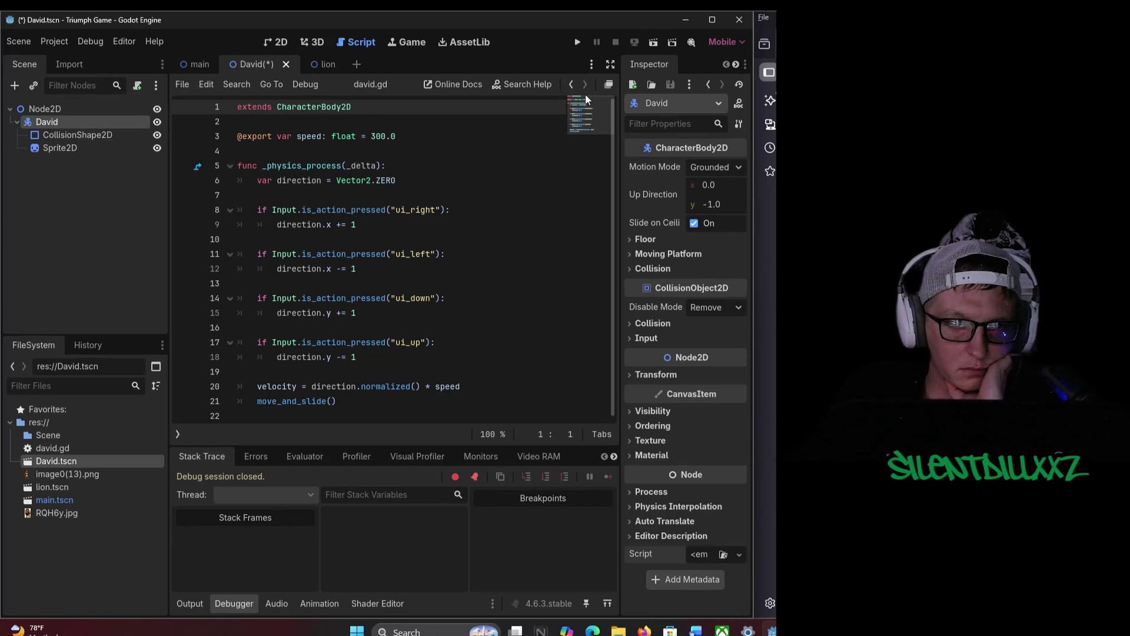
- Close the floating script editor, switch to the 2D view, and keep the name David
click(608, 85)
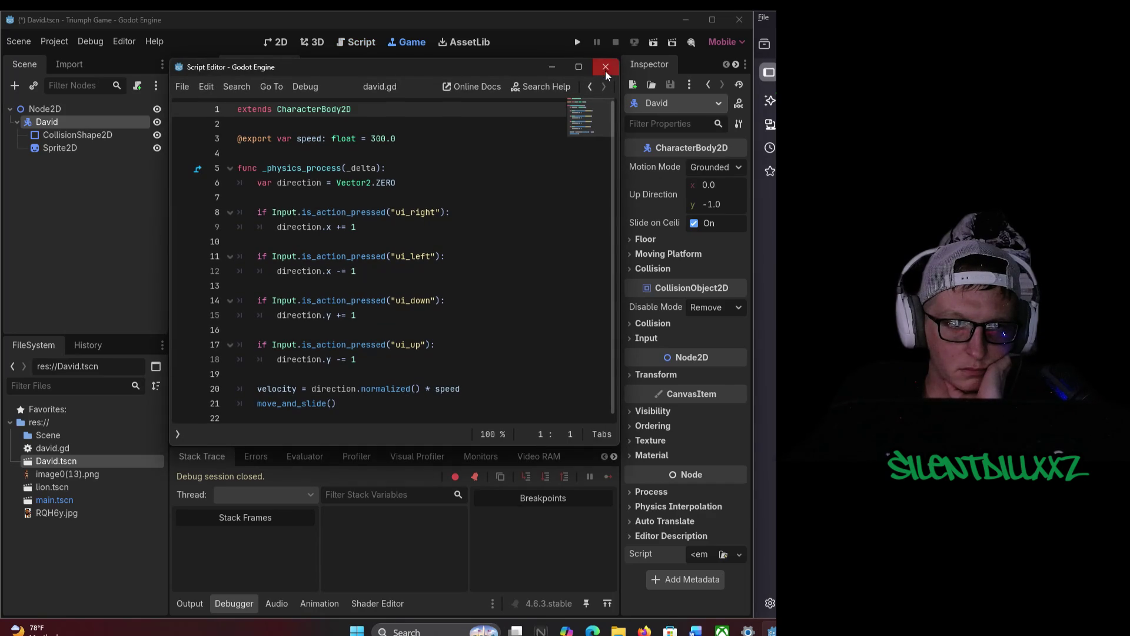
click(607, 70)
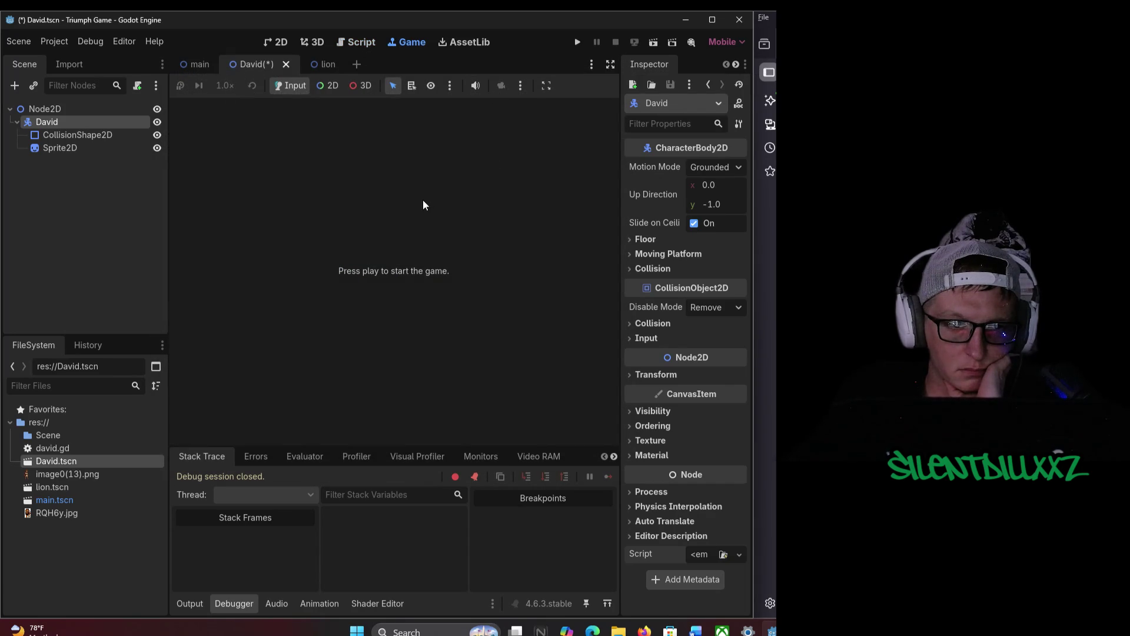
click(278, 44)
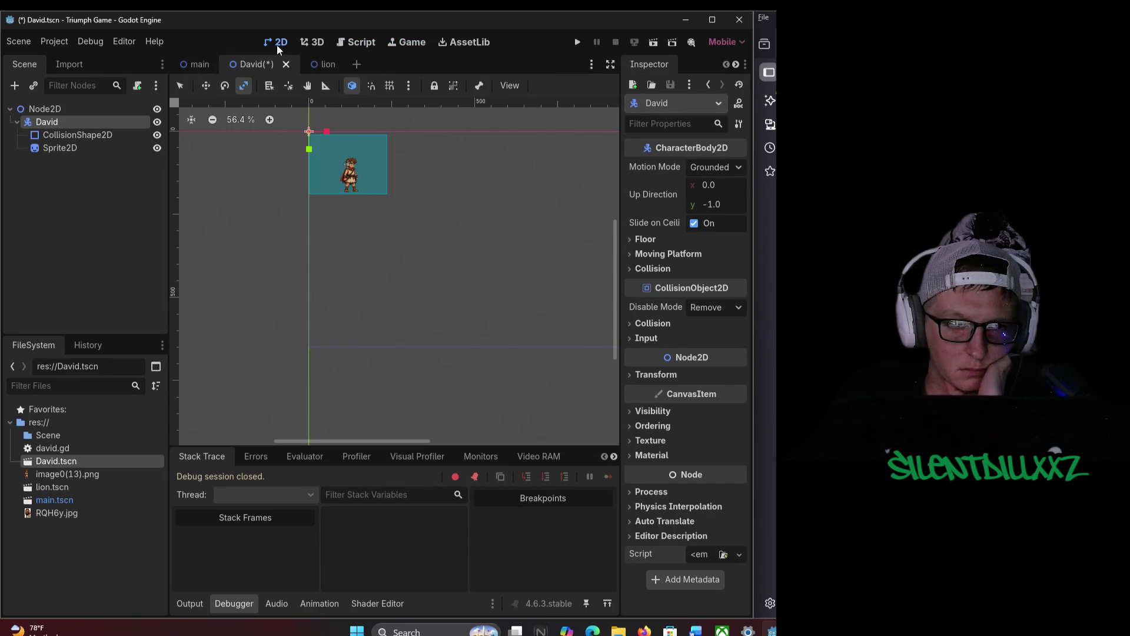
click(66, 119)
key(Return)
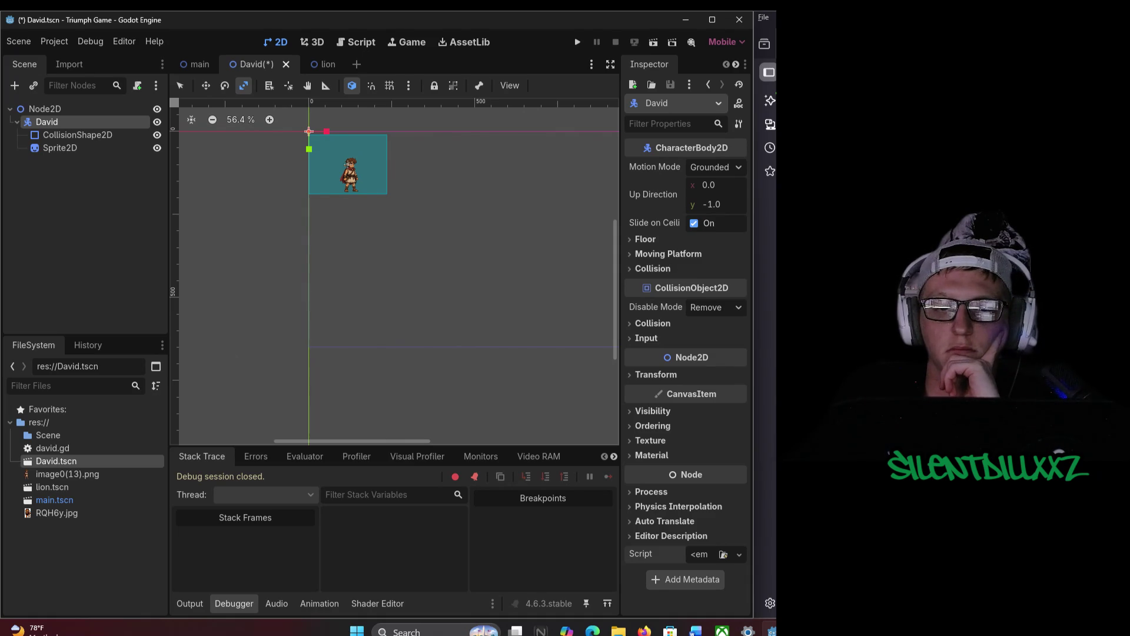
- Save david.gd and the David scene, then run the current scene with F6
click(372, 47)
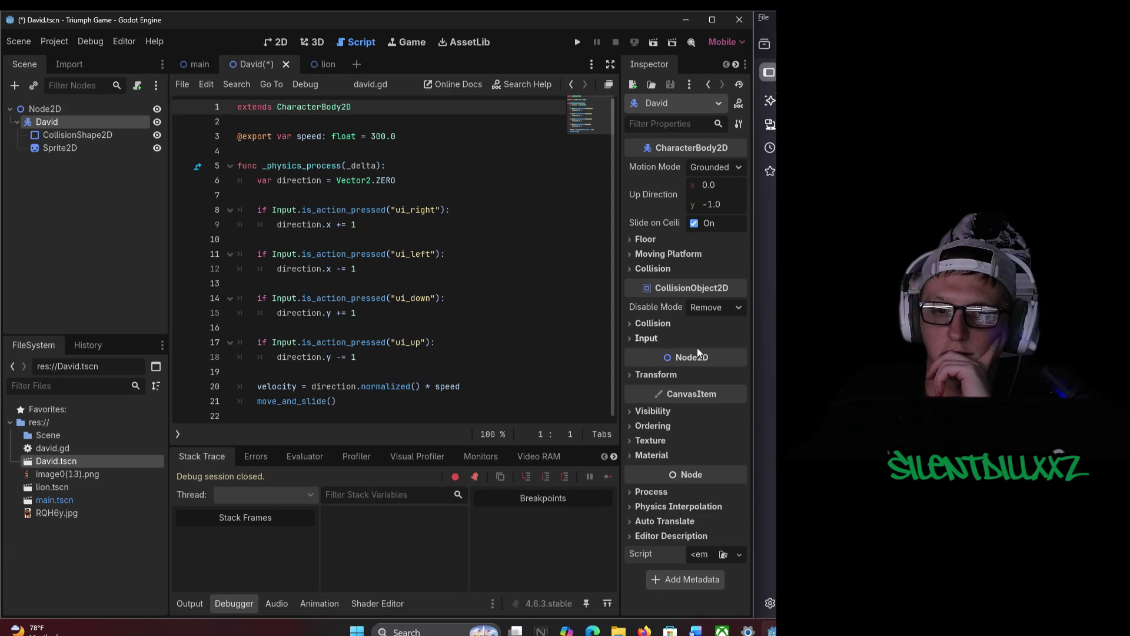
click(423, 353)
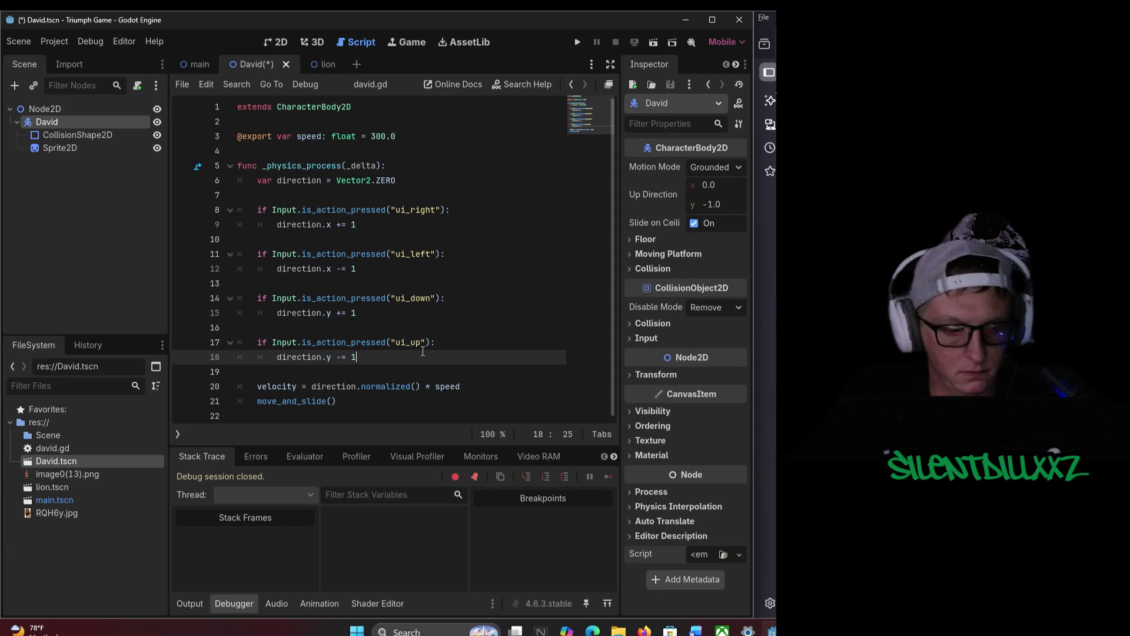
key(ctrl+s)
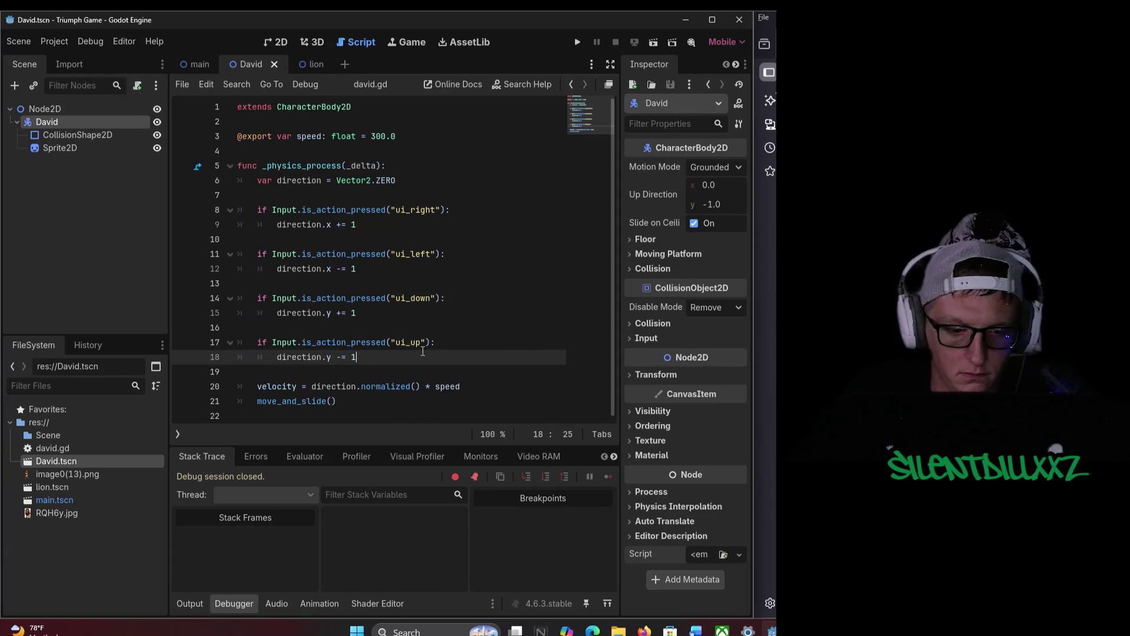
key(F6)
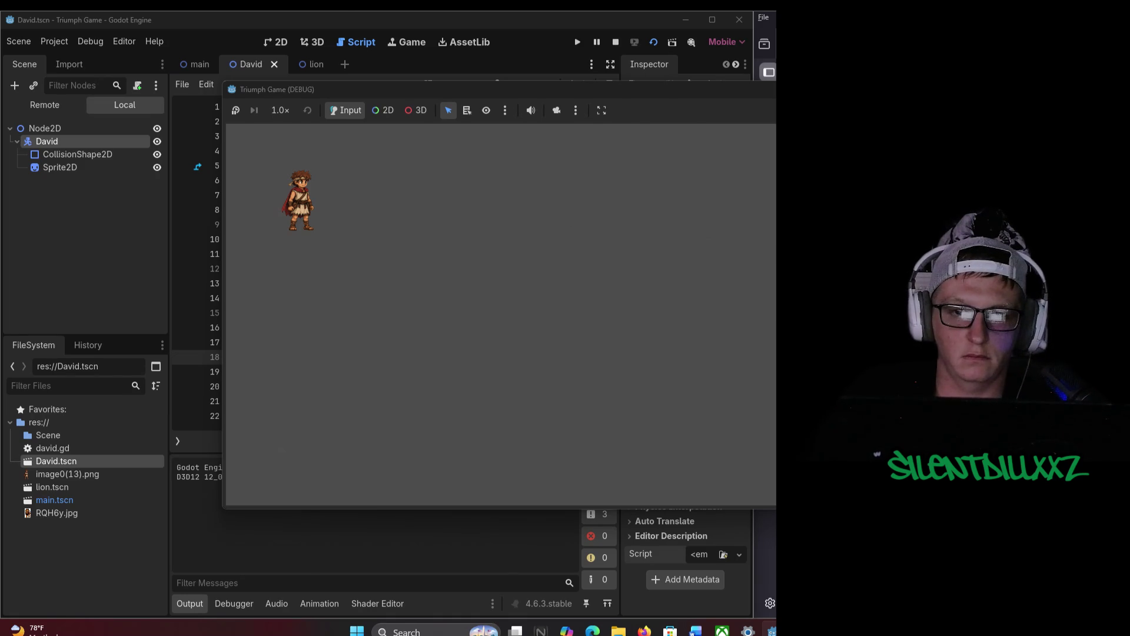
- Relaunch the Triumph Game debug run, then stop it so debugging ends
key(F5)
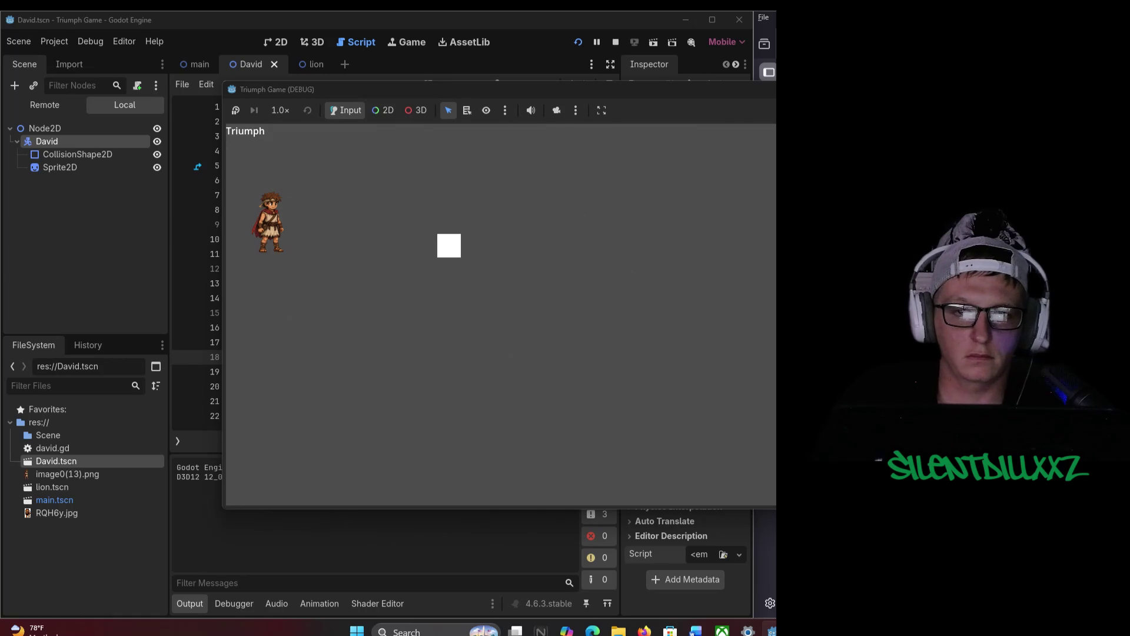
key(F8)
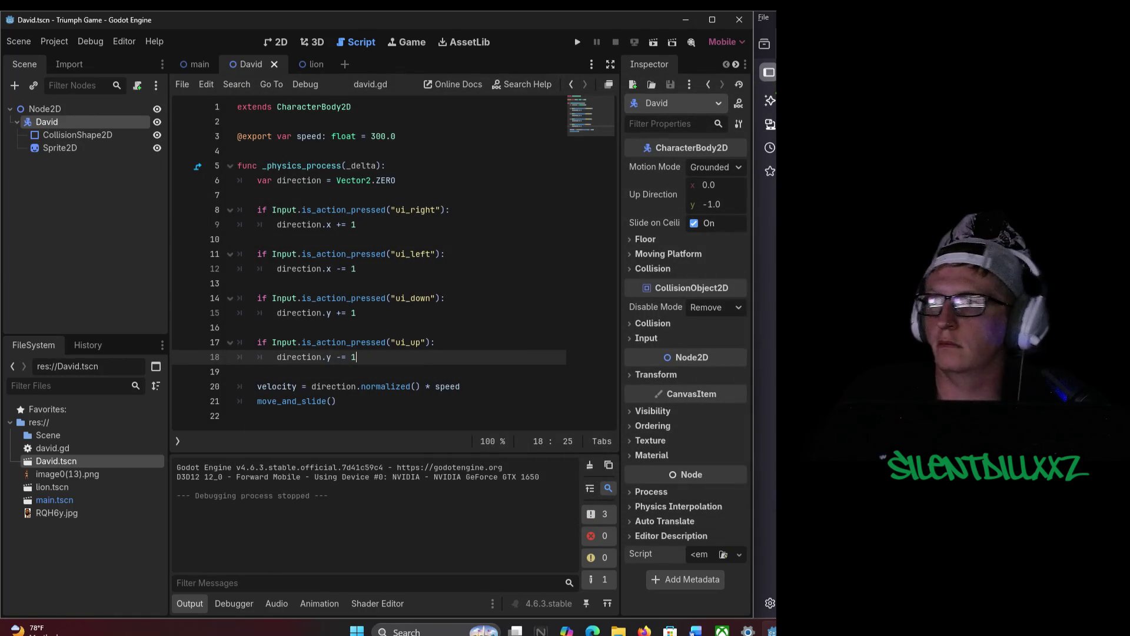
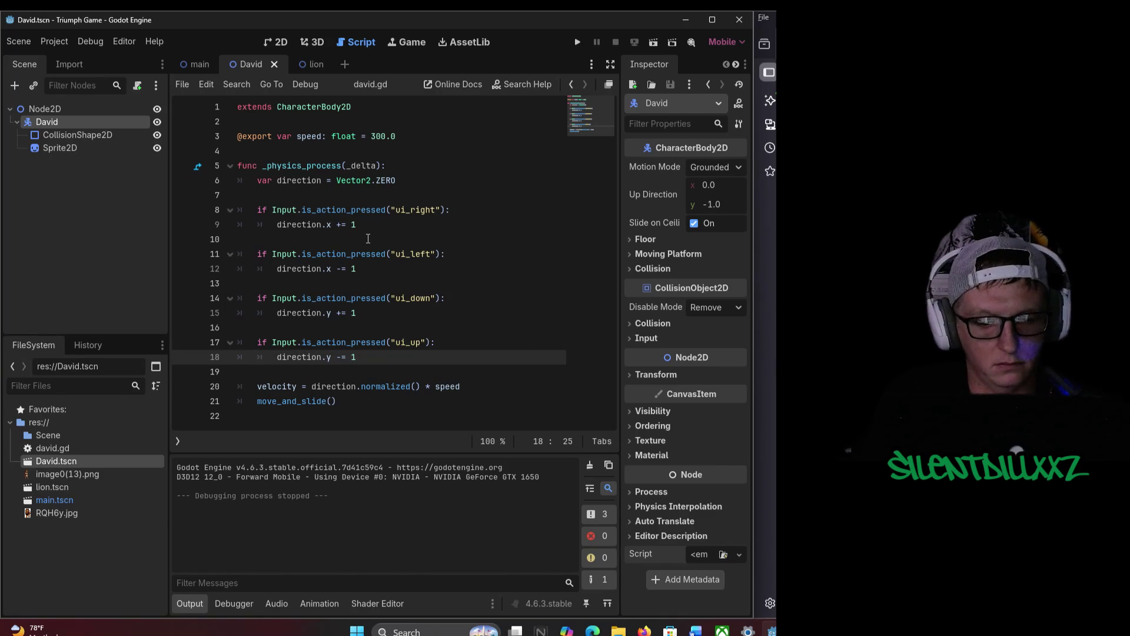
- Run the project in the Triumph Game debug window and switch it to 2D node selection
key(F5)
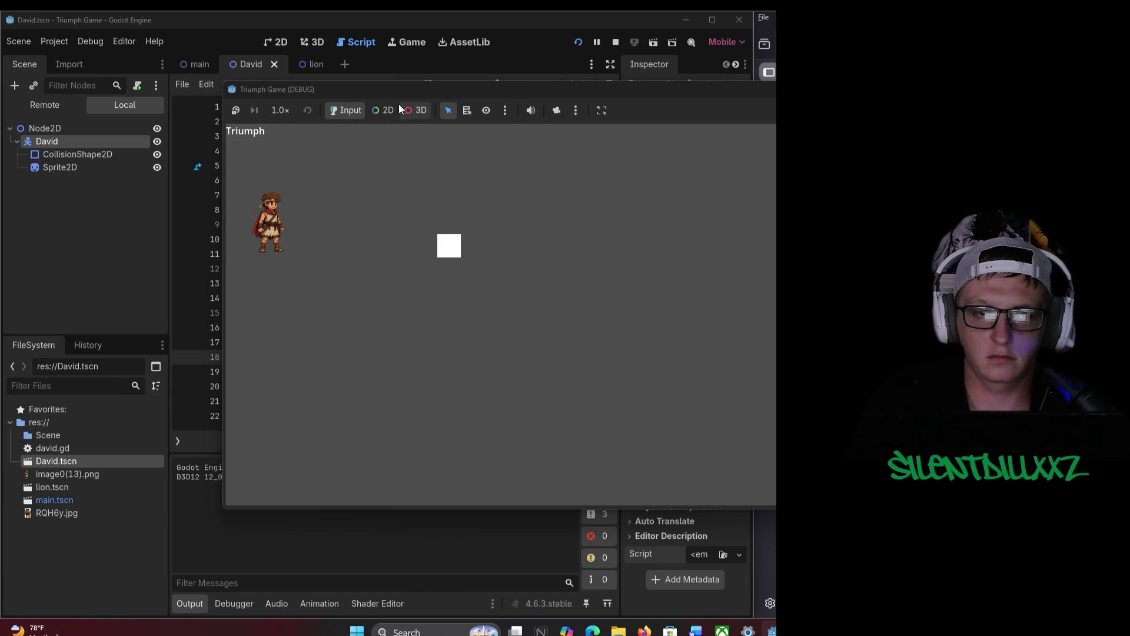
click(379, 113)
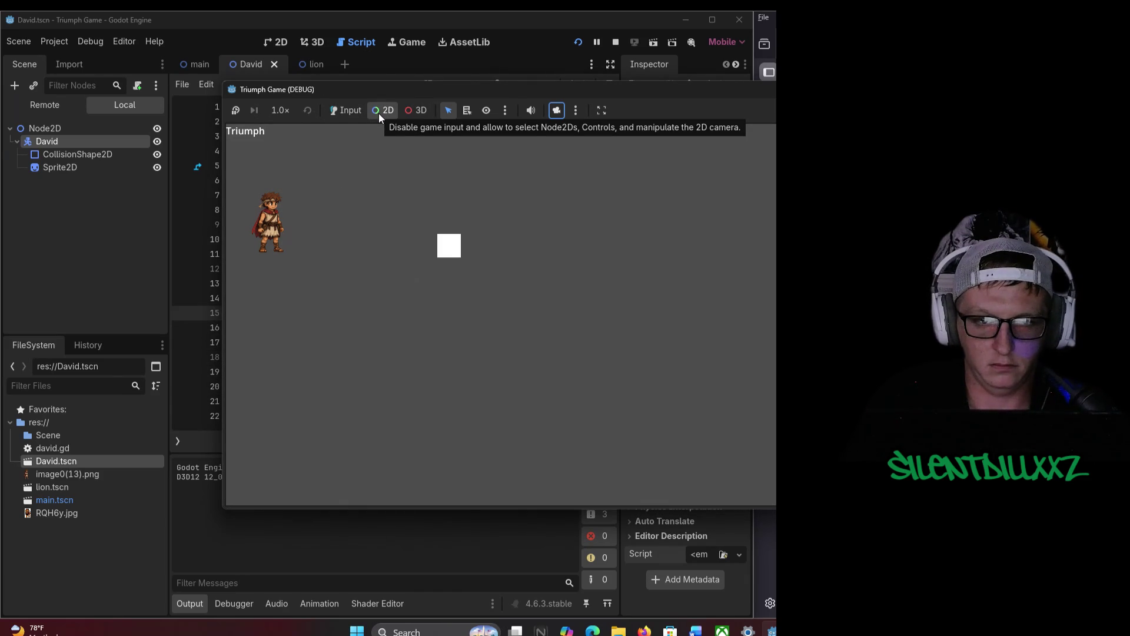
- Toggle the running game's input and camera overrides, then stop the debug run
click(339, 111)
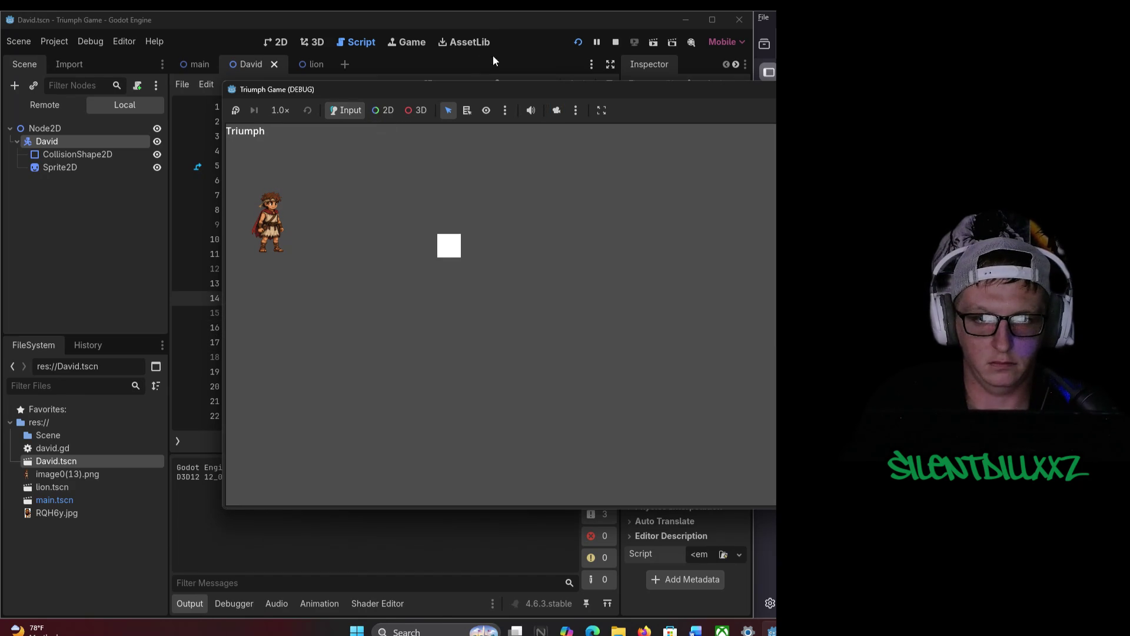
click(557, 115)
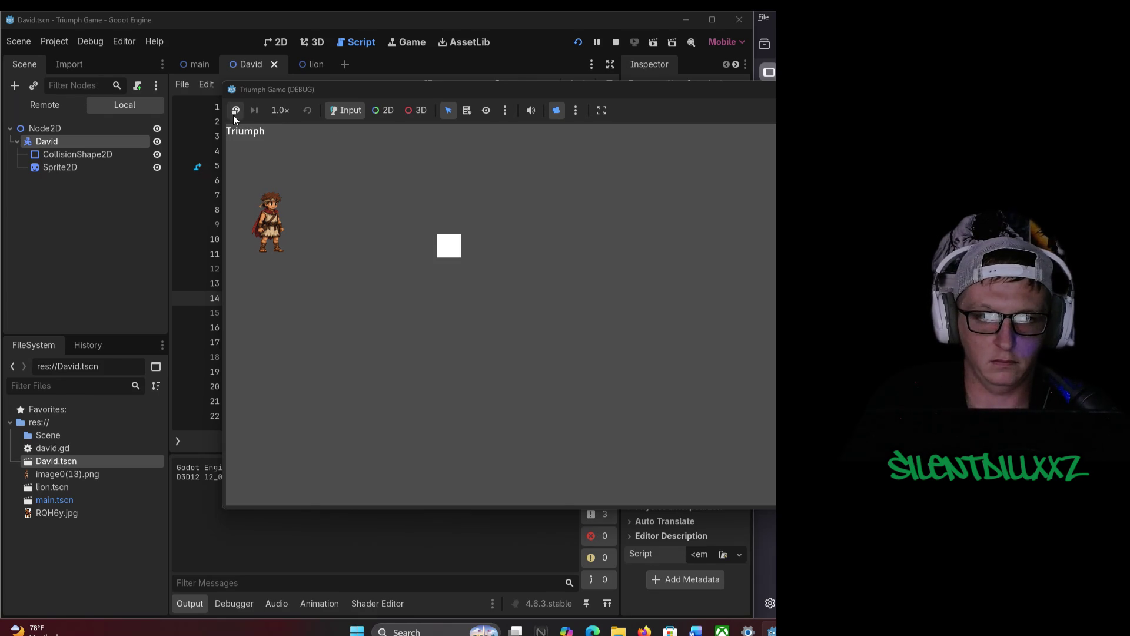
key(F8)
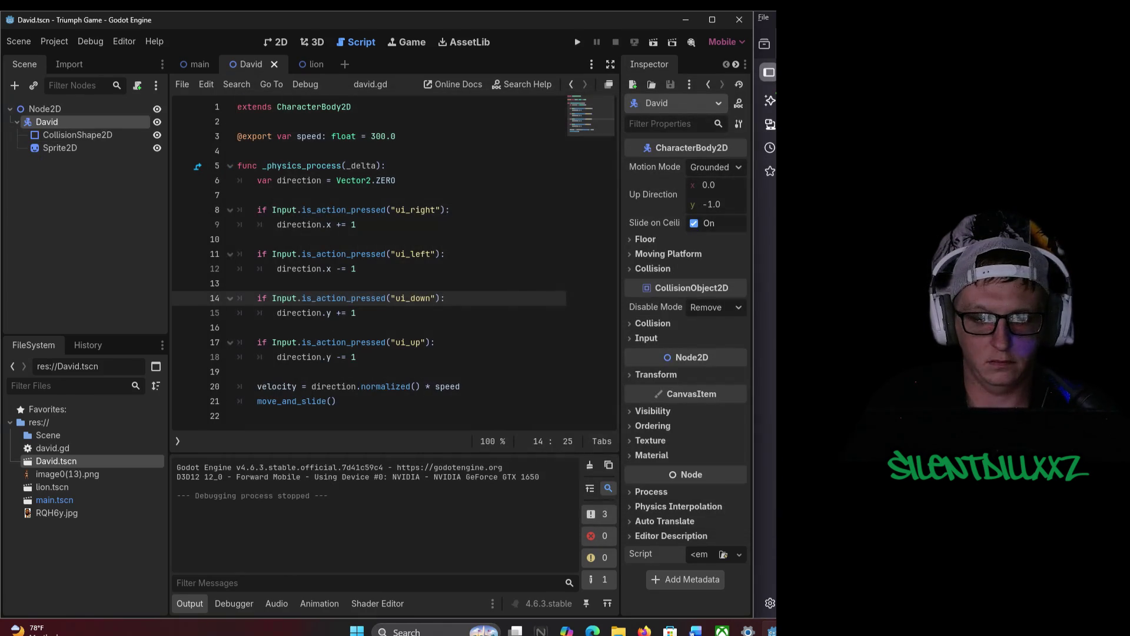
key(F6)
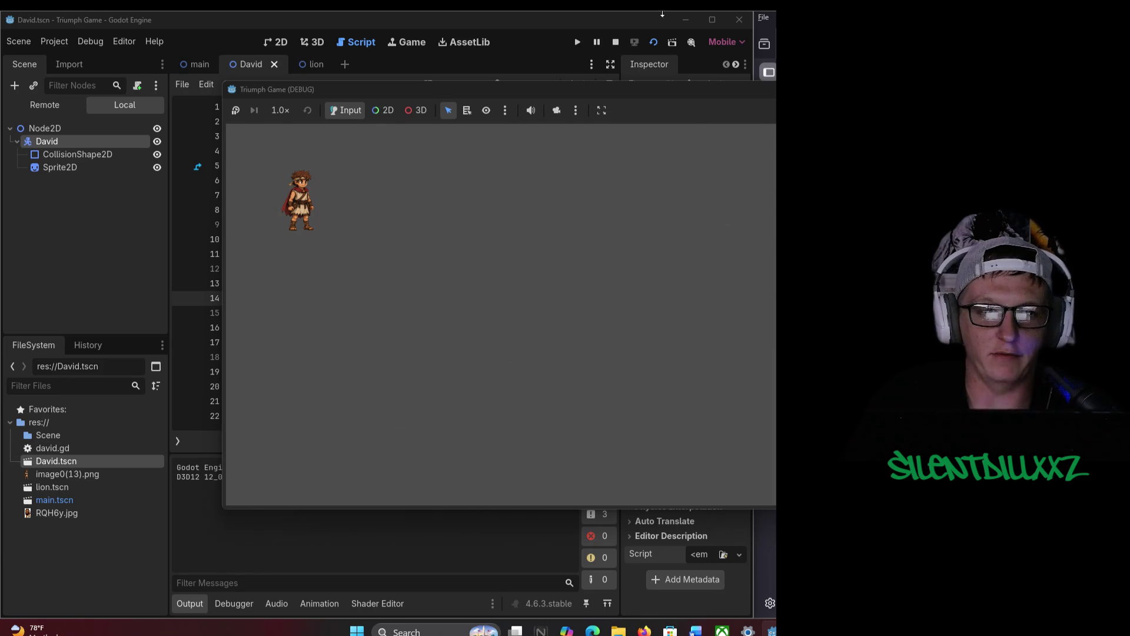
key(F8)
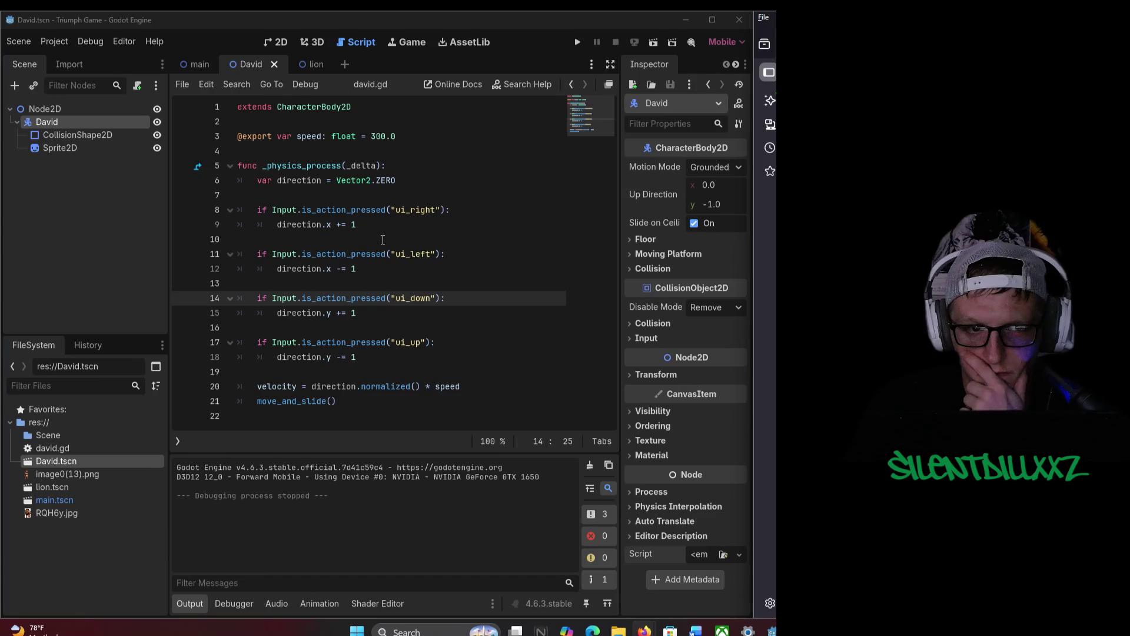
mouse_move(368, 182)
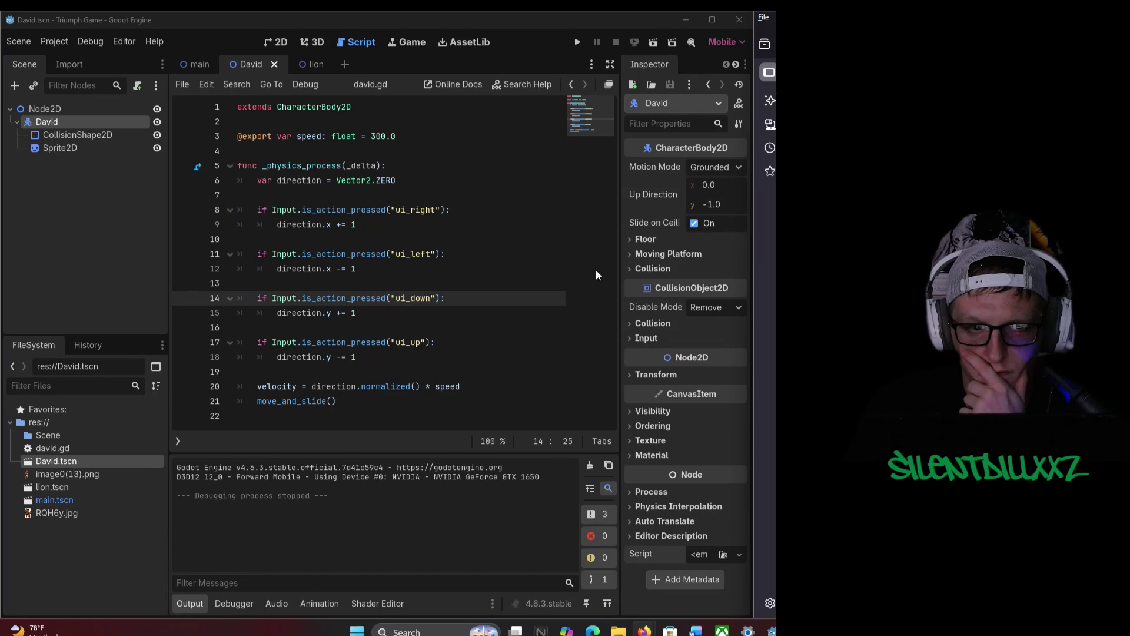
- Add a Print('tick') line at the start of _physics_process in david.gd and save
click(399, 163)
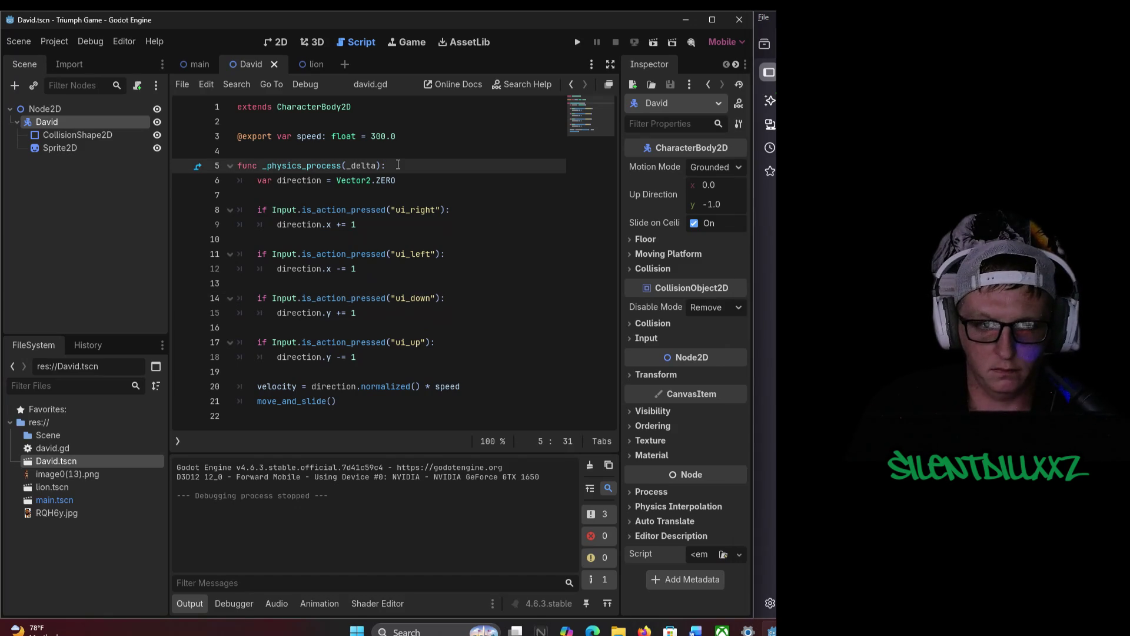
key(Return)
text(Print)
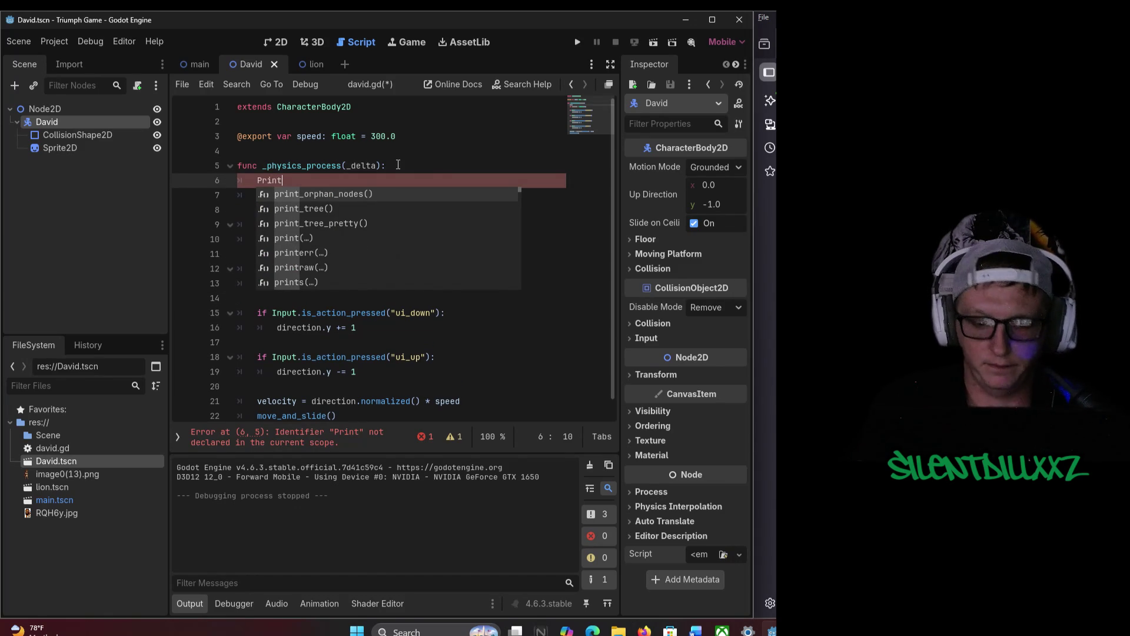
text(('ti)
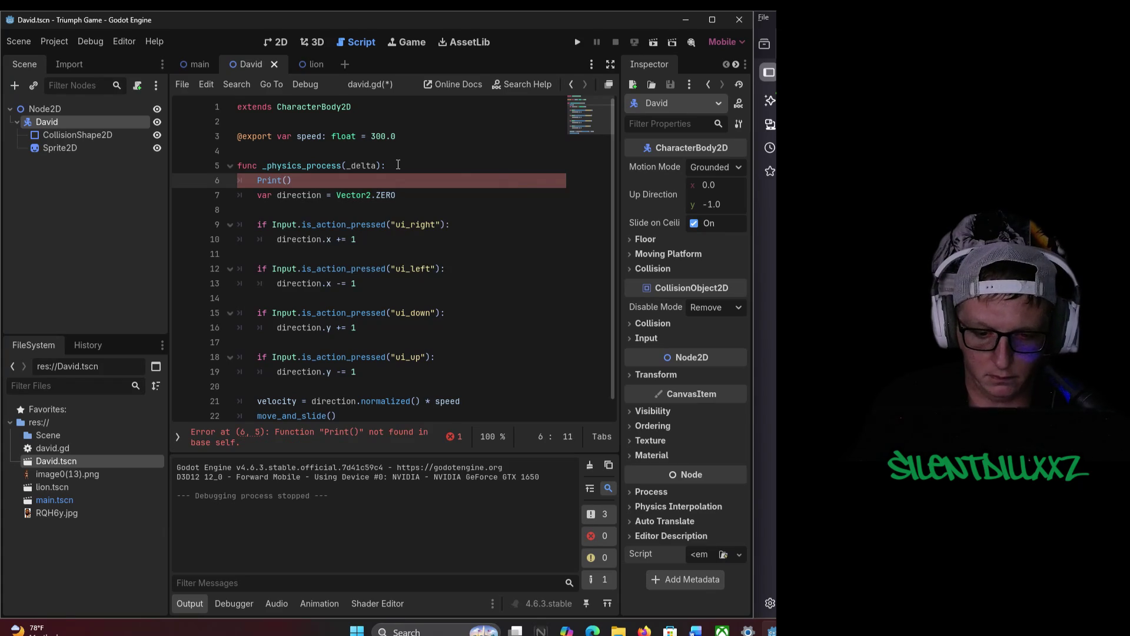
text(c)
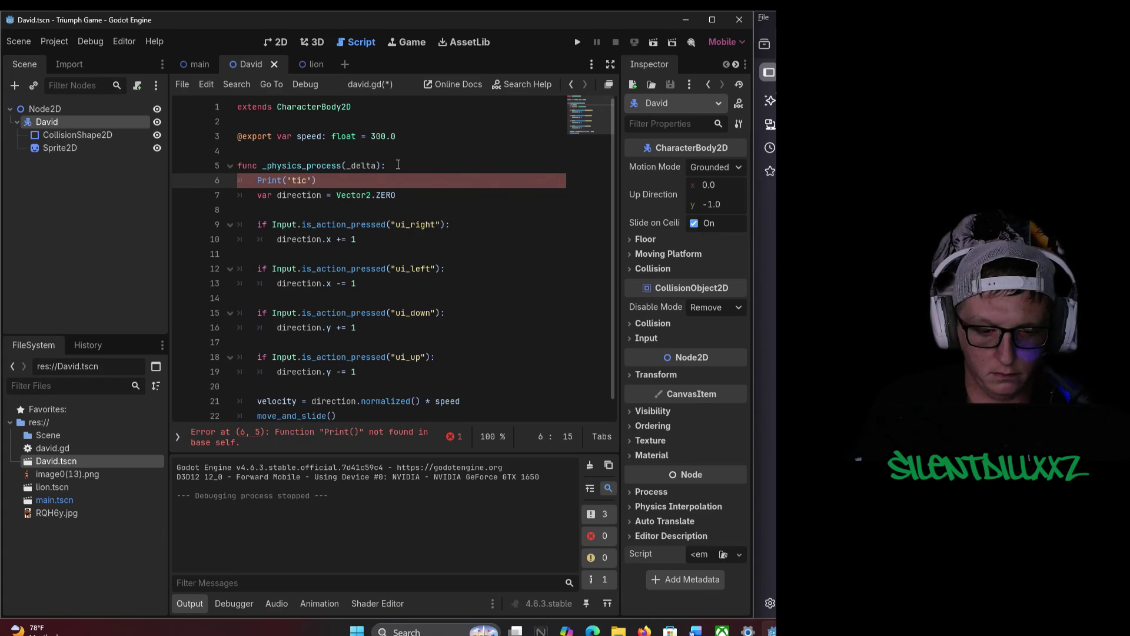
text(k)
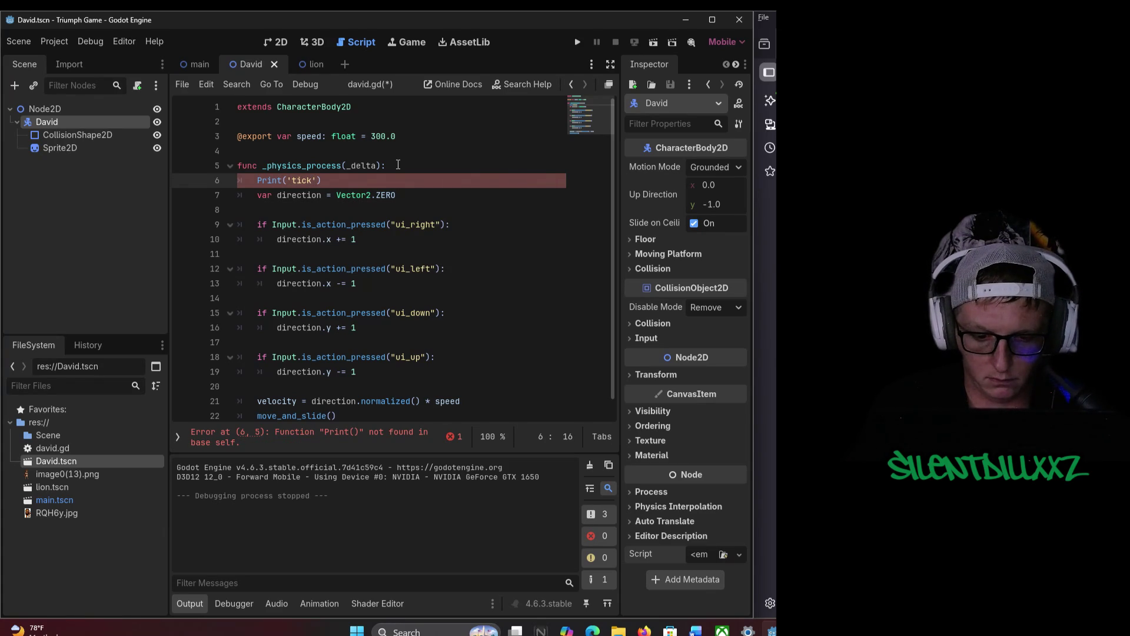
text("))
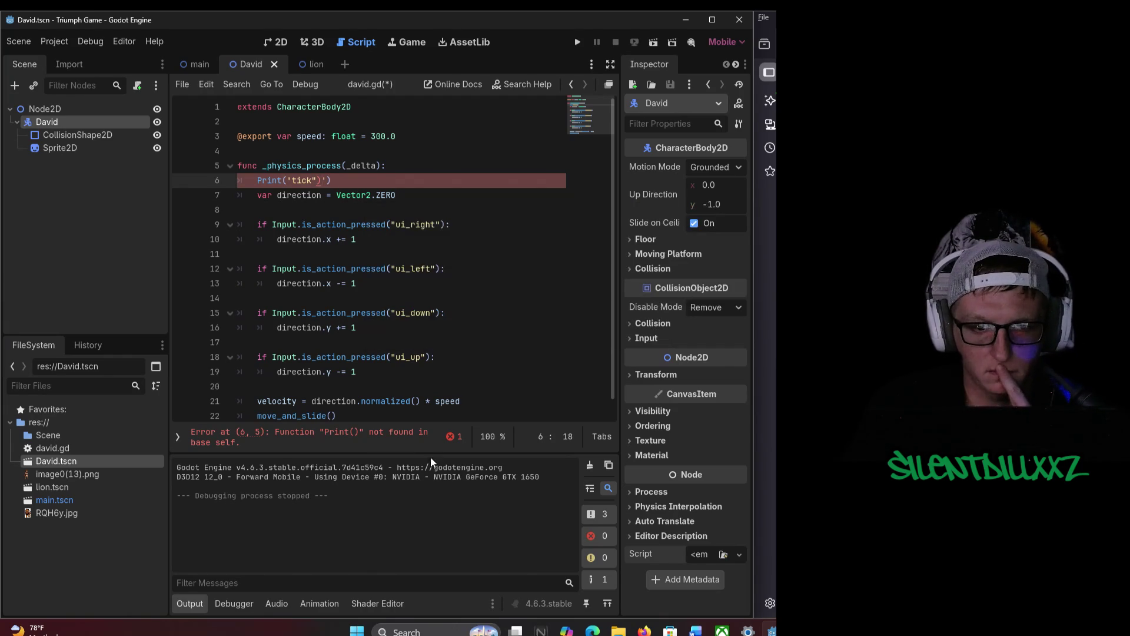
key(ctrl+s)
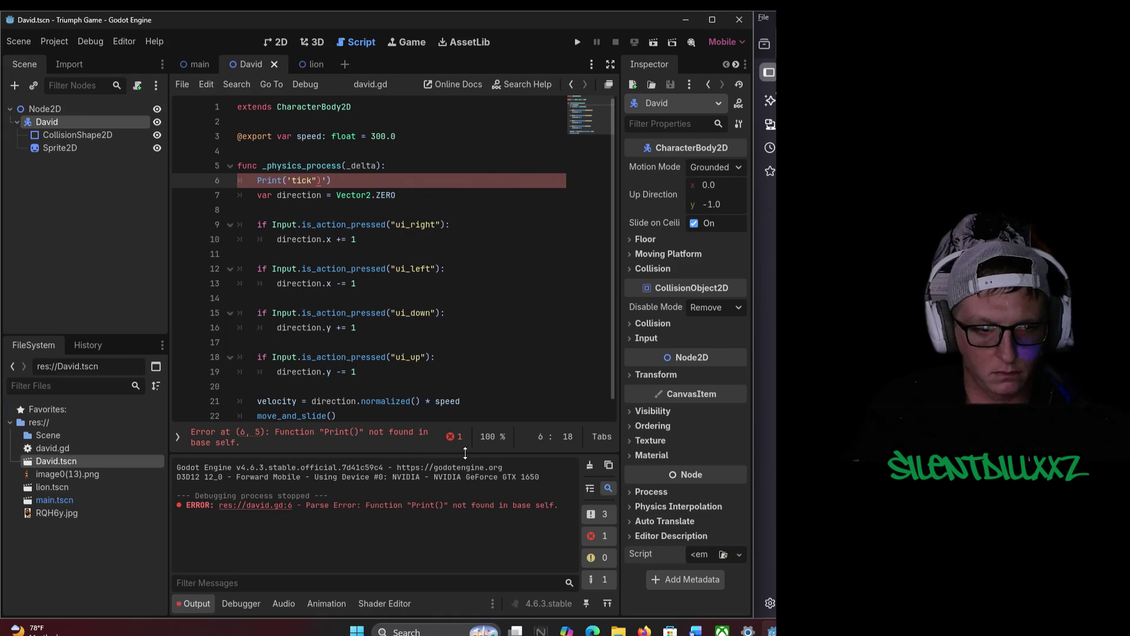
- Show the script errors and delete the Print line from line 6, saving after each edit
click(455, 439)
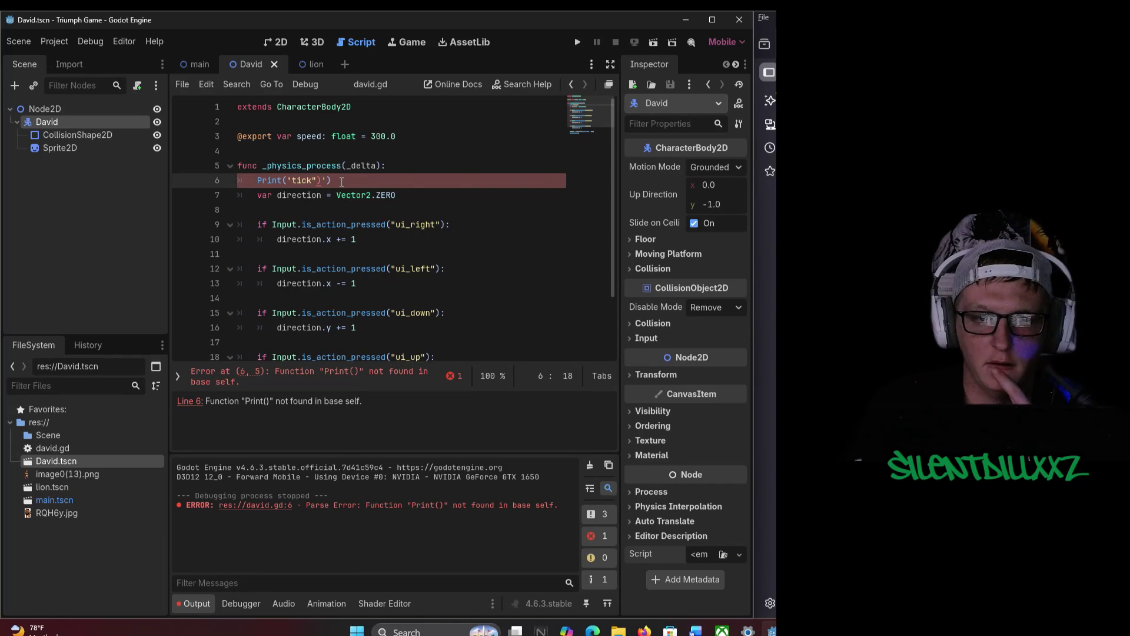
key(BackSpace)
key(BackSpace)
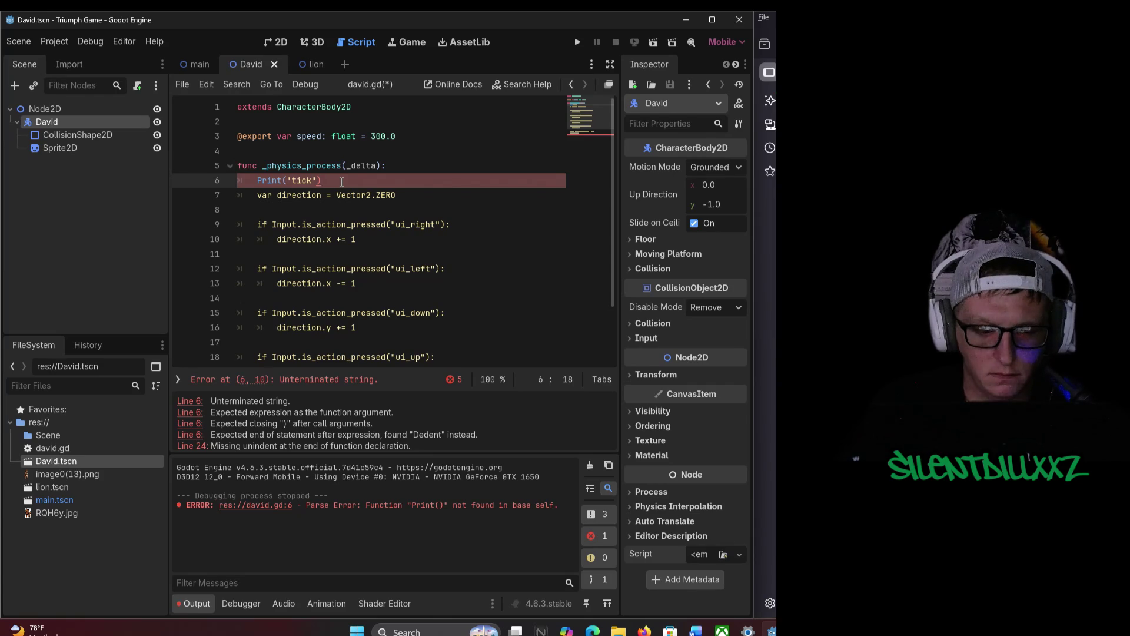
key(ctrl+s)
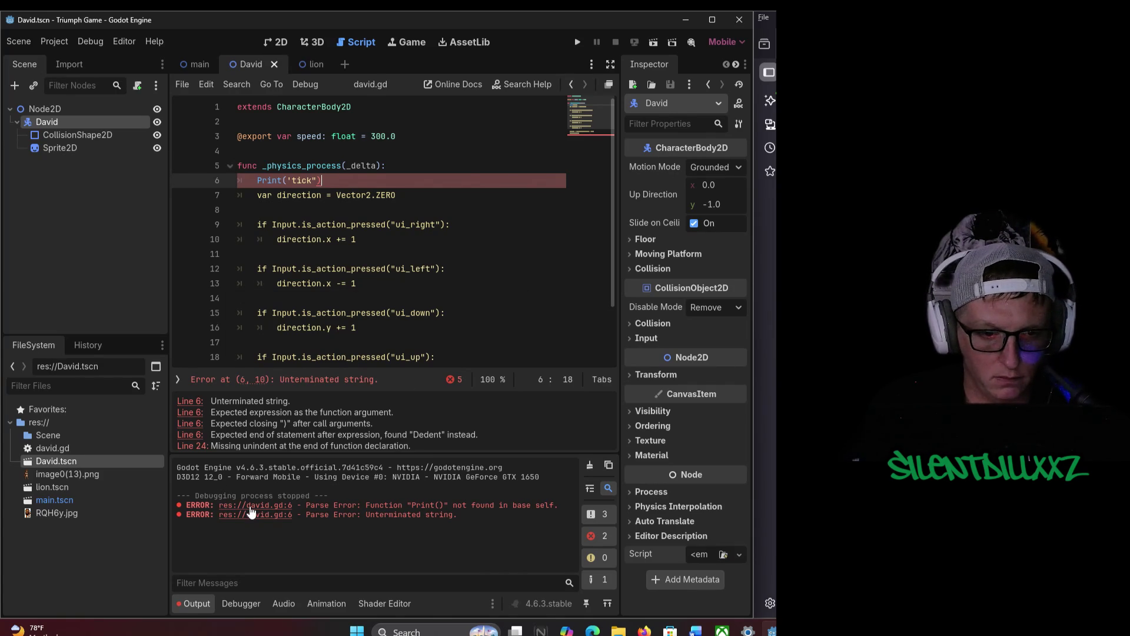
key(BackSpace)
key(BackSpace)
key(BackSpace)
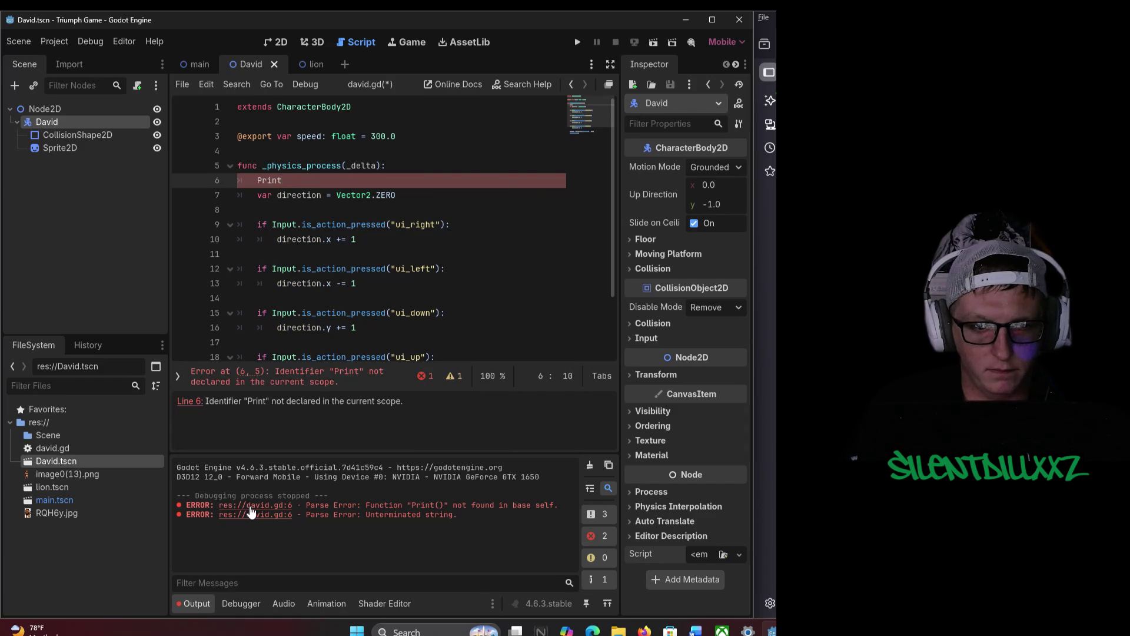
key(ctrl+s)
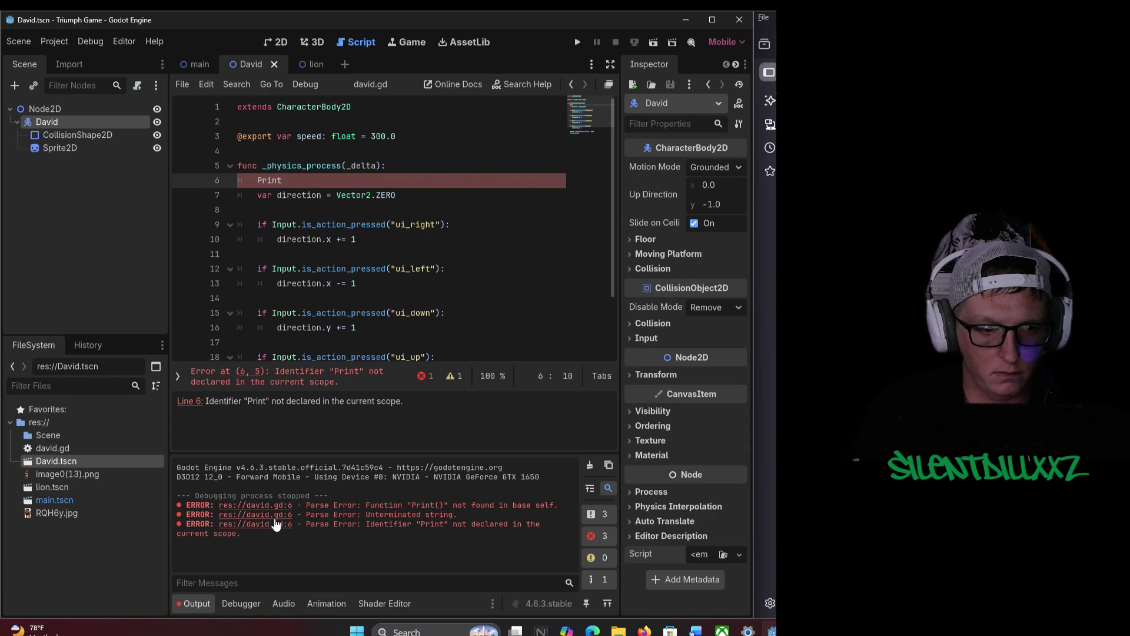
key(BackSpace)
key(BackSpace)
key(BackSpace)
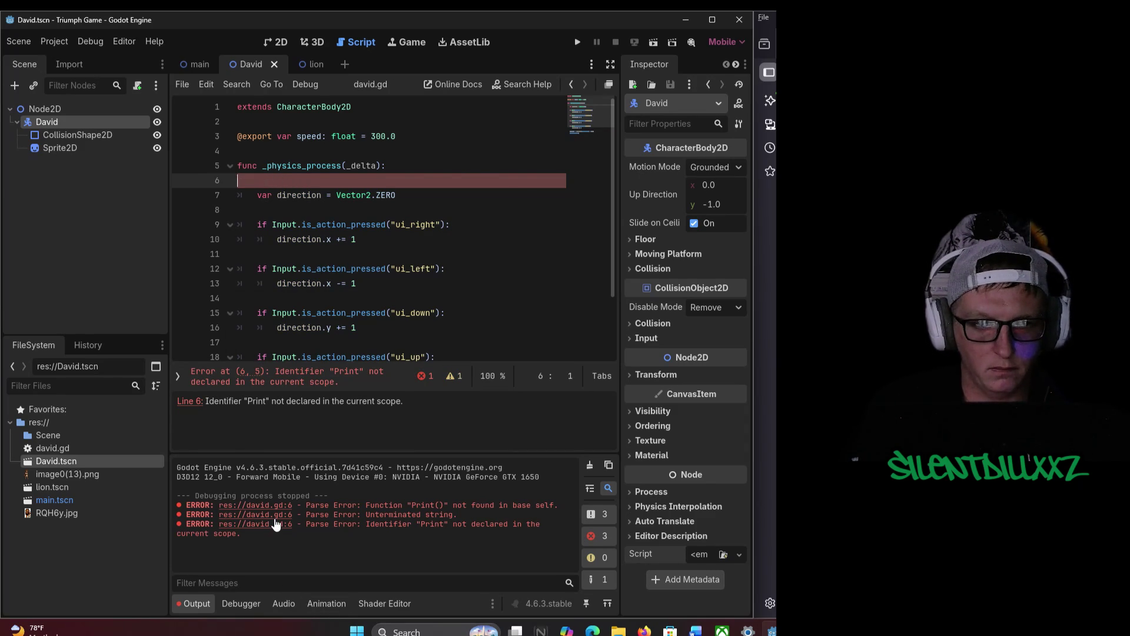
key(Delete)
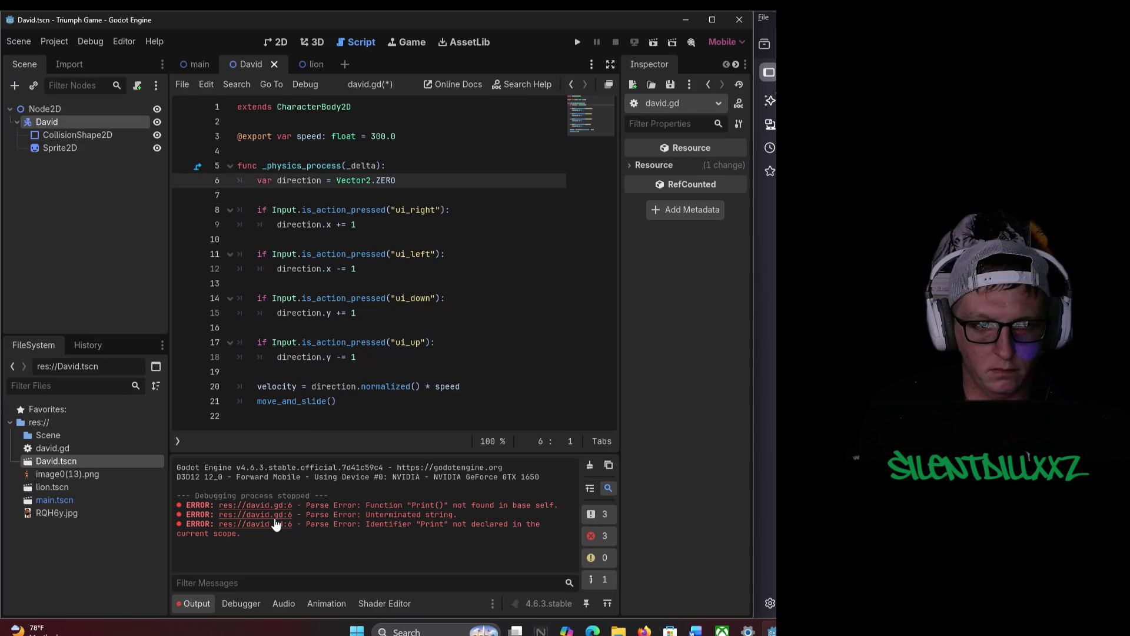
key(ctrl+s)
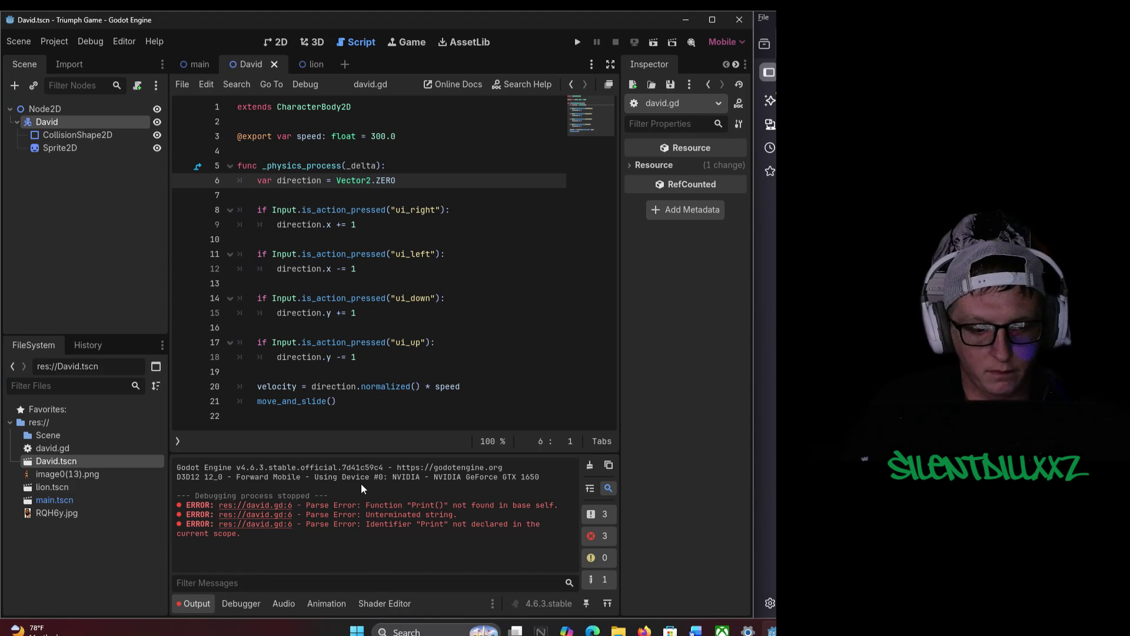
- Run the game to confirm it launches without errors, then stop it
key(F5)
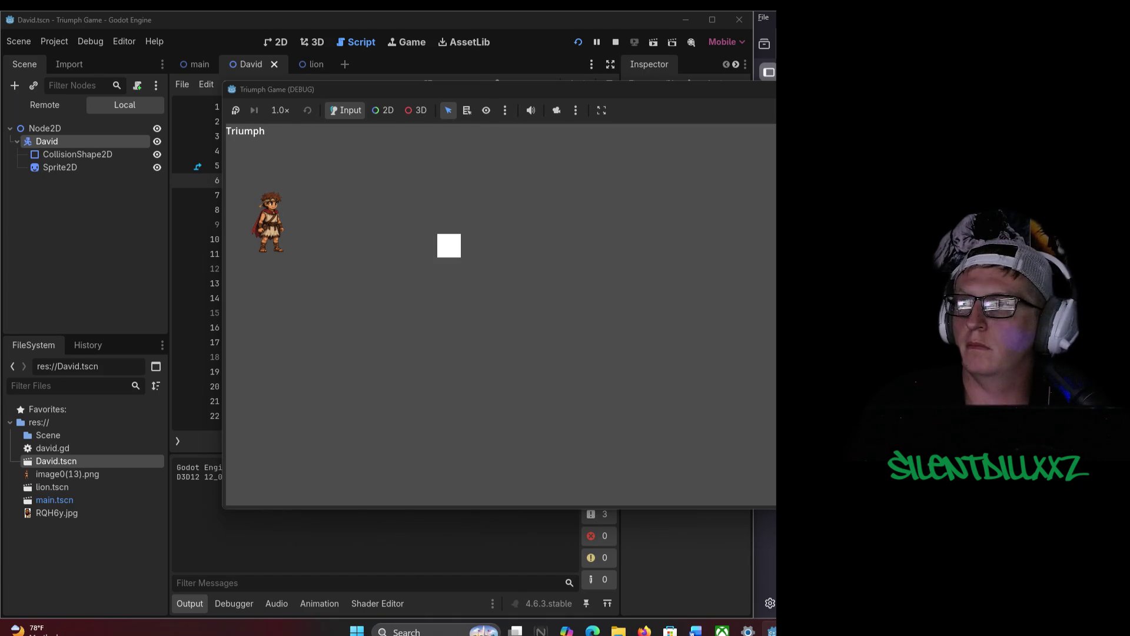
key(F8)
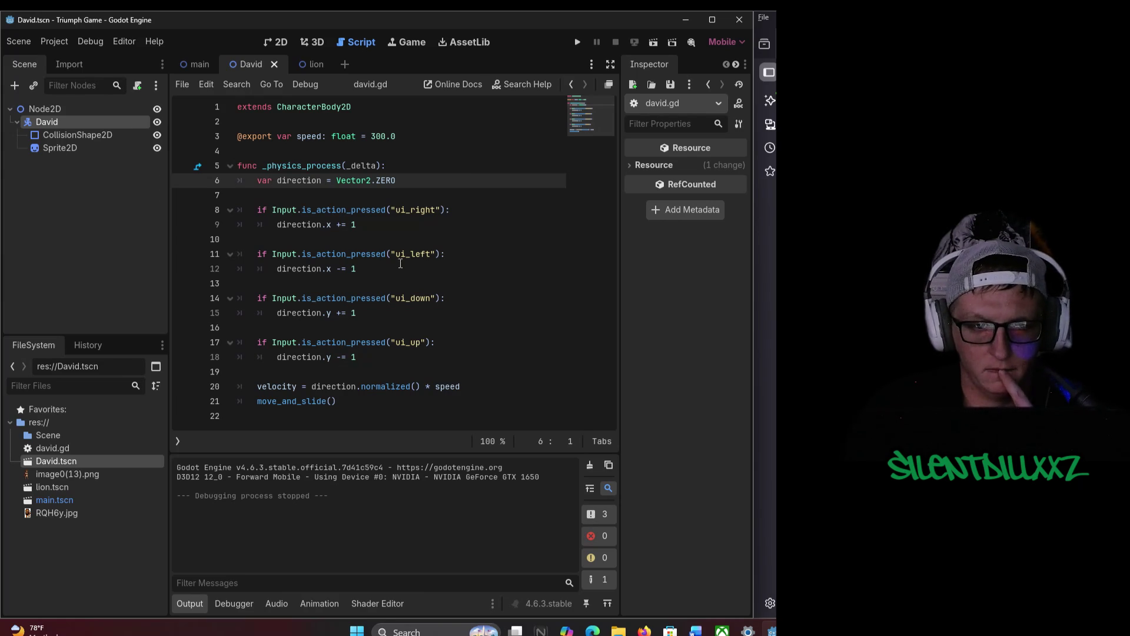
click(359, 228)
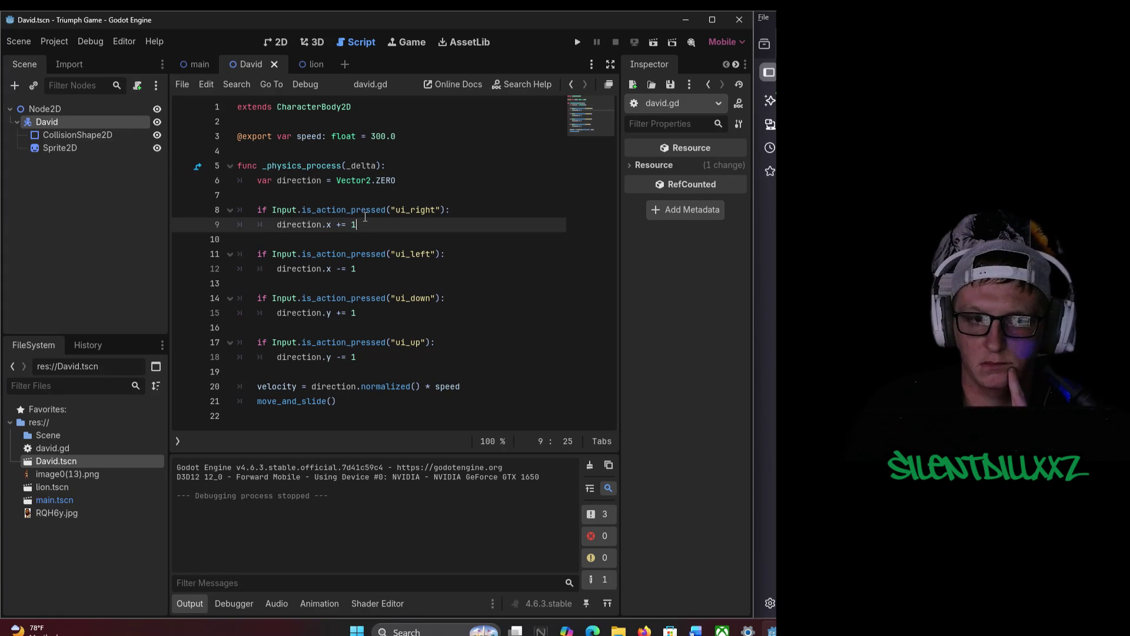
- Change the right, left, down and up direction steps from 1 to 3
key(BackSpace)
text(3)
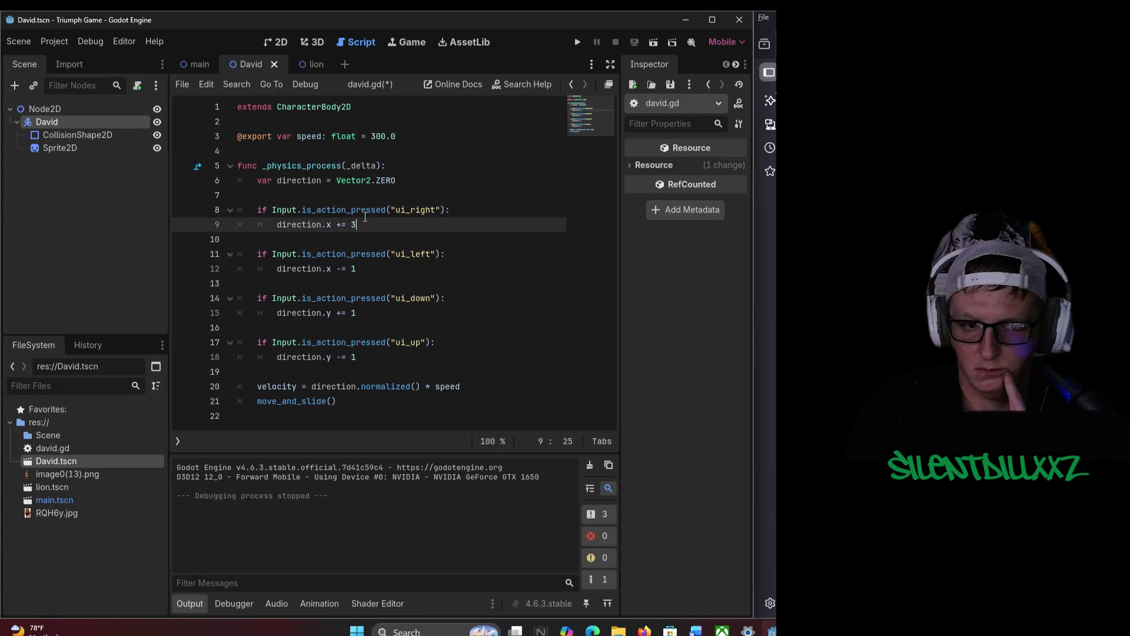
click(361, 269)
key(BackSpace)
text(3)
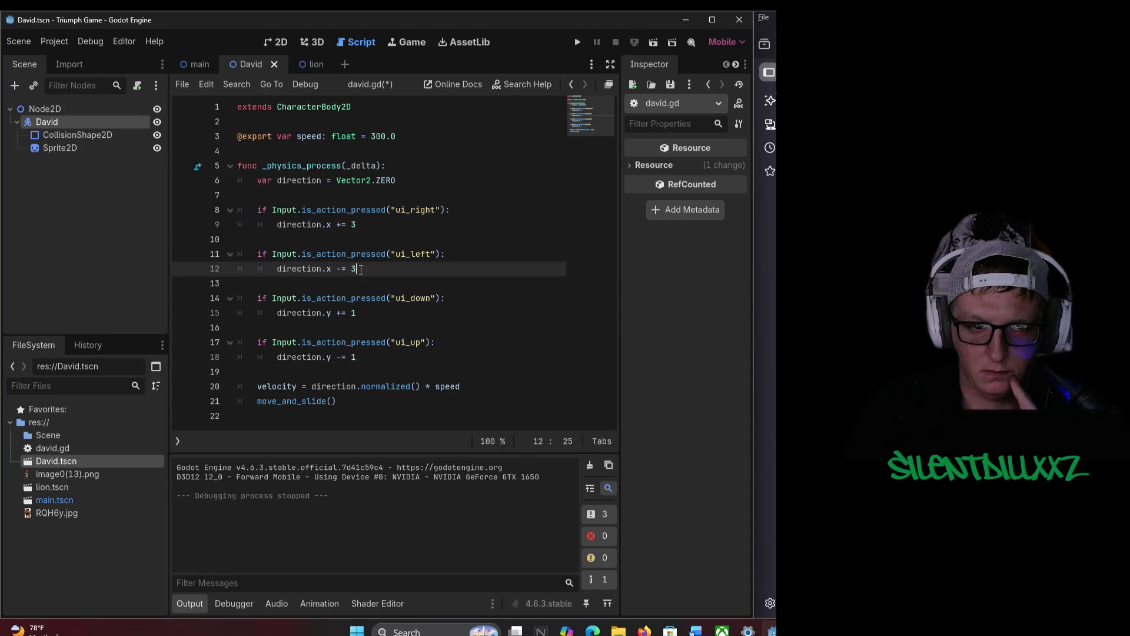
click(367, 313)
key(BackSpace)
text(3)
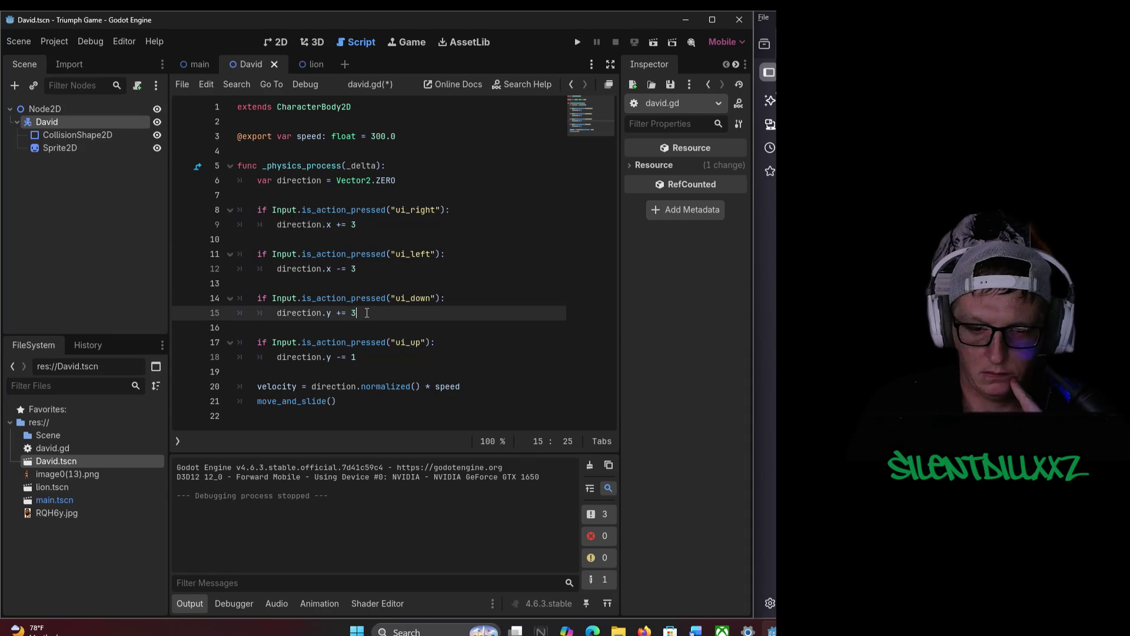
click(361, 357)
key(BackSpace)
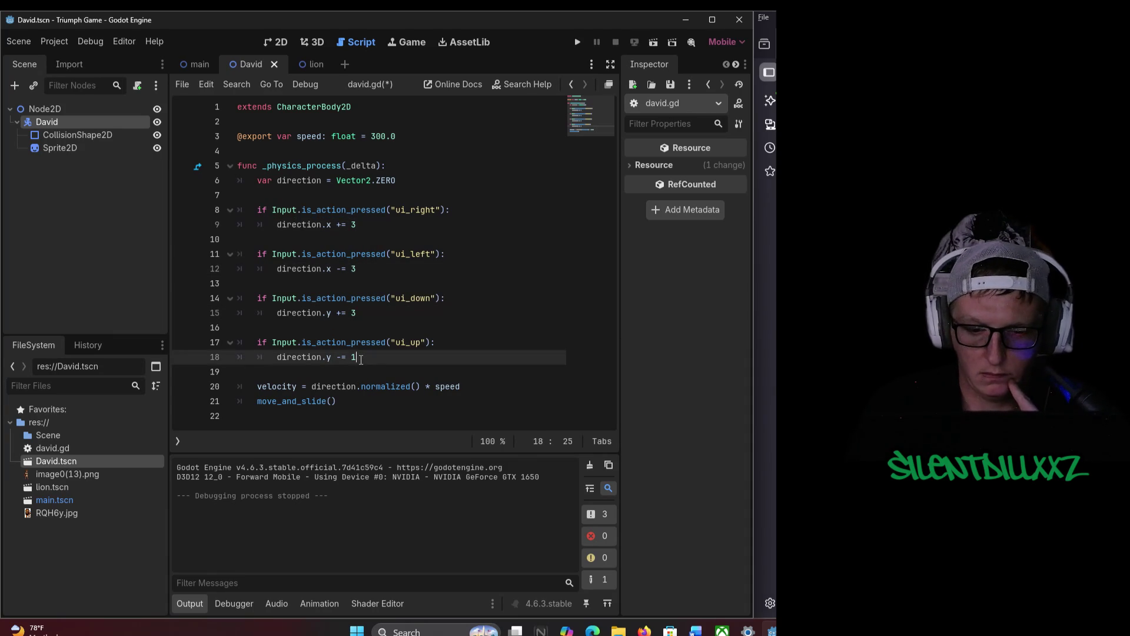
text(3)
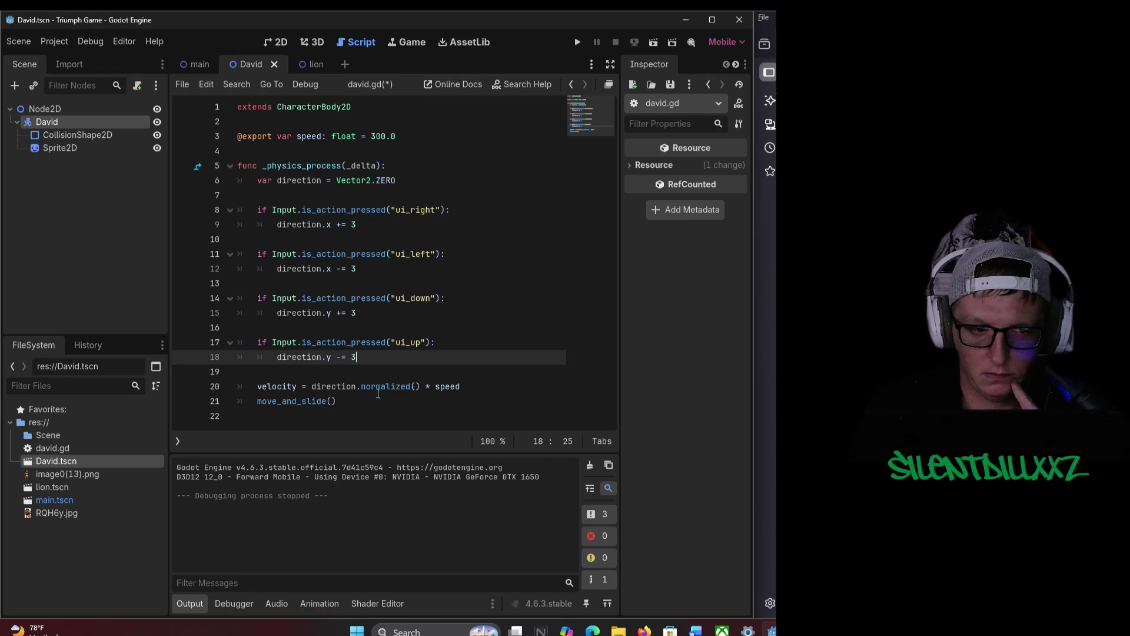
- Restore the '*' before speed on the velocity line, save david.gd, and run the game
click(432, 388)
key(BackSpace)
text(3)
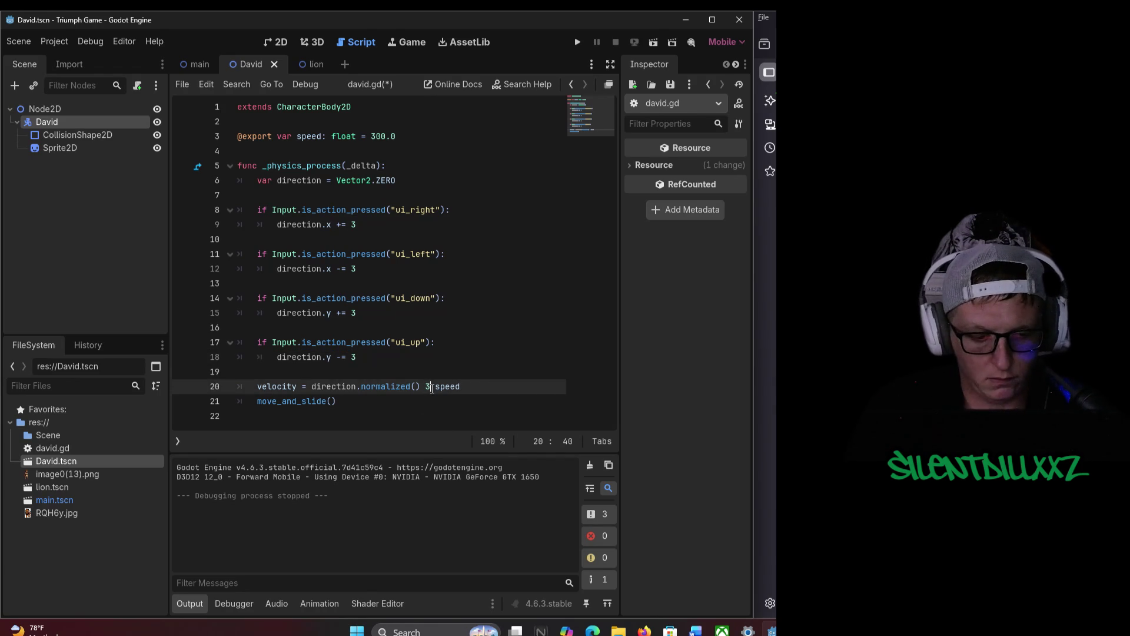
key(ctrl+s)
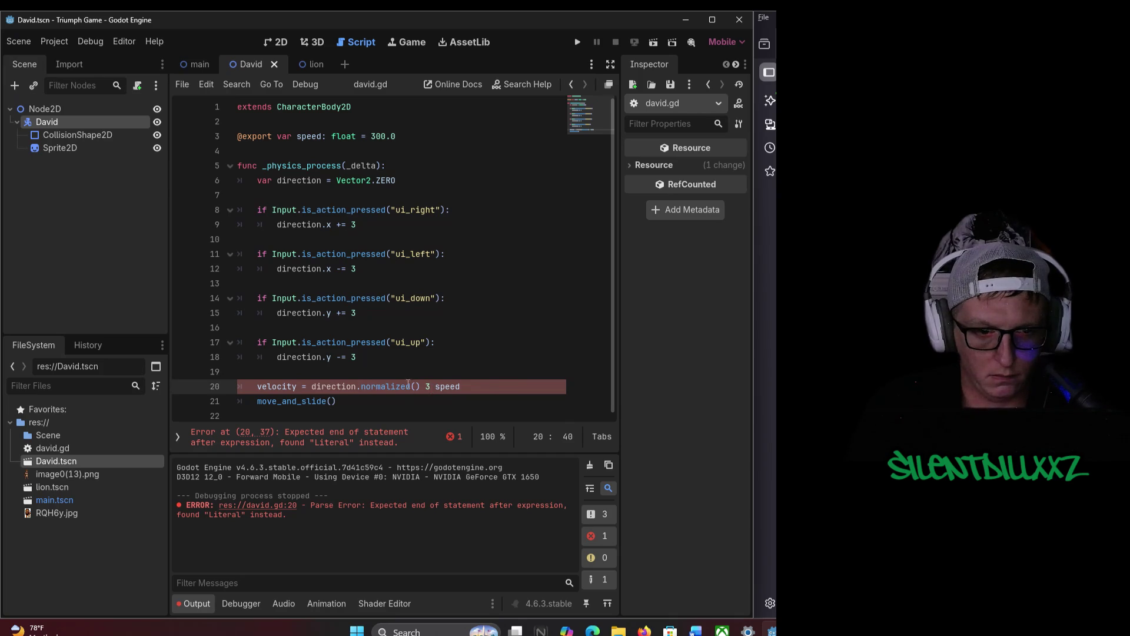
key(BackSpace)
text(*)
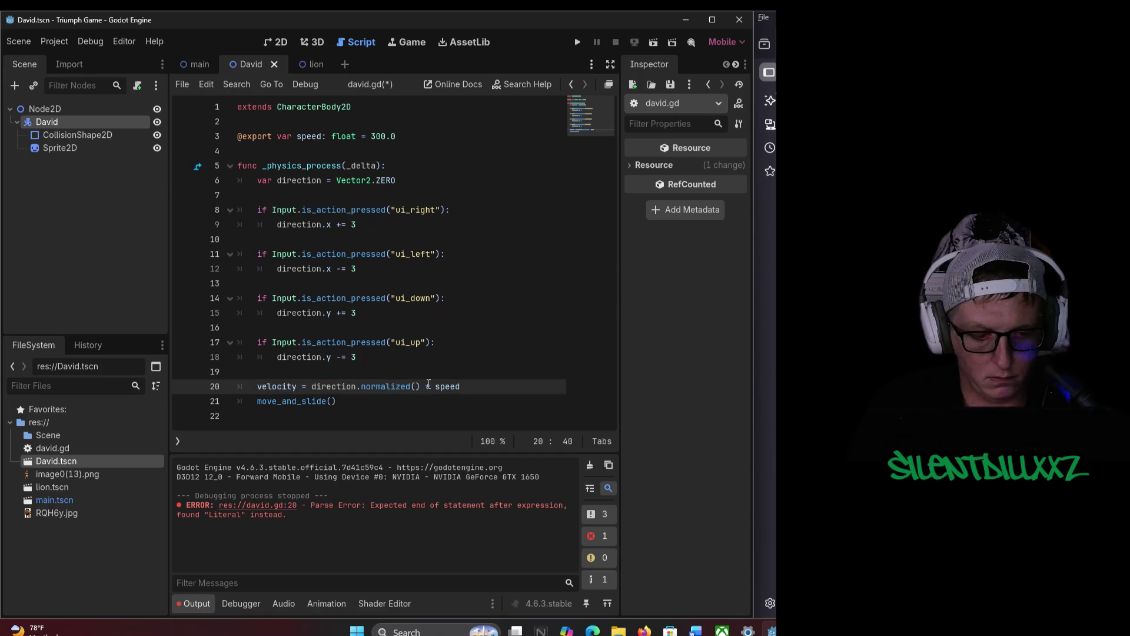
key(ctrl+s)
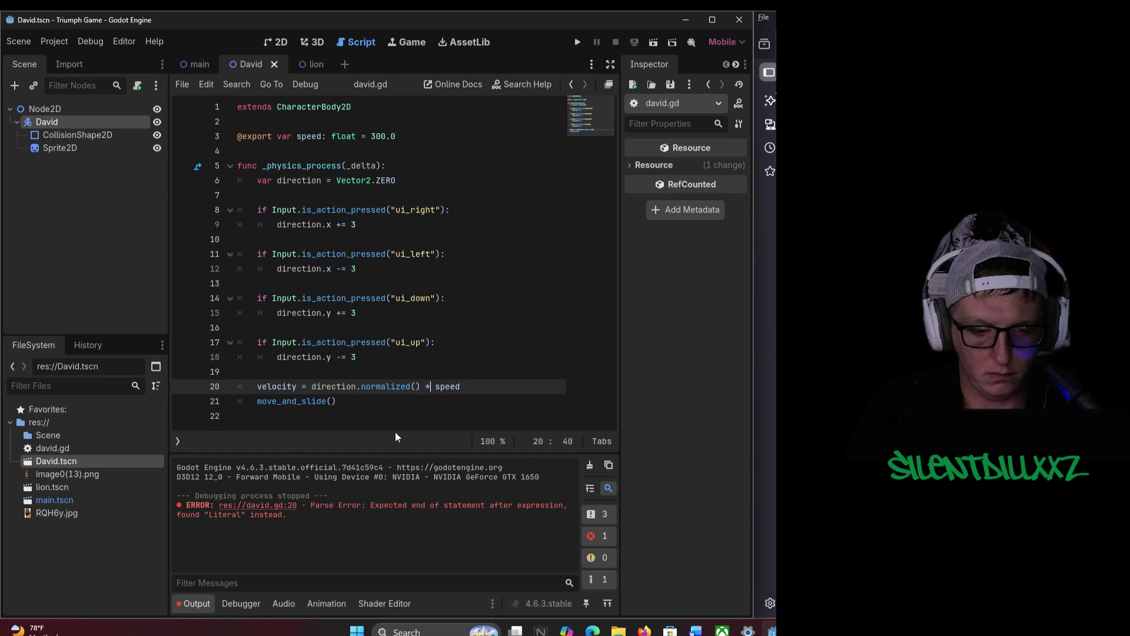
key(F5)
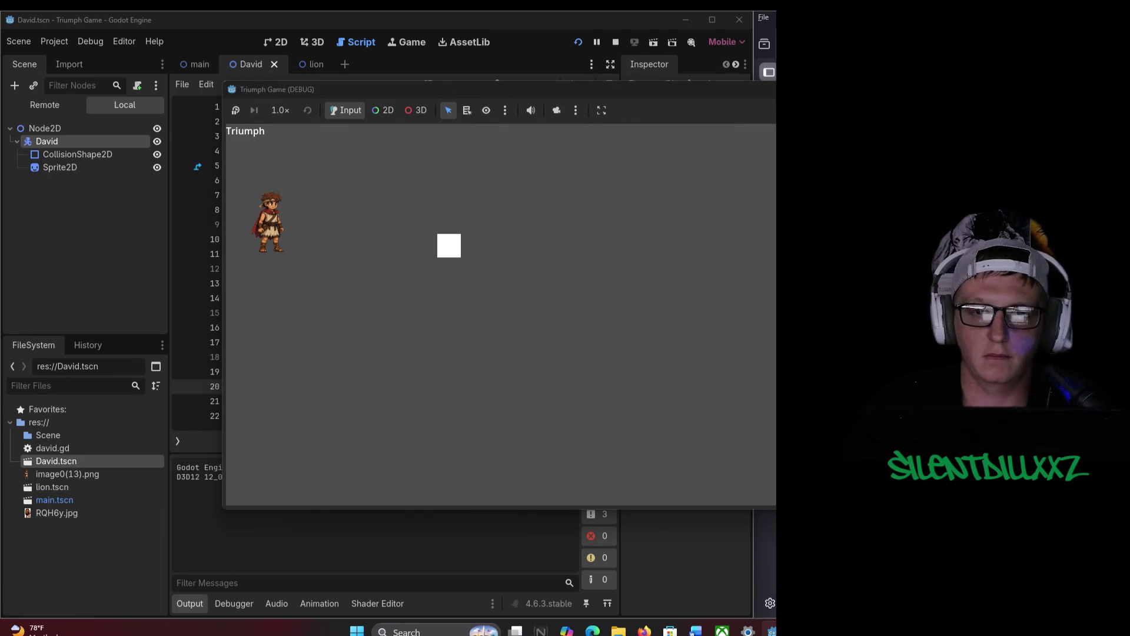
- Rerun the current scene to test David's movement, then stop it
key(F6)
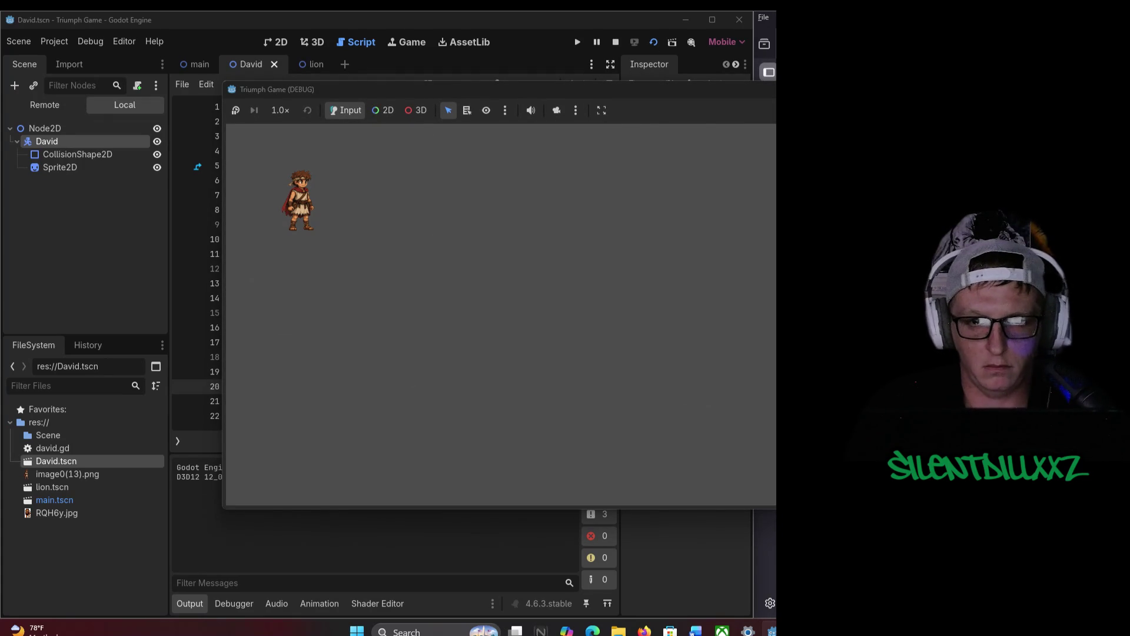
key(F8)
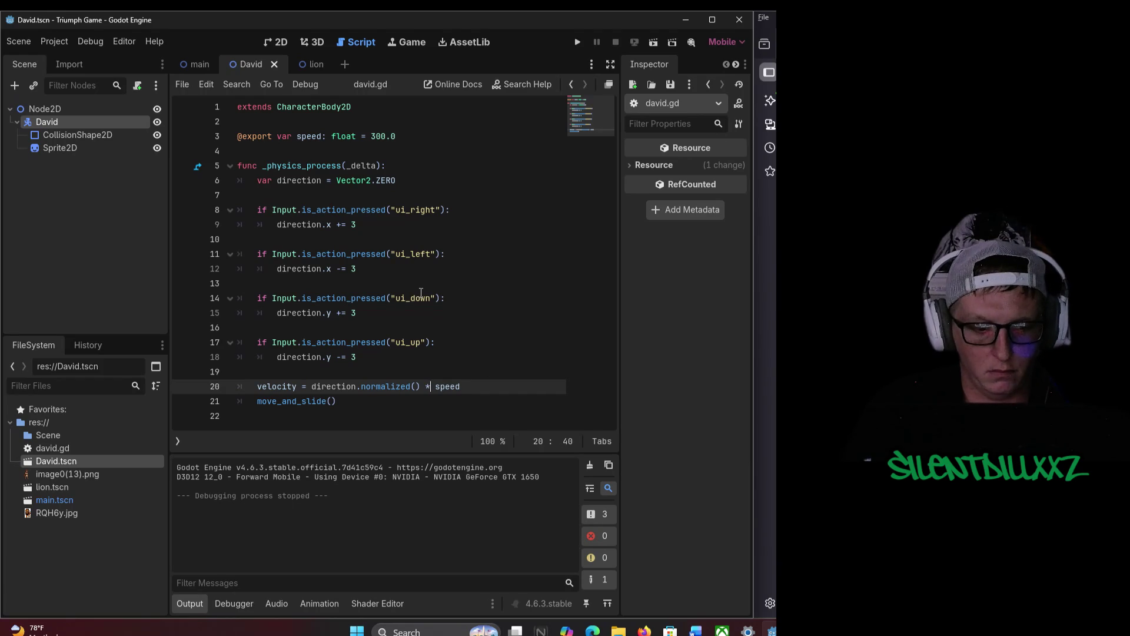
- Change the up, down, left and right direction steps from 3 back to 1
key(Up)
key(Up)
key(BackSpace)
text(1)
key(Up)
key(Up)
key(Up)
key(BackSpace)
text(1)
key(Up)
key(Up)
key(Up)
key(BackSpace)
text(1)
key(Up)
key(Up)
key(Up)
key(BackSpace)
text(1)
- Add and then erase a Print line in _physics_process, and save the script
key(Up)
key(Up)
key(Up)
key(End)
key(Return)
text(Print)
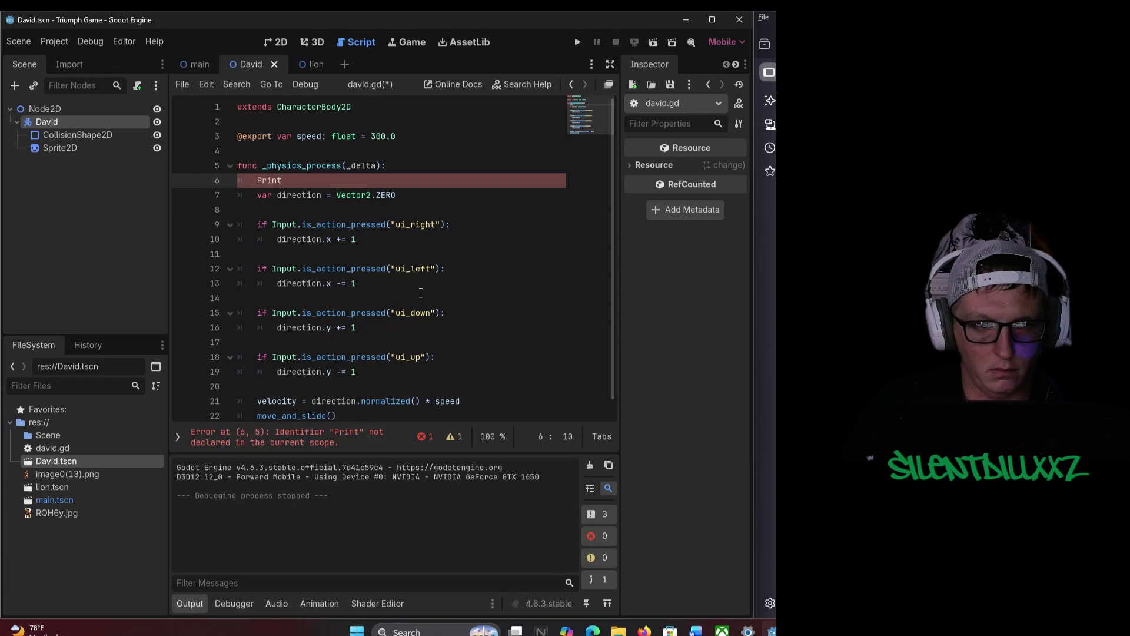
key(BackSpace)
key(BackSpace)
key(BackSpace)
key(BackSpace)
key(BackSpace)
key(BackSpace)
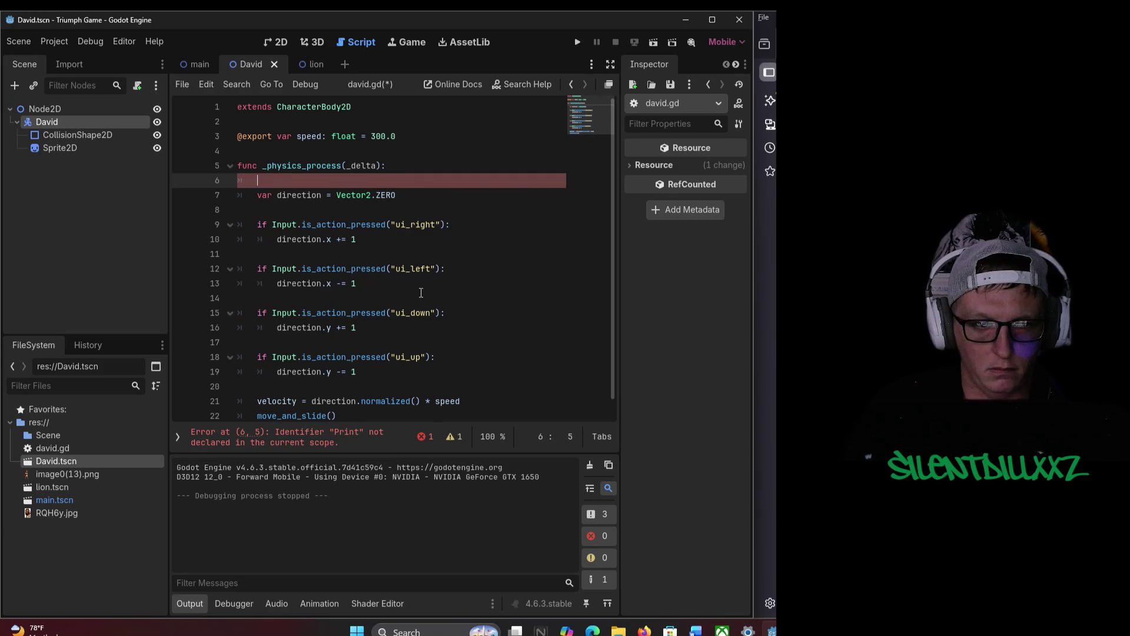
key(ctrl+s)
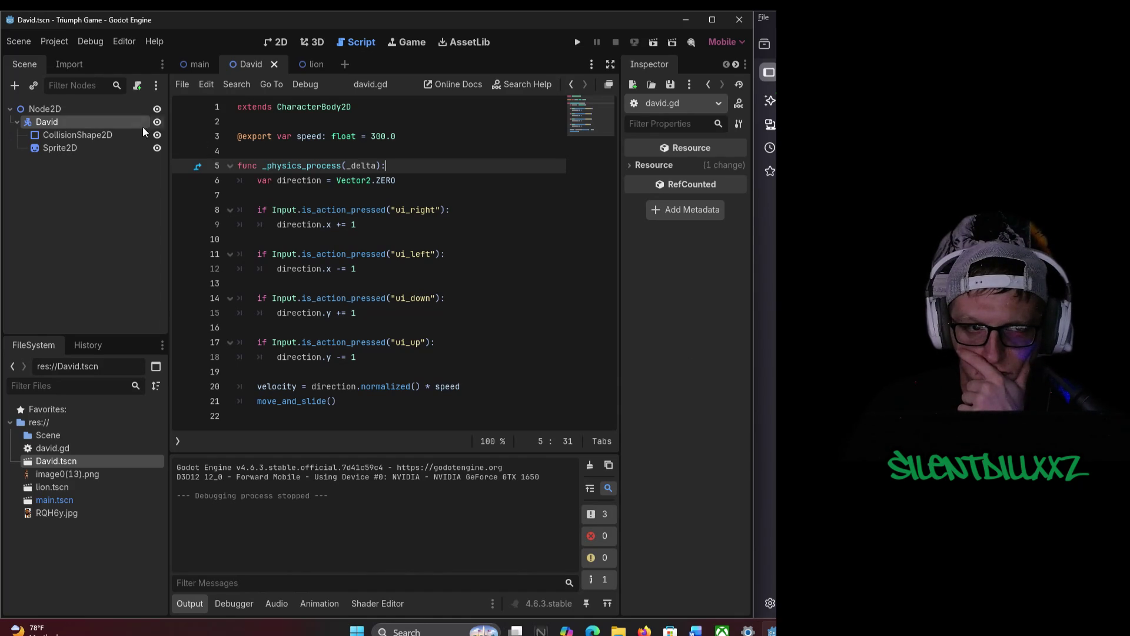
- Inspect the David node and root Node2D, then select the entire movement script
click(62, 121)
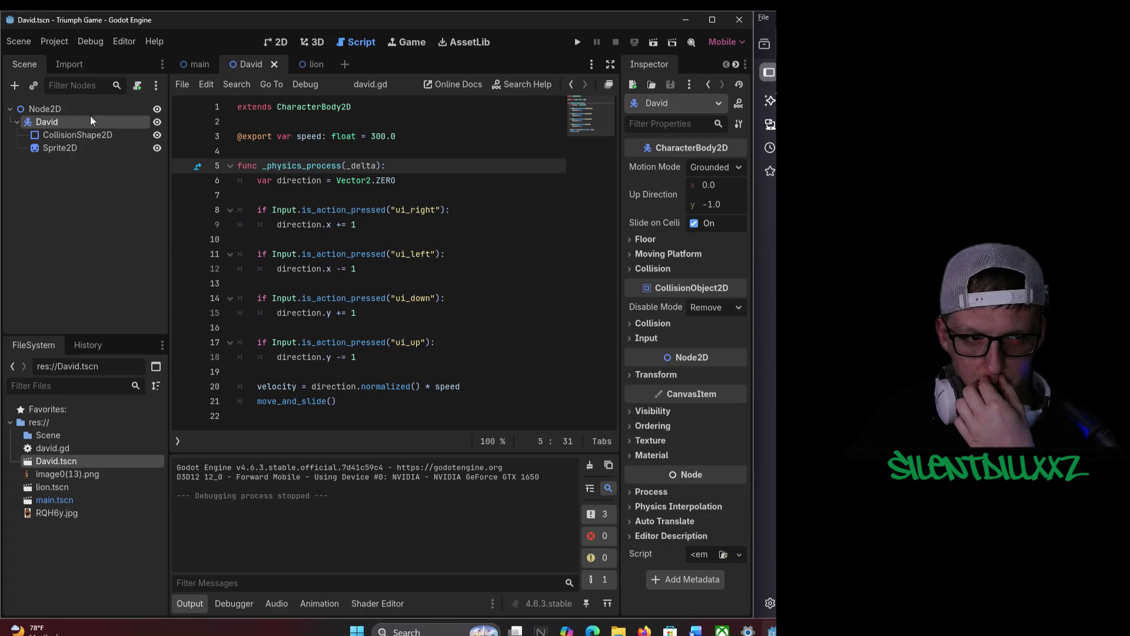
click(49, 111)
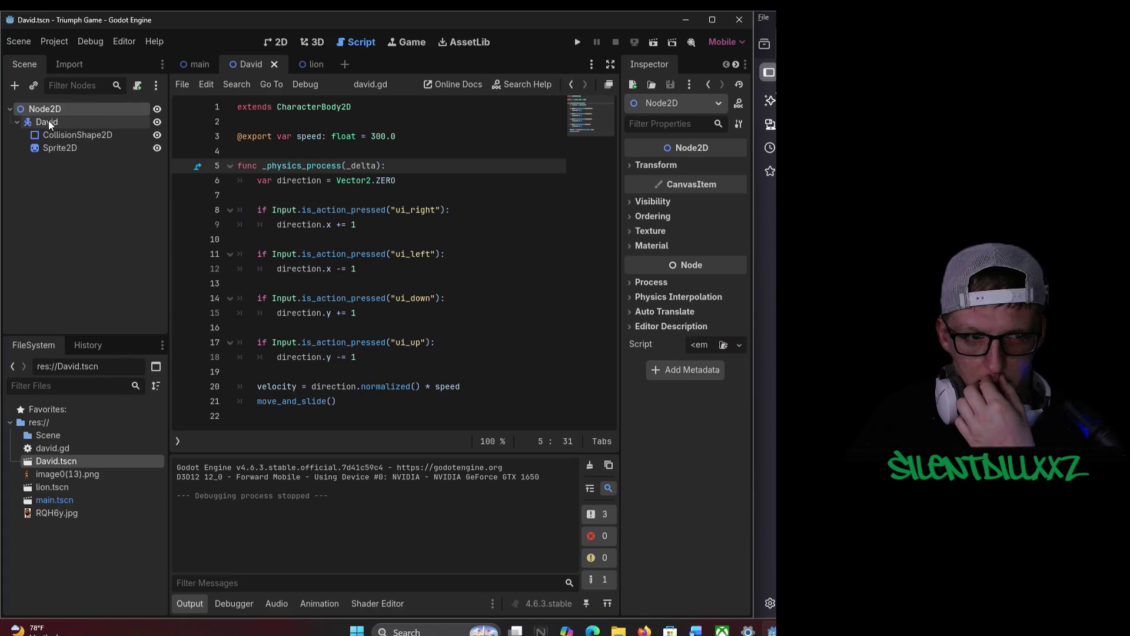
click(47, 120)
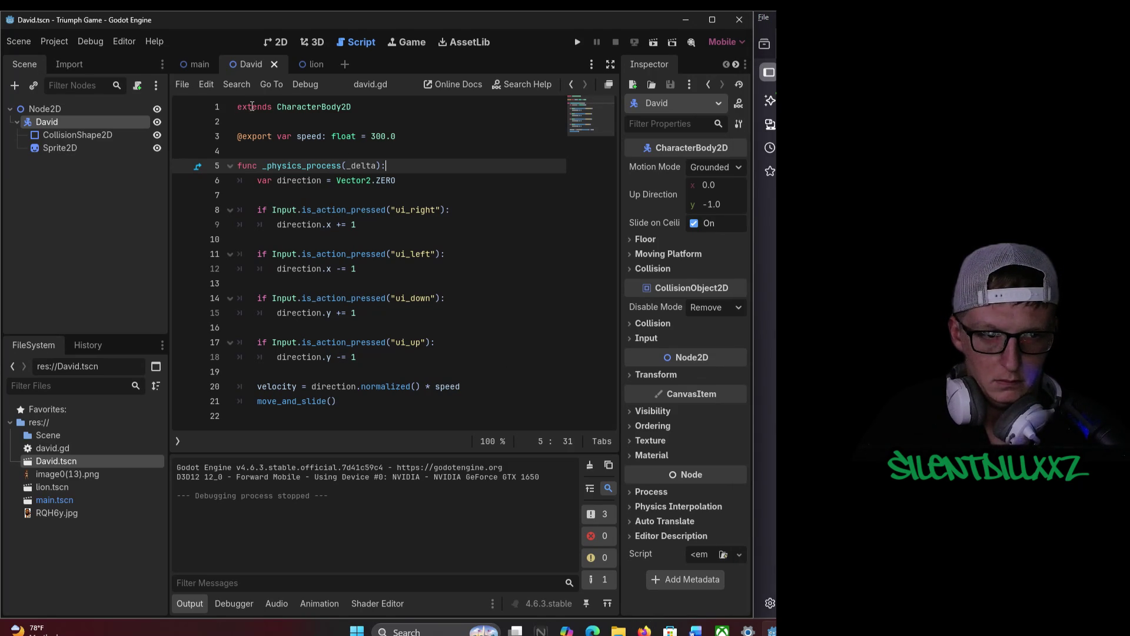
mouse_move(238, 107)
mouse_down()
mouse_move(353, 324)
mouse_move(416, 414)
mouse_up()
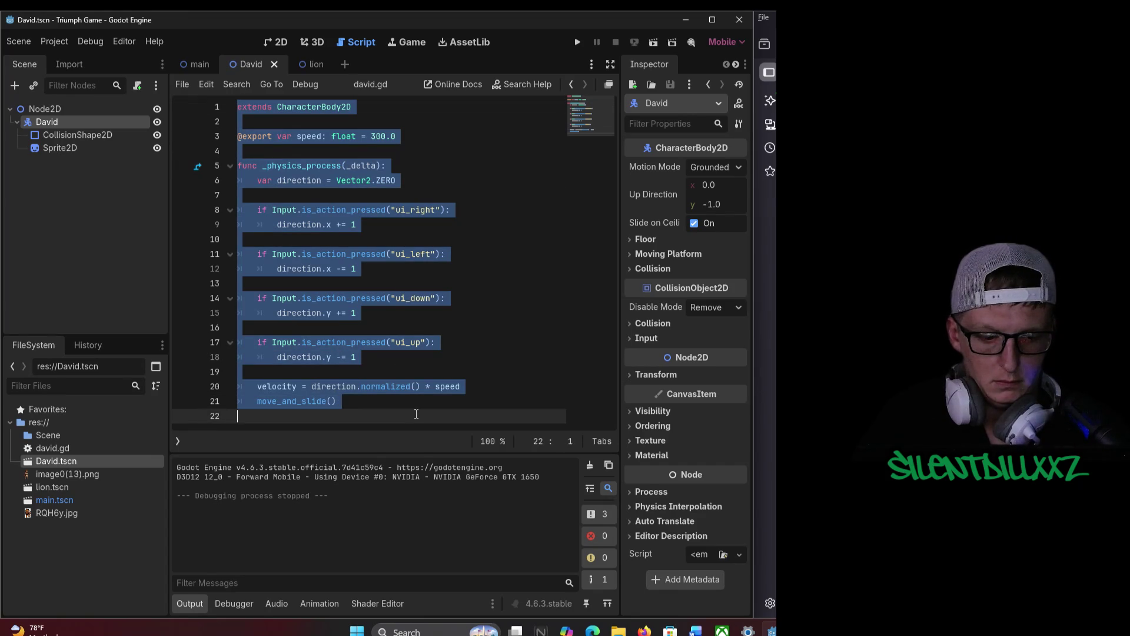
key(alt+Tab)
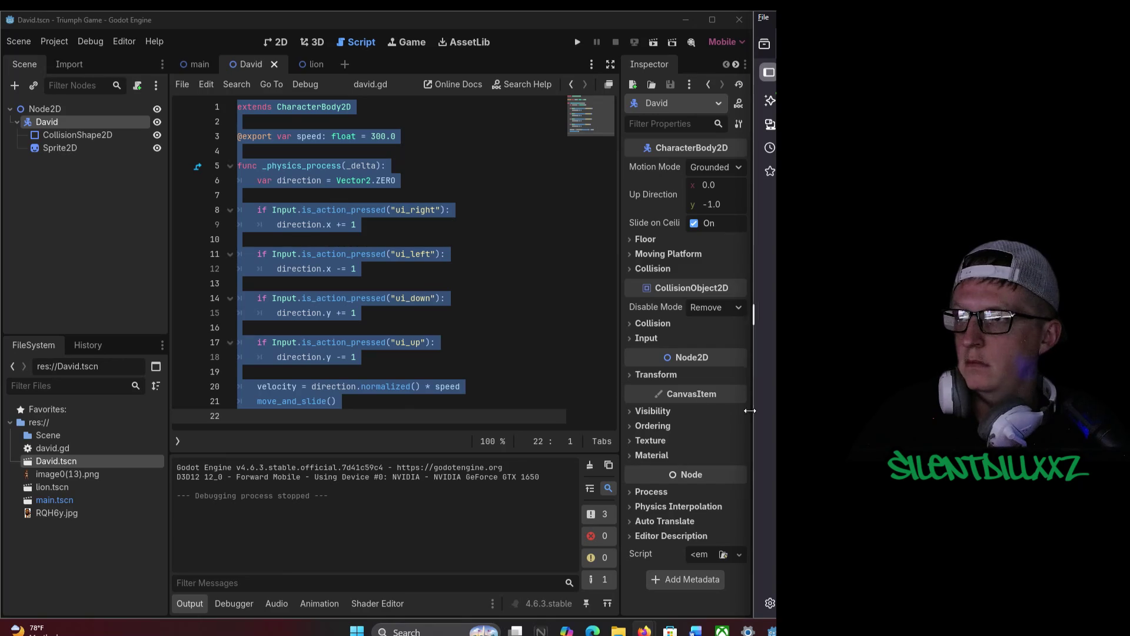
click(413, 329)
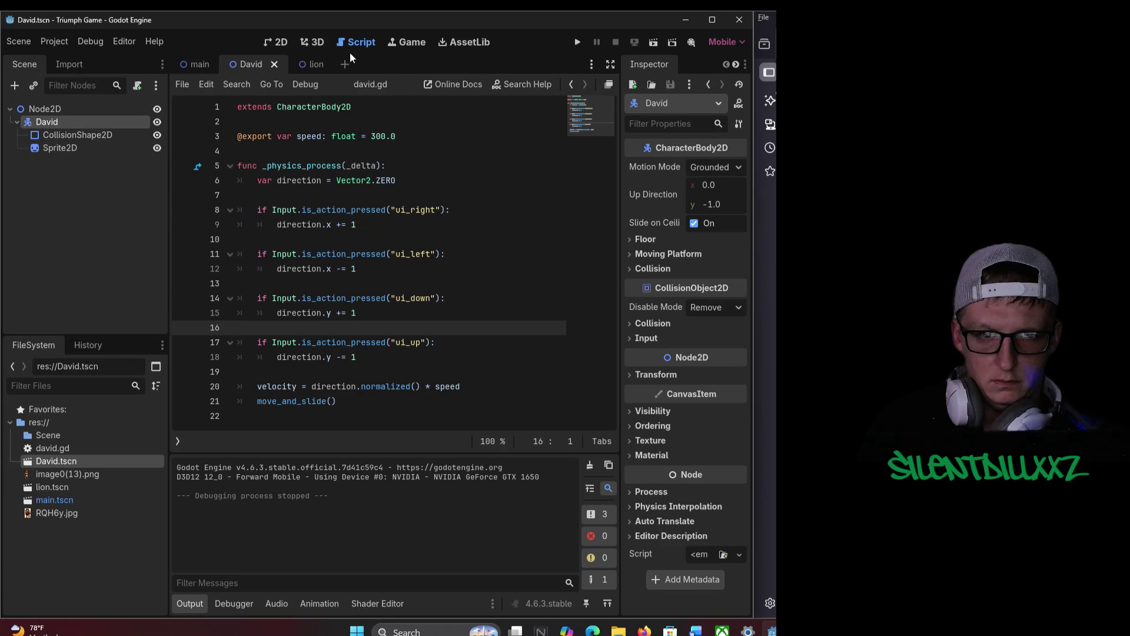
click(282, 42)
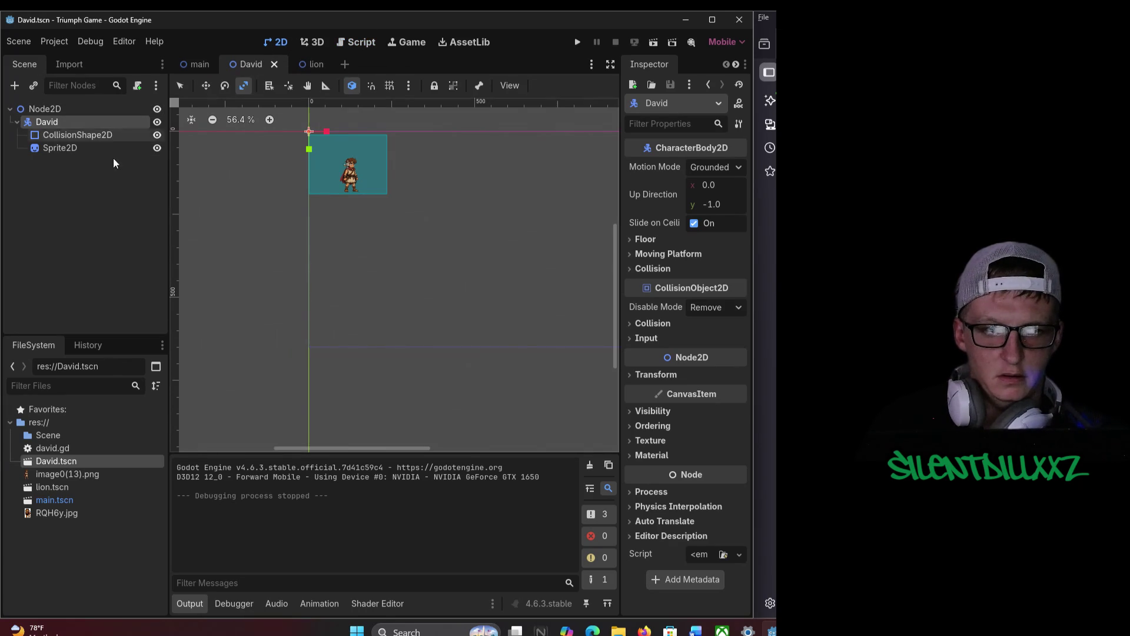
- Attach the existing res://david.gd script to the David node in the main scene and run it
key(ctrl+shift+Tab)
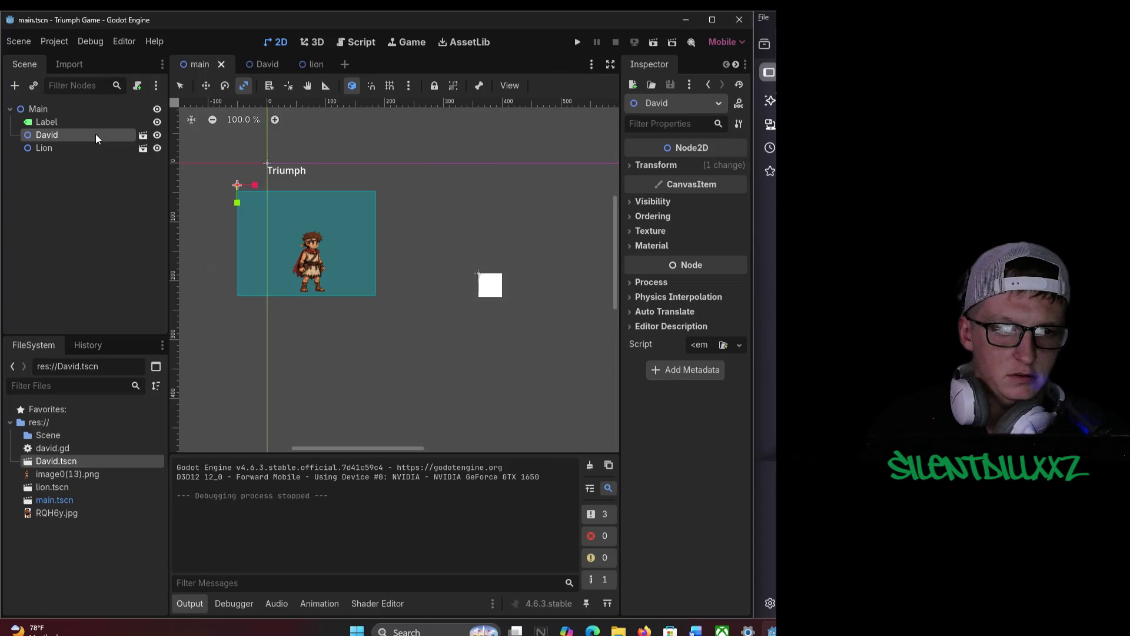
right_click(95, 134)
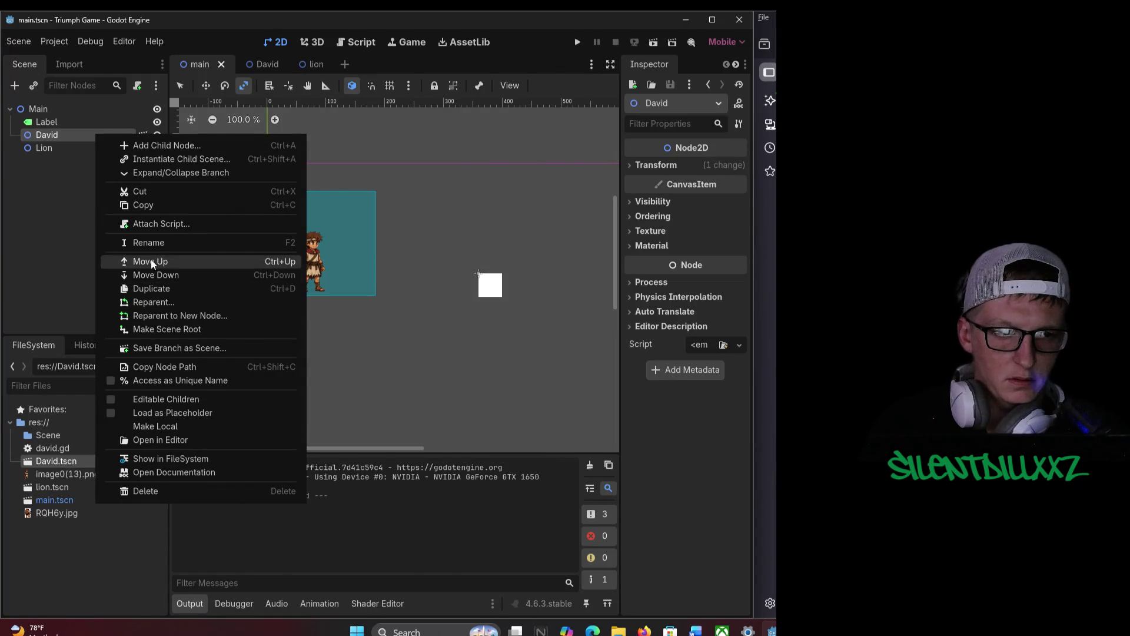
click(153, 225)
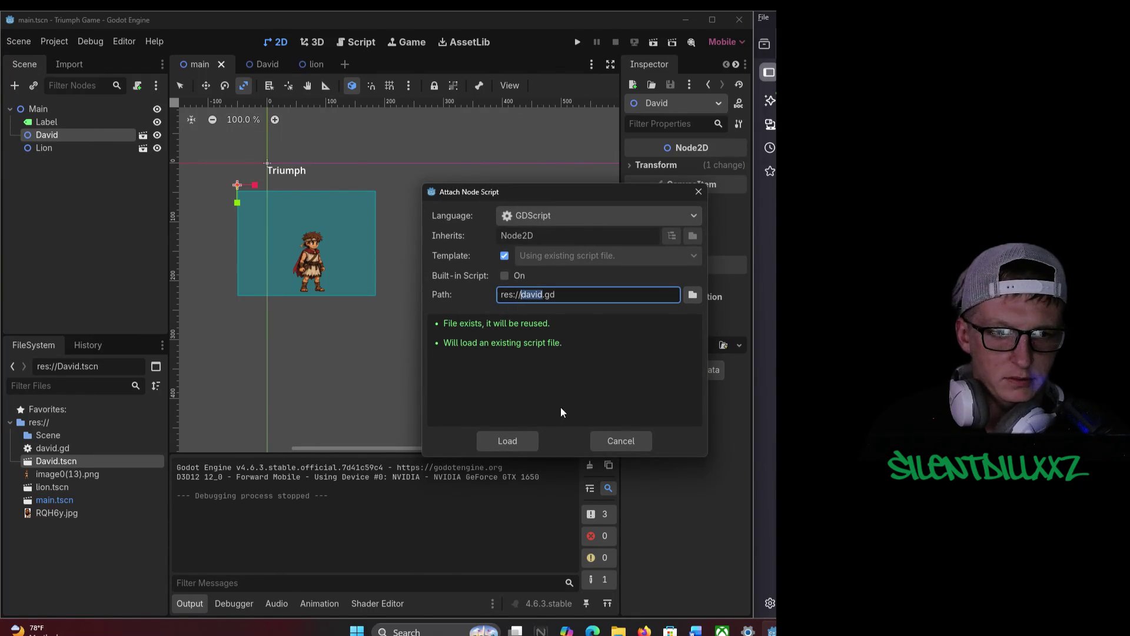
click(512, 447)
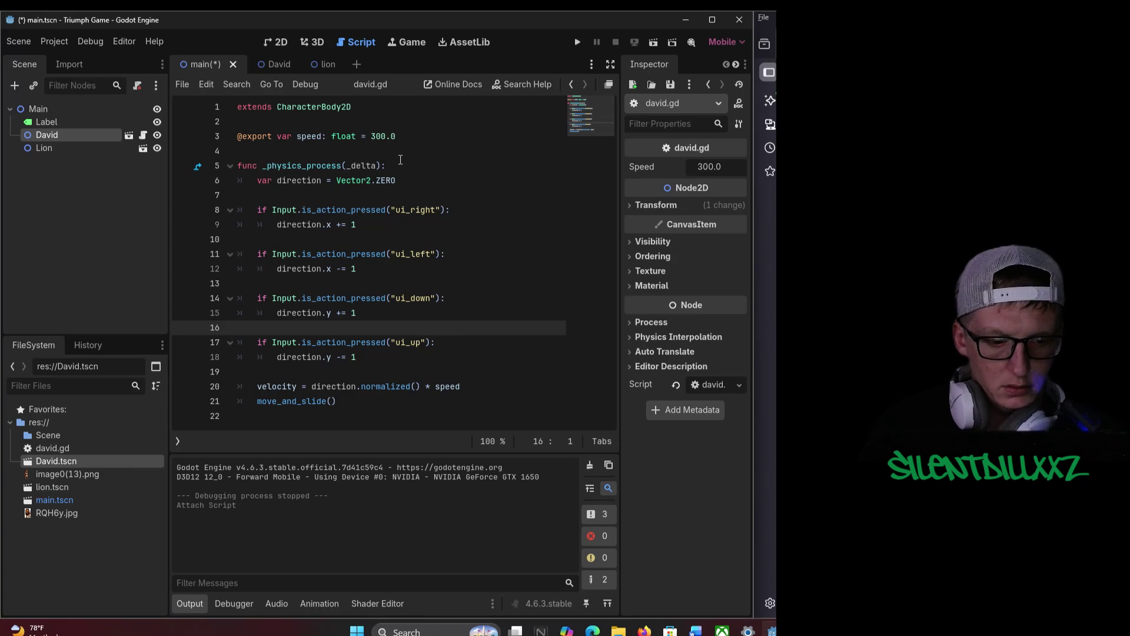
key(F5)
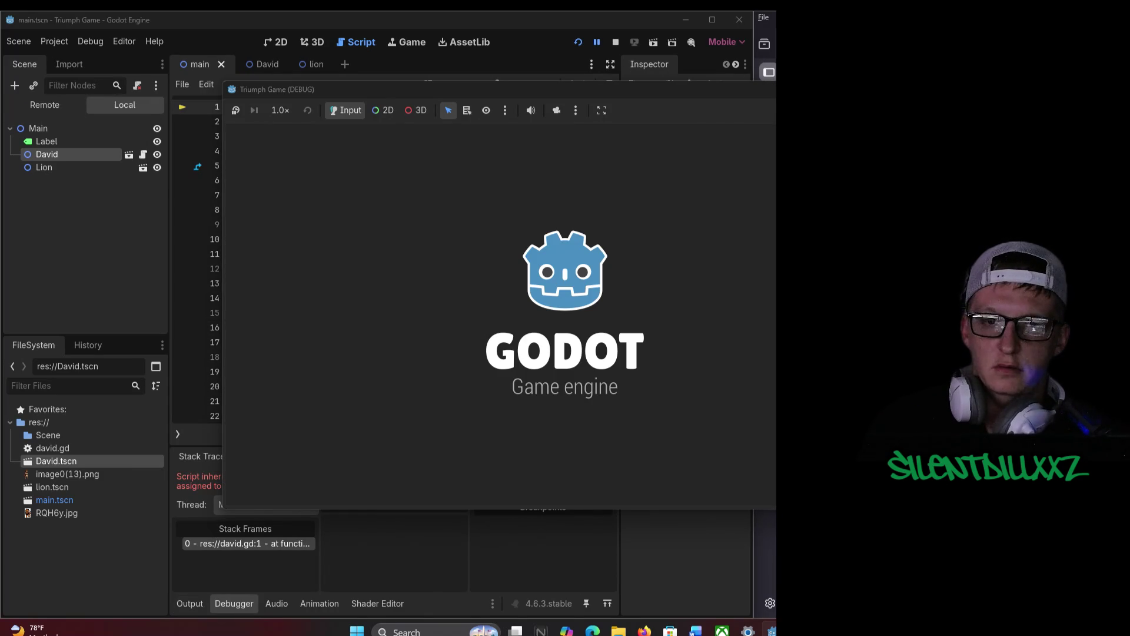
- Stop the errored game run and switch over to the web browser
key(F8)
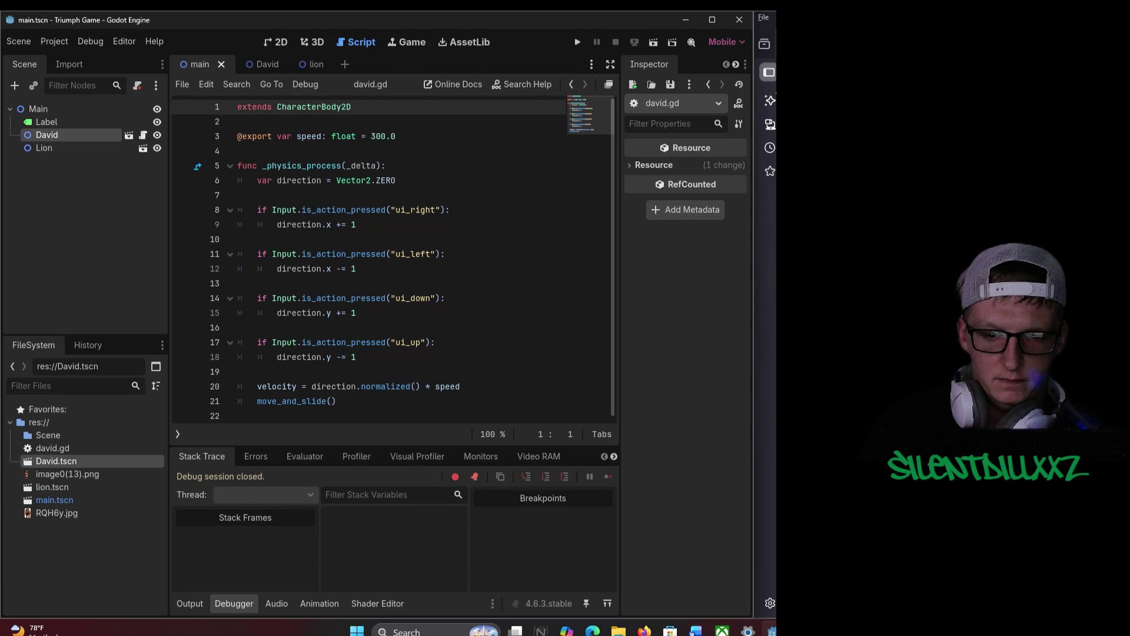
key(alt+Tab)
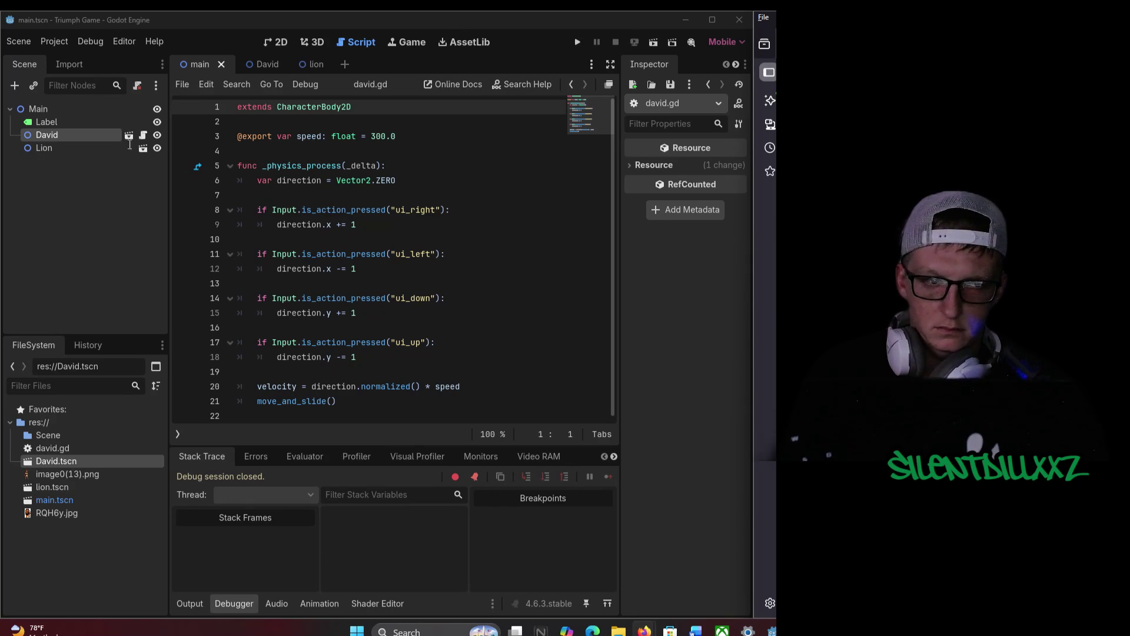
- Open the David scene and drag Sprite2D above CollisionShape2D under the David node
click(77, 133)
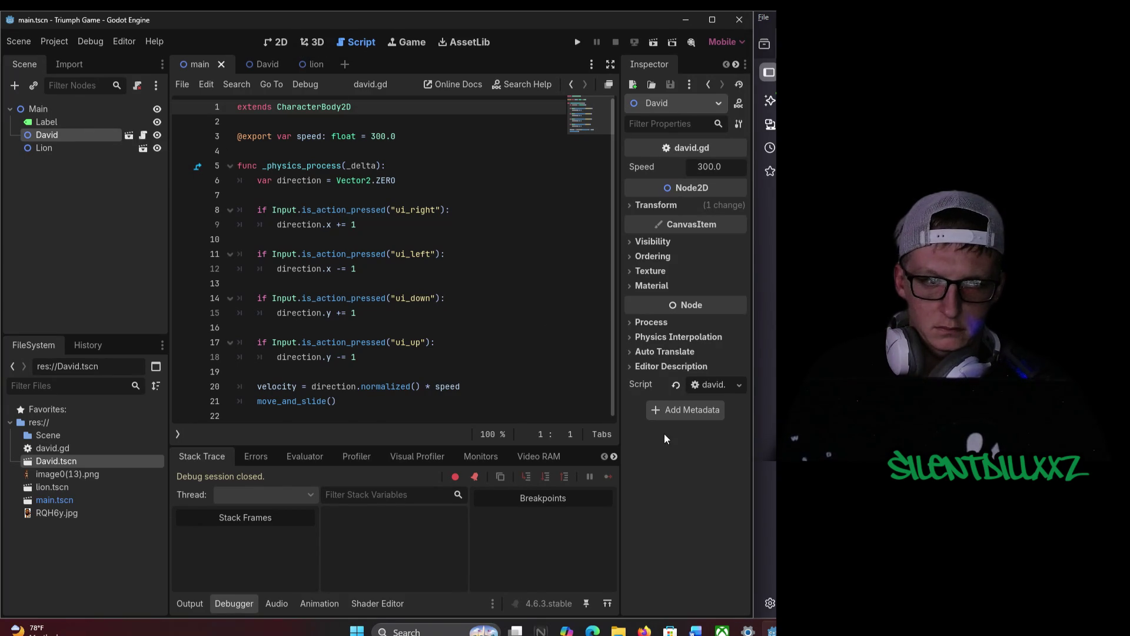
click(274, 62)
mouse_move(53, 150)
mouse_down()
mouse_move(76, 150)
mouse_move(73, 126)
mouse_move(39, 122)
mouse_move(41, 153)
mouse_up()
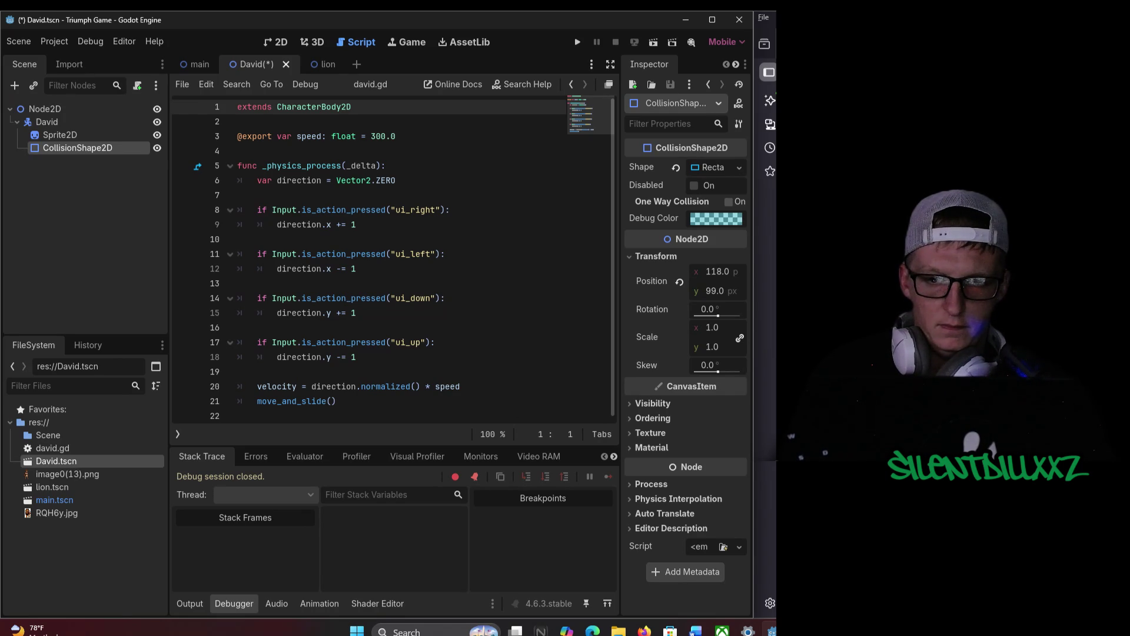
- Attach david.gd to the David node through the Script property's Load option
click(48, 122)
click(49, 121)
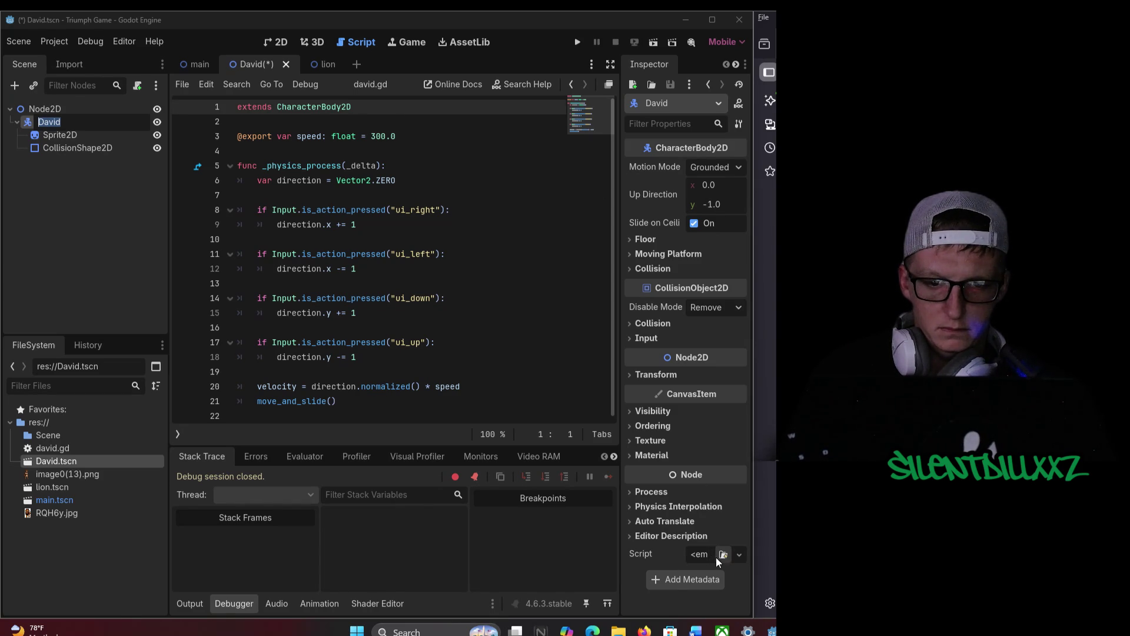
key(Escape)
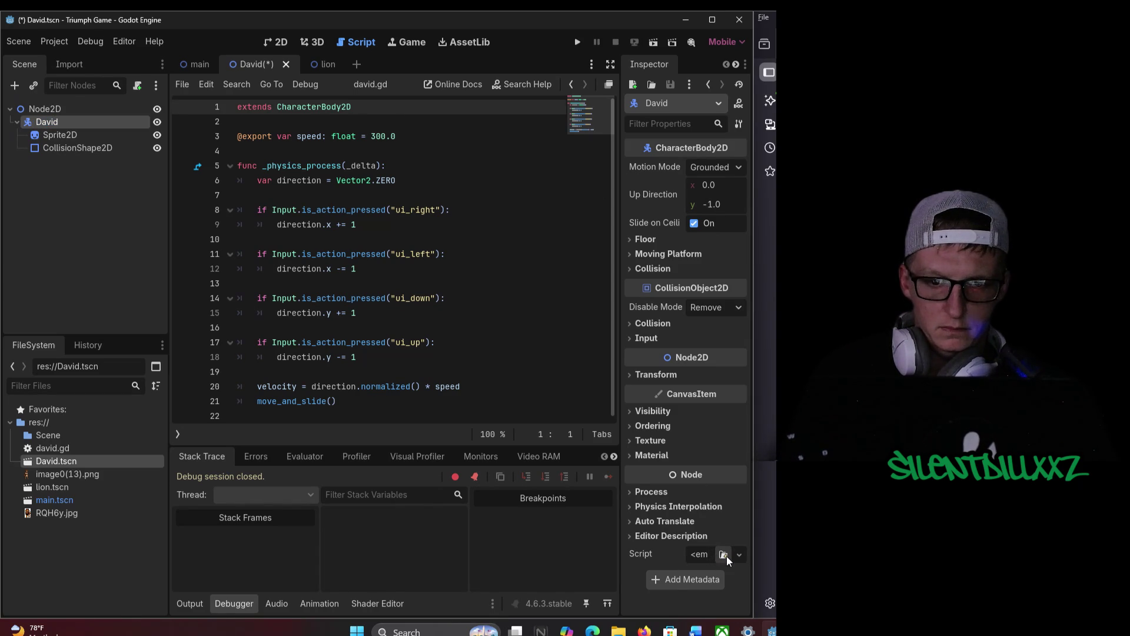
click(723, 555)
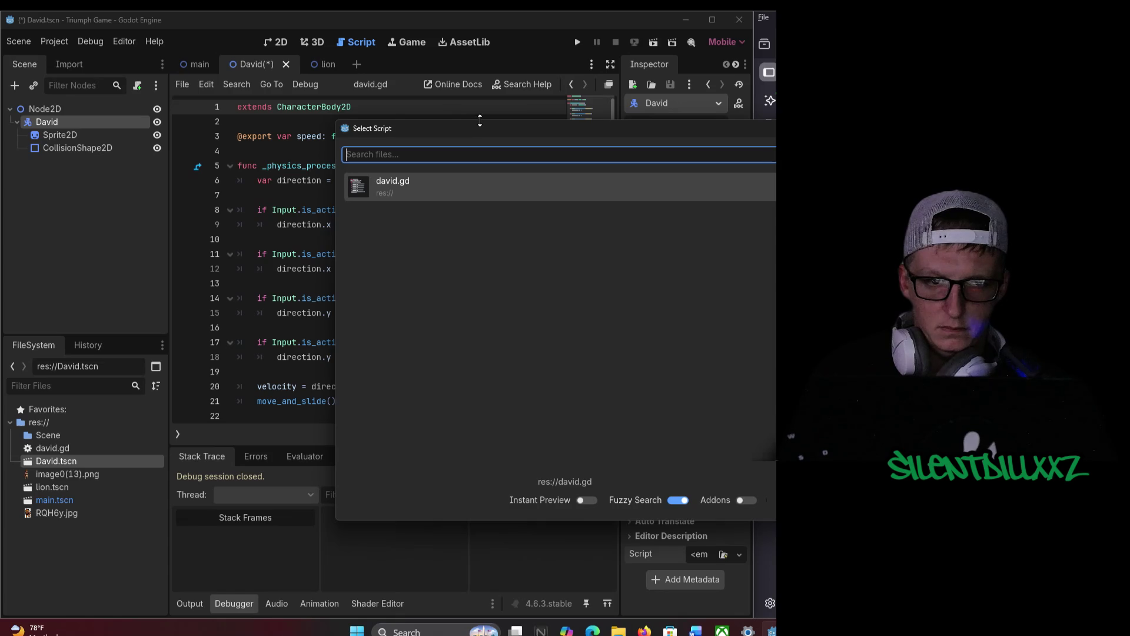
click(435, 178)
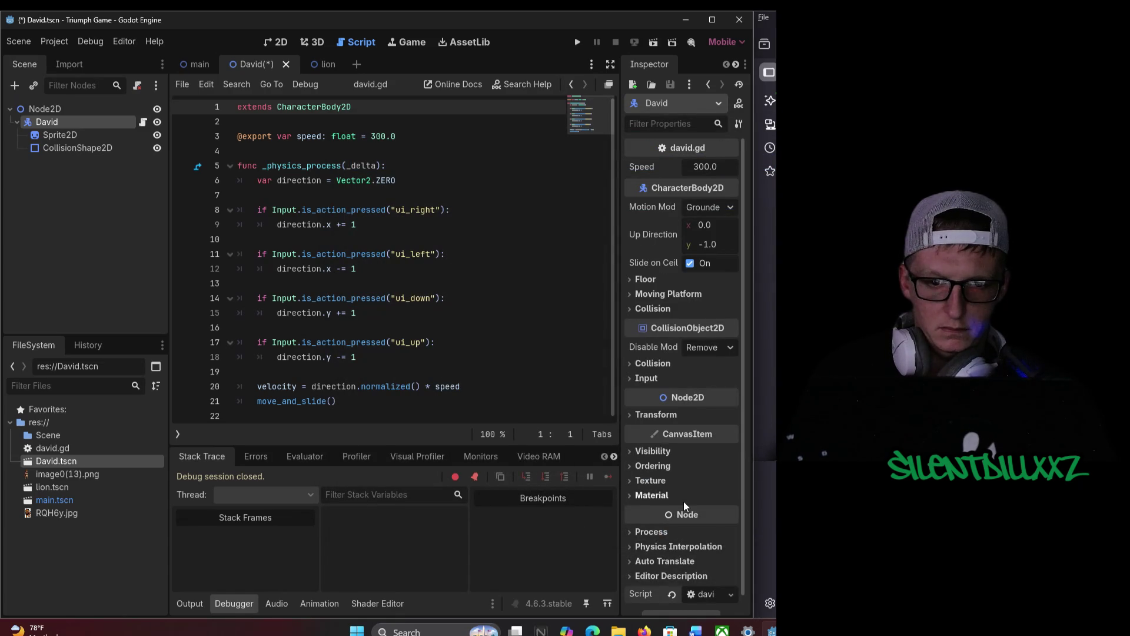
- Inspect Sprite2D, CollisionShape2D and the root Node2D, then save and run the scene with F6
click(86, 135)
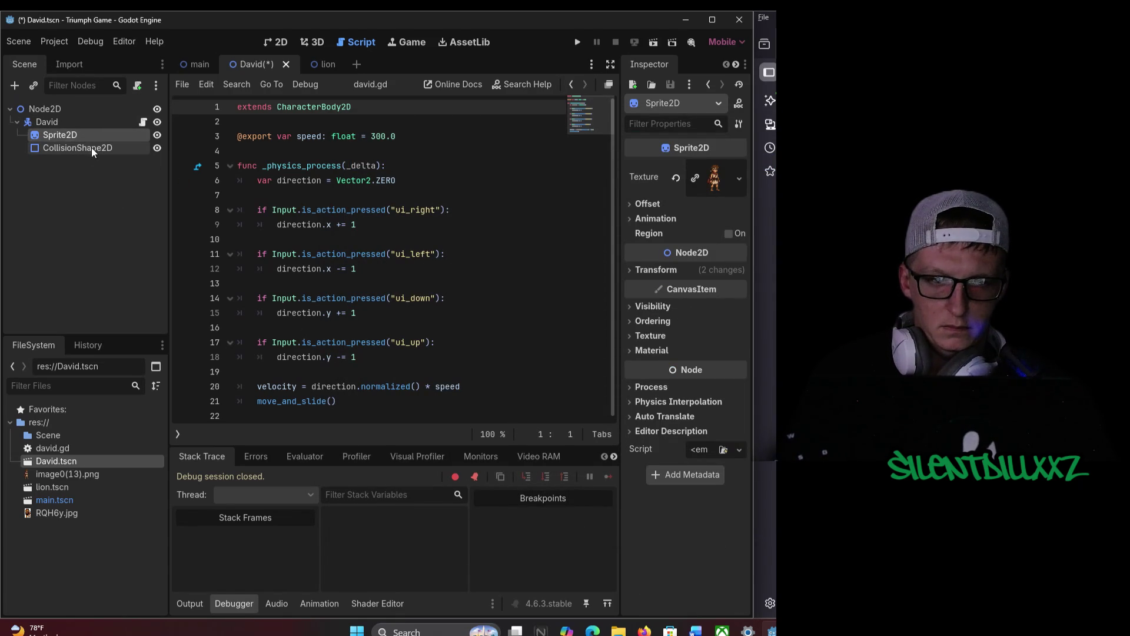
click(91, 147)
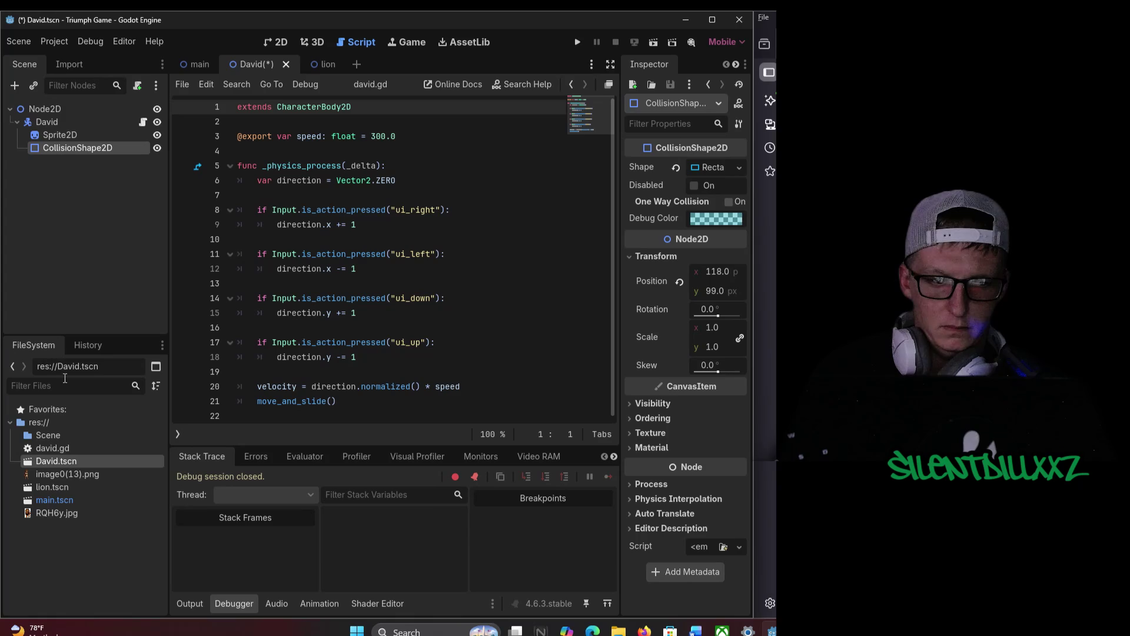
click(433, 253)
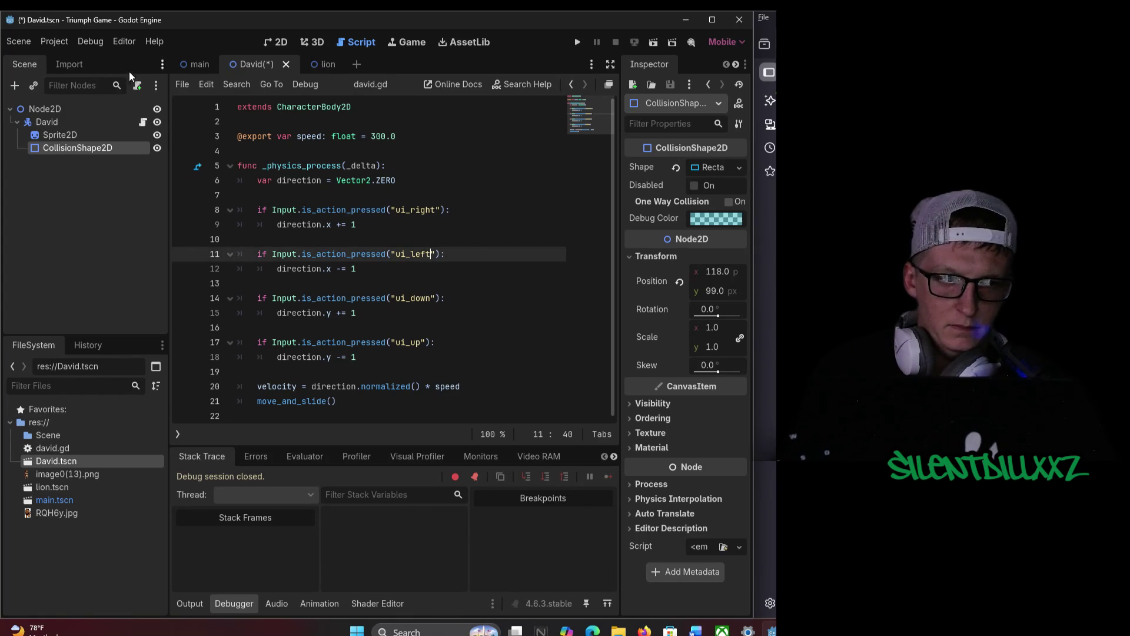
click(66, 108)
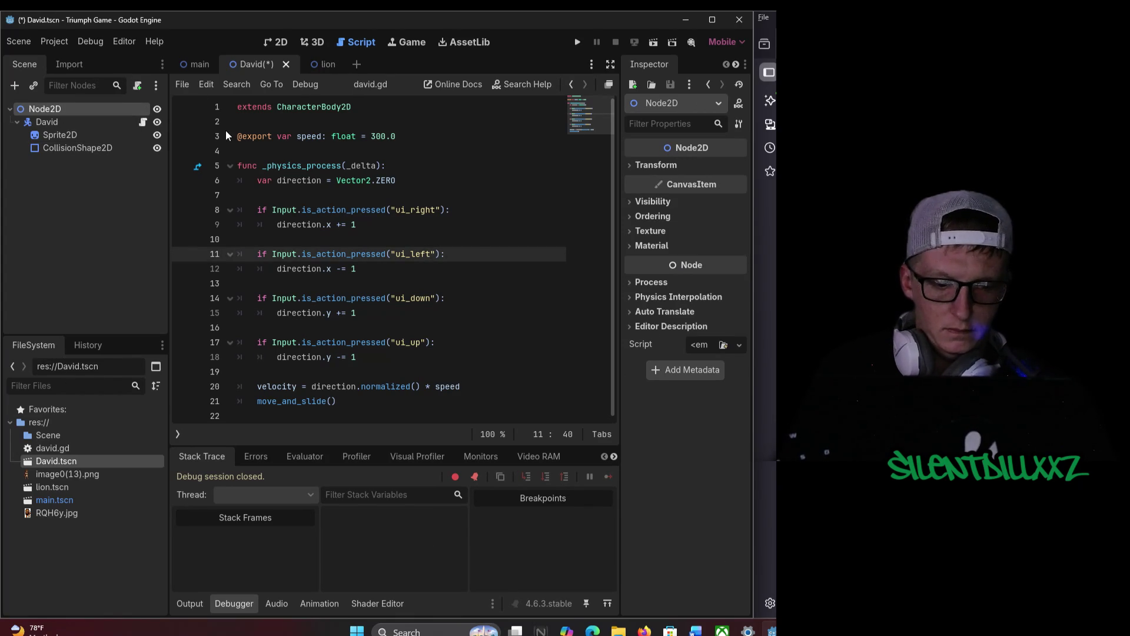
key(F6)
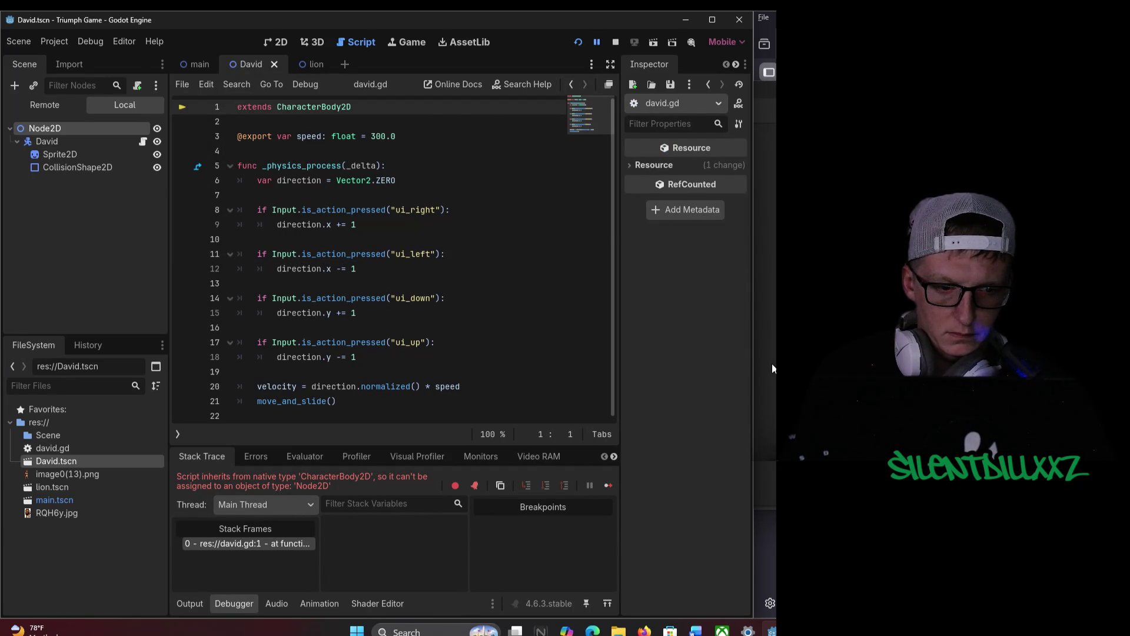
- Save the David scene and stop the running game with F8
click(56, 146)
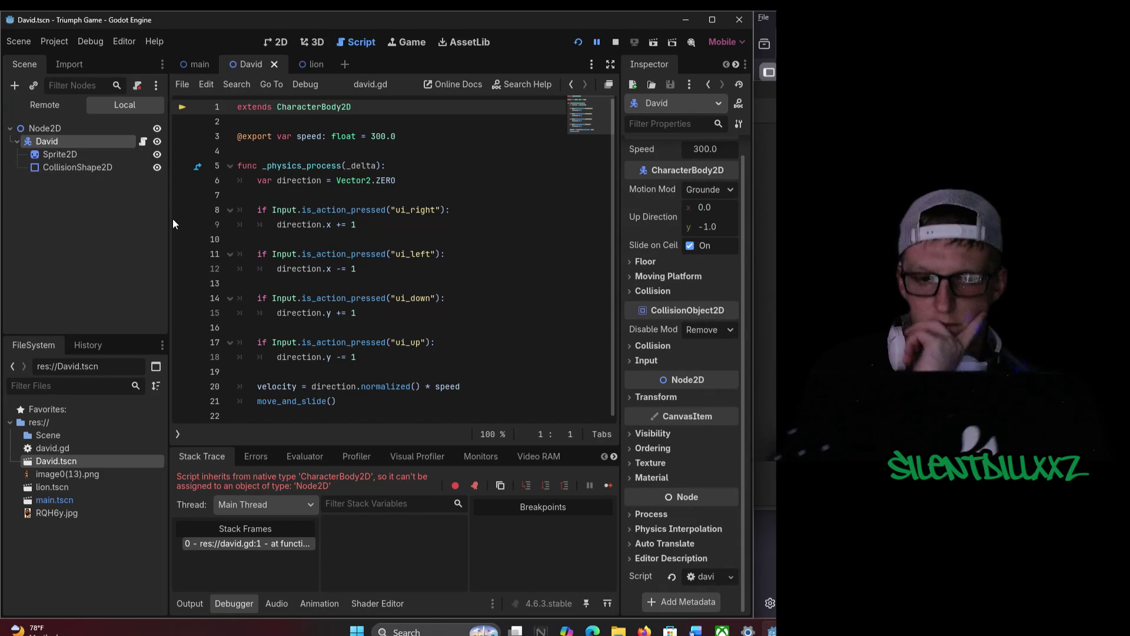
key(ctrl+s)
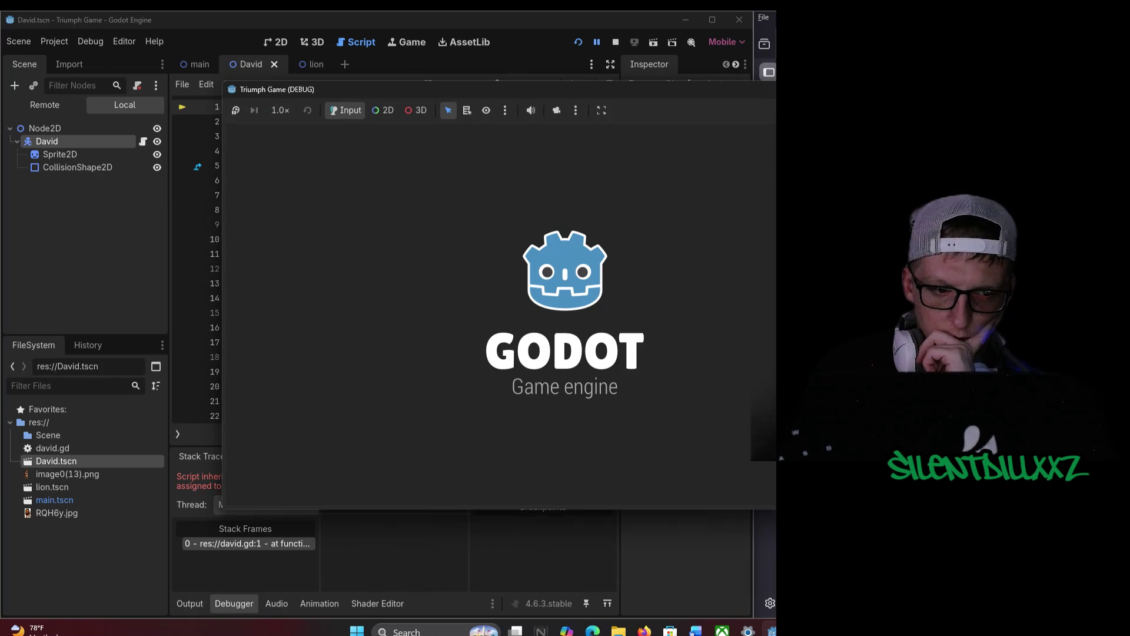
key(F8)
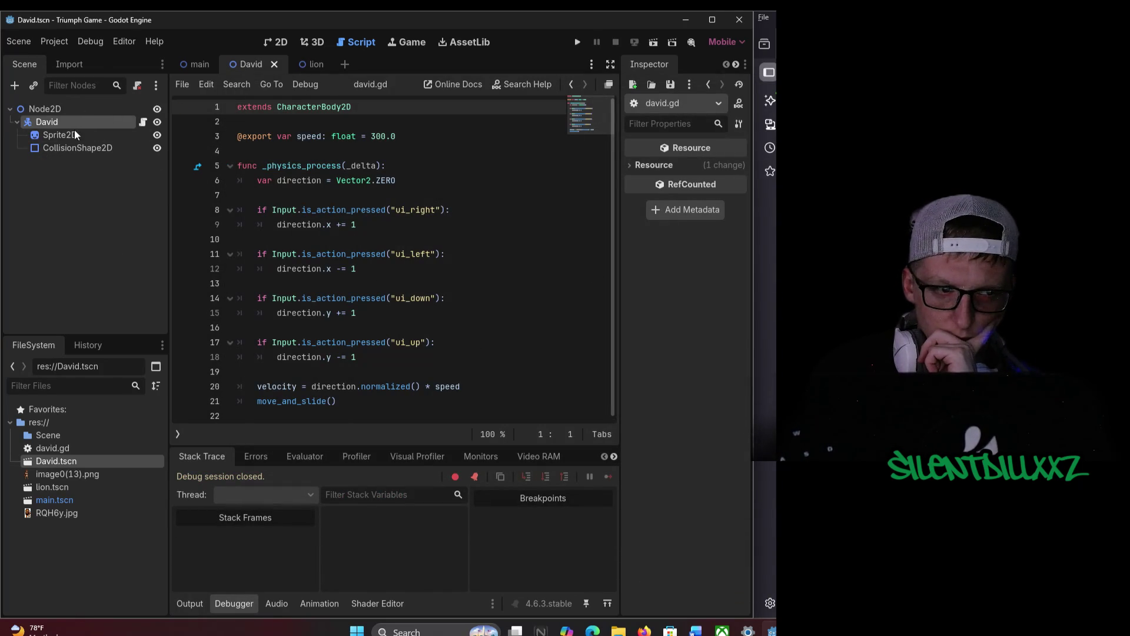
- Nest Sprite2D under CollisionShape2D, then open the David instance's script from the main scene
drag(72, 136, 81, 149)
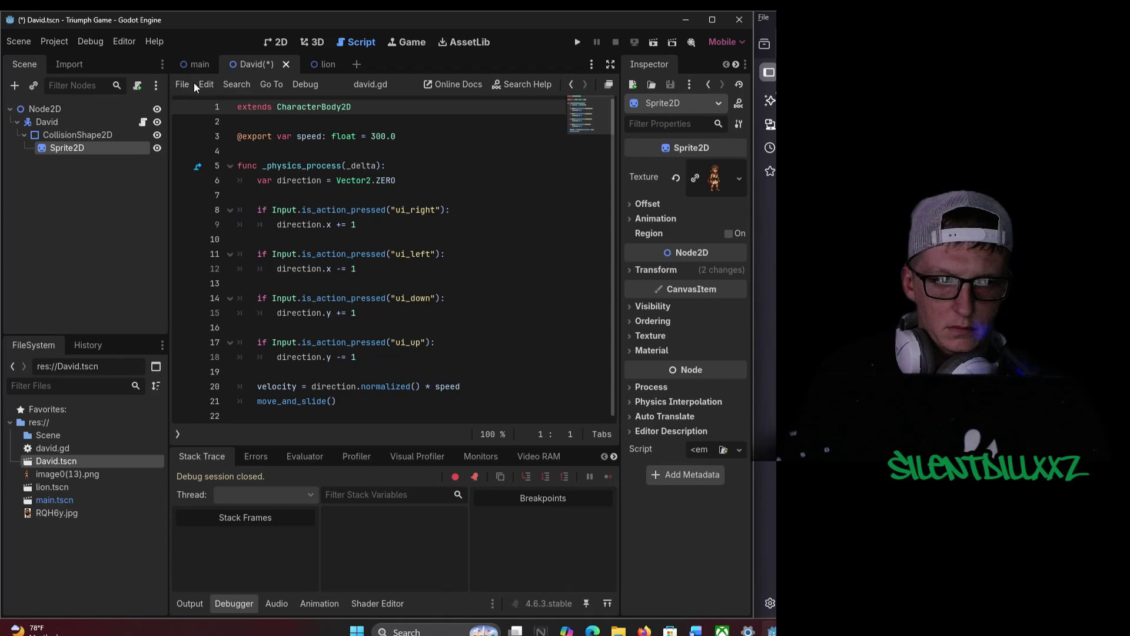
click(194, 62)
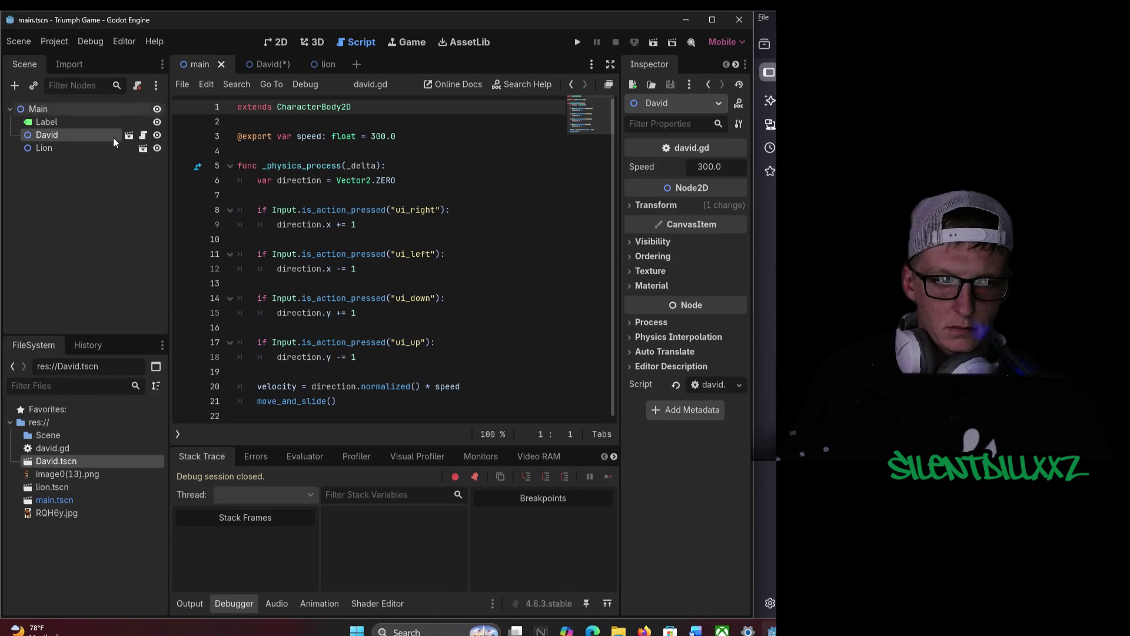
click(144, 136)
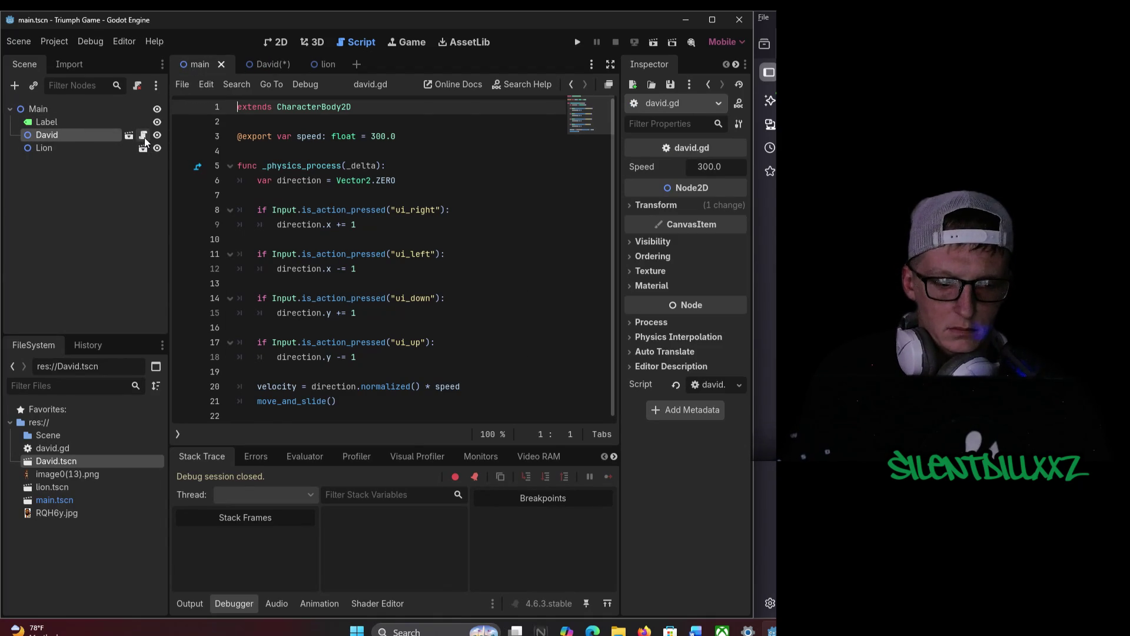
- Undo the print line edits in david.gd, paste the full movement script back, and return to David's scene
key(ctrl+z)
key(BackSpace)
key(BackSpace)
key(BackSpace)
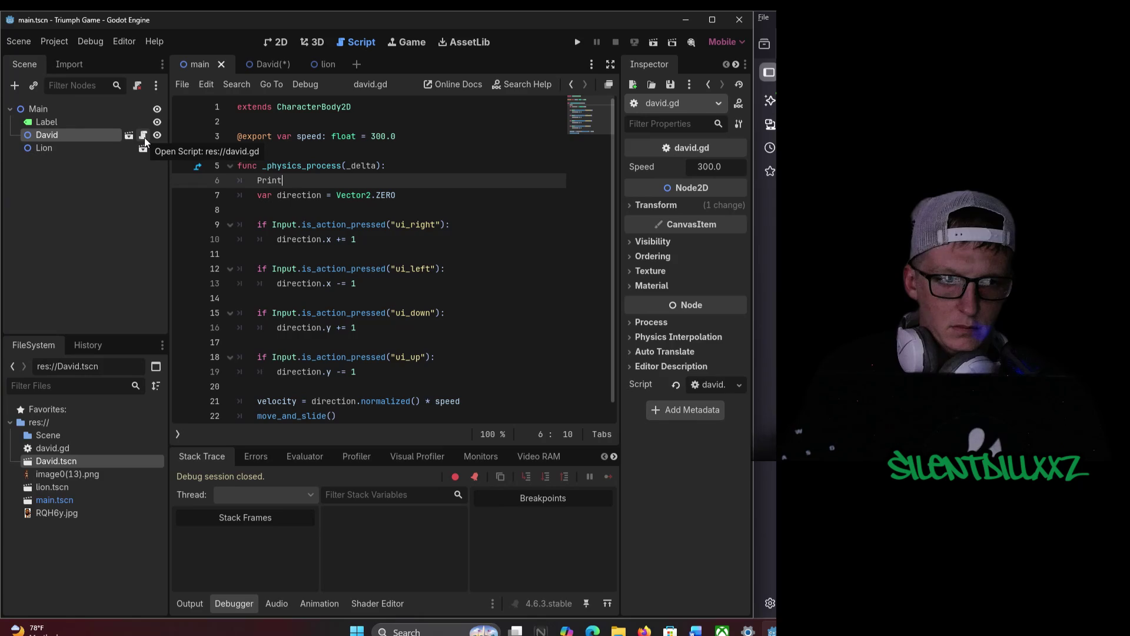
key(ctrl+z)
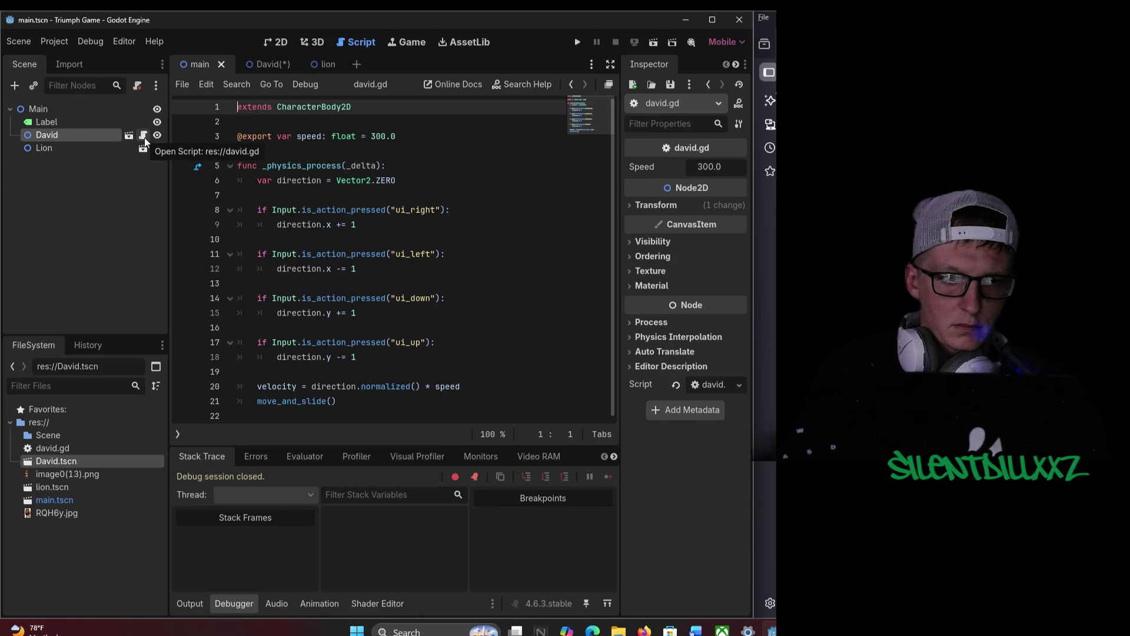
key(ctrl+z)
key(ctrl+z)
key(ctrl+z)
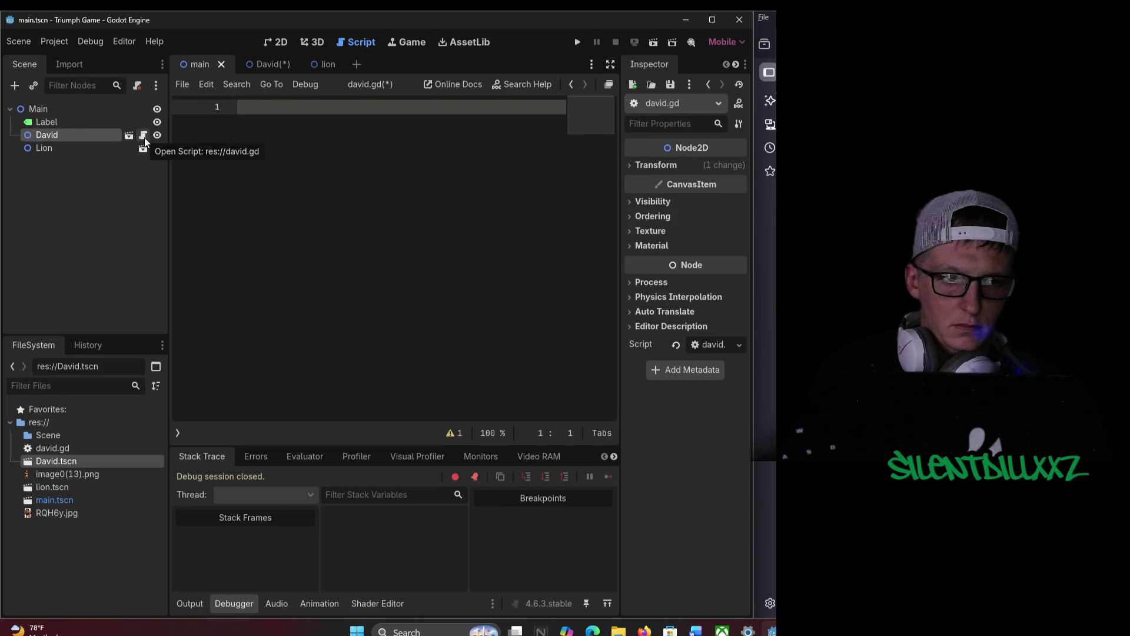
text(extends CharacterBody2D  @export var speed: float = 300.0  func _physics_process(_delta): 	var direction = Vector2.ZERO  	if Input.is_action_pressed("ui_right"): 		direction.x += 1  	if Input.is_action_pressed("ui_left"): 		direction.x -= 1  	if Input.is_action_pressed("ui_down"): 		direction.y += 1  	if Input.is_action_pressed("ui_up"): 		direction.y -= 1  	velocity = direction.normalized() * speed 	move_and_slide())
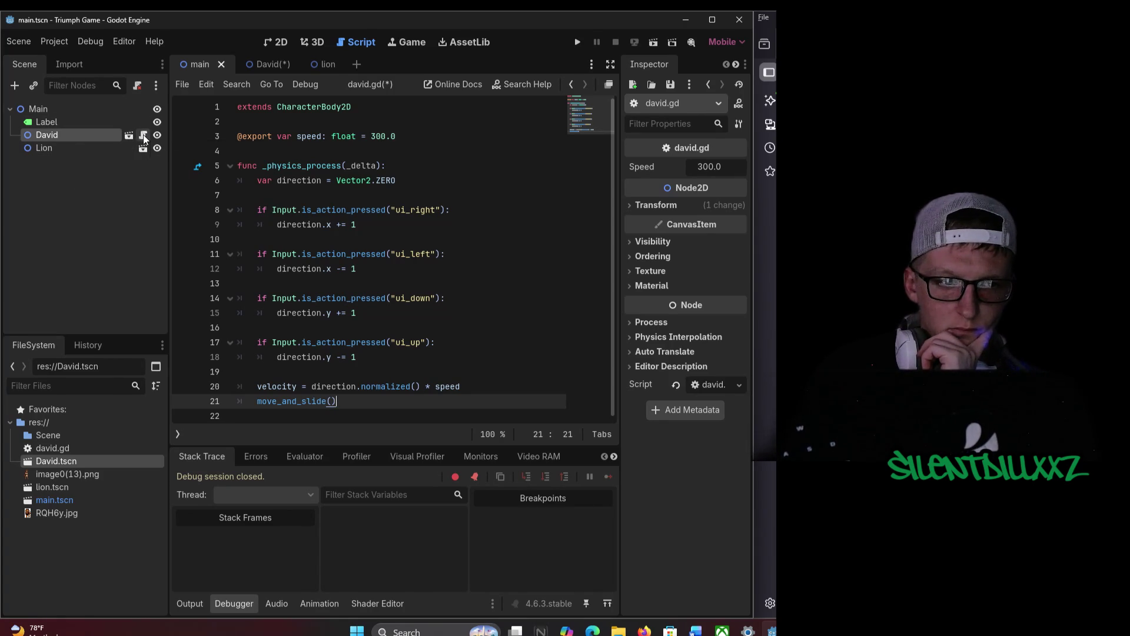
click(266, 68)
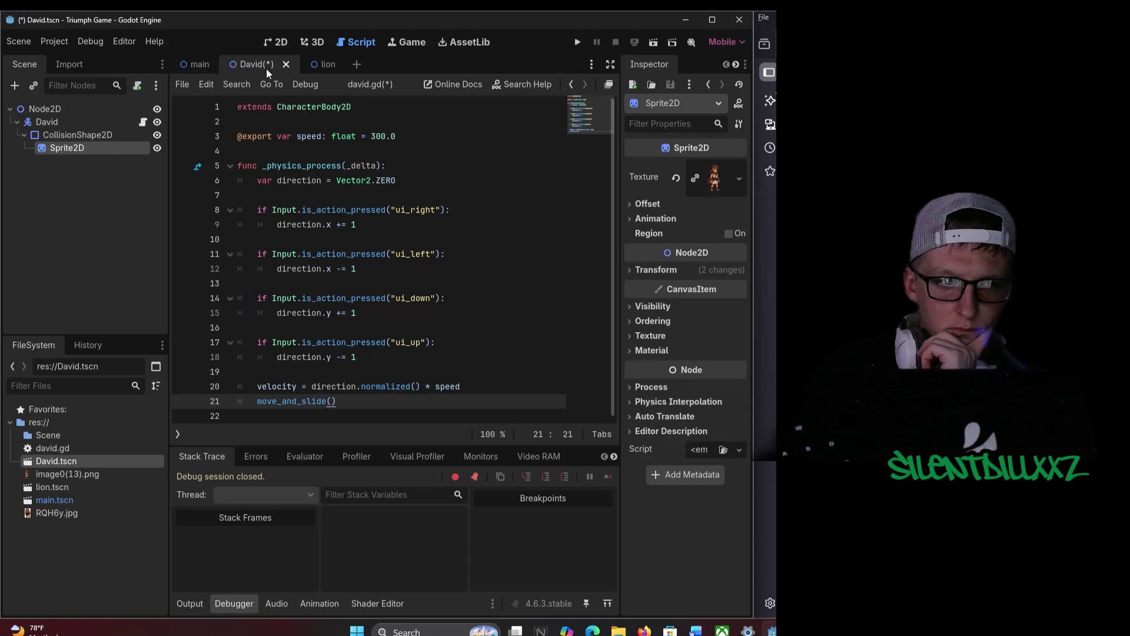
- Open David's attached david.gd in the Inspector using its script icon
click(142, 124)
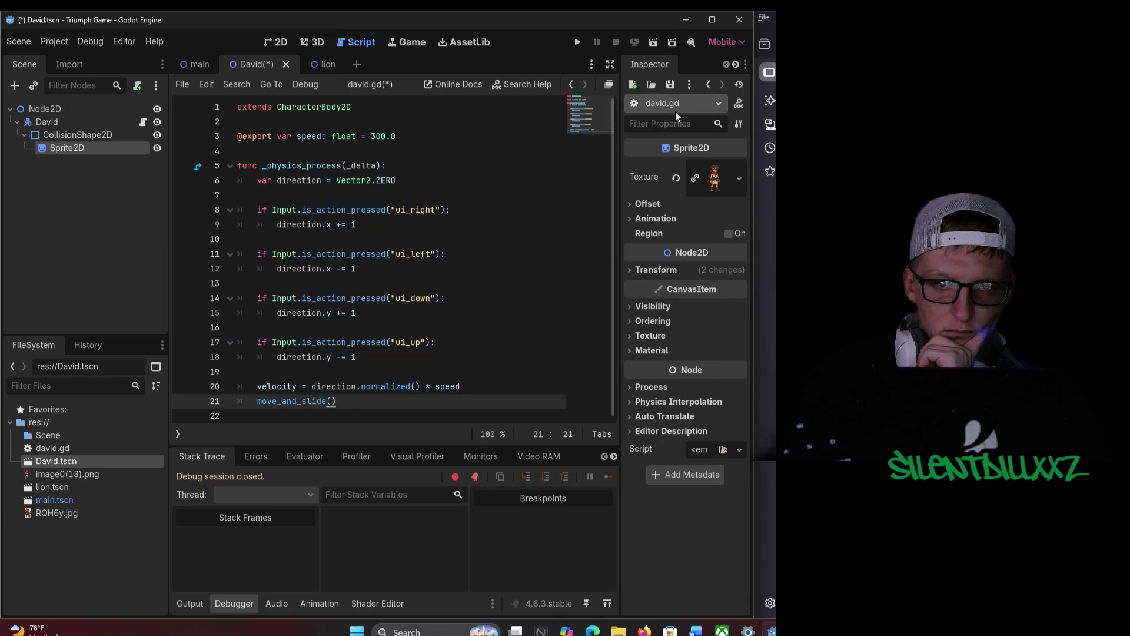
- Read the GDScript class help, select David, and switch to the Game workspace
click(740, 105)
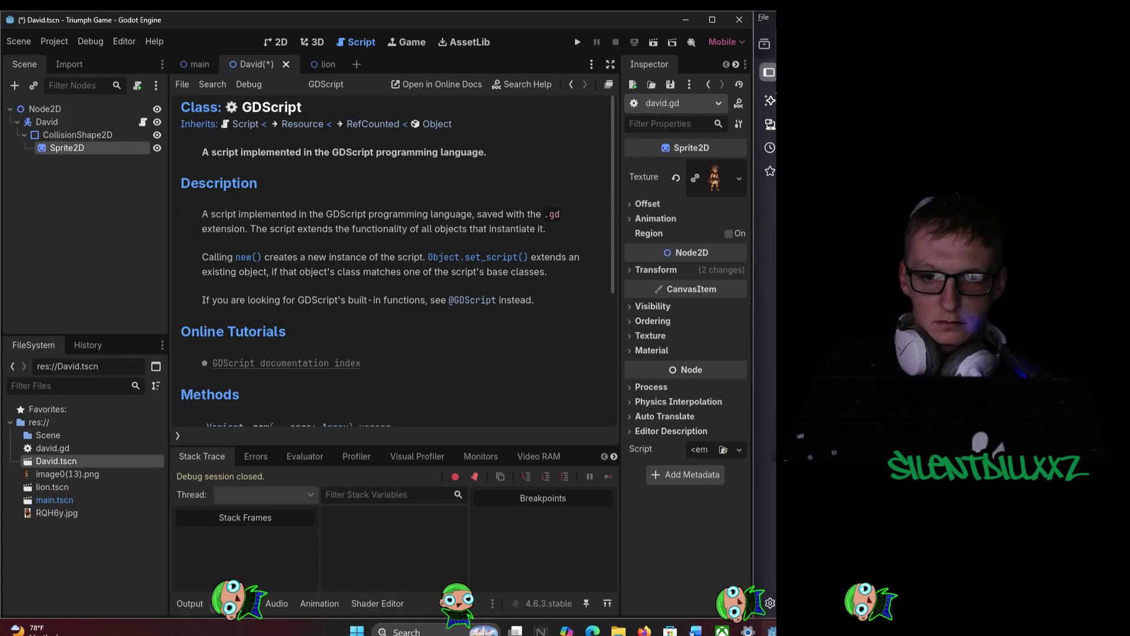
click(58, 123)
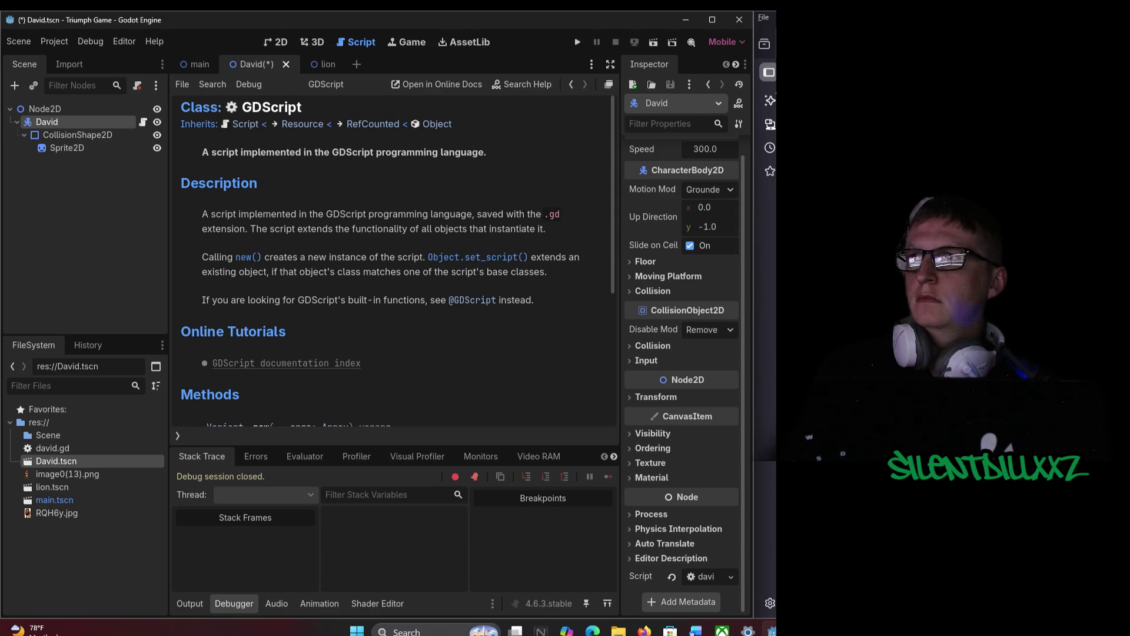
click(412, 48)
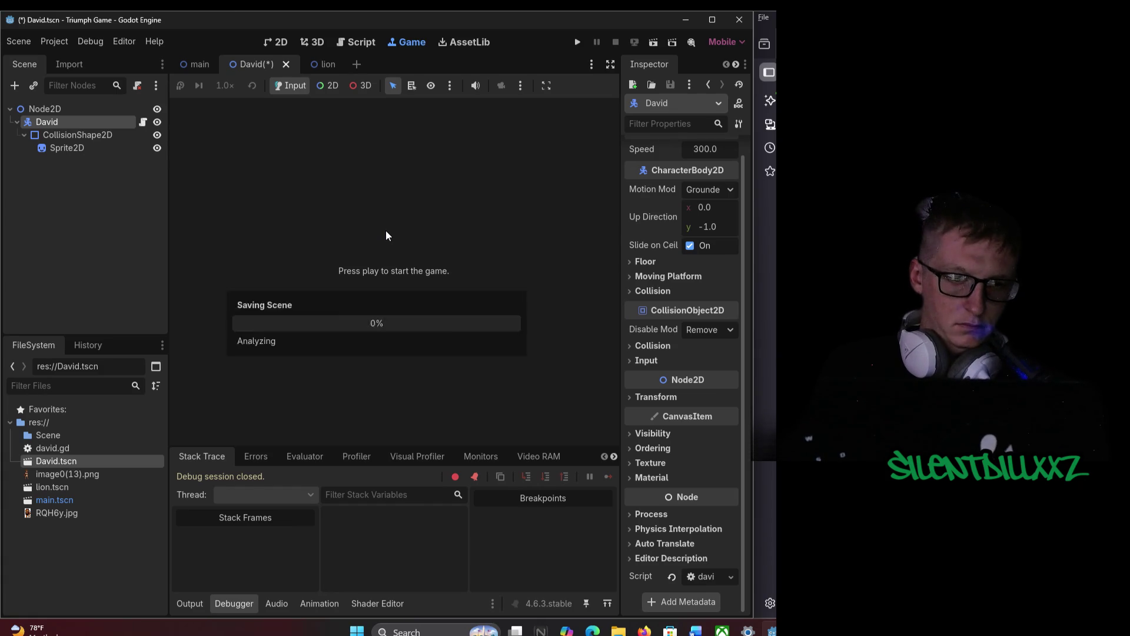
- Detach david.gd from David, reload it through the Script property, and run the scene with F6
key(F5)
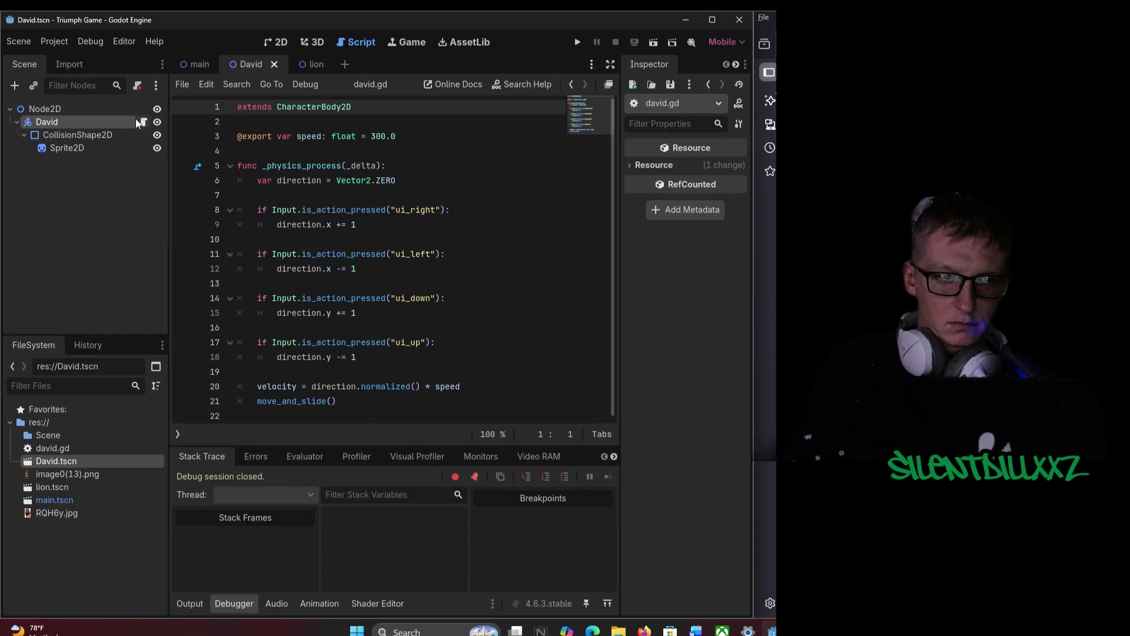
click(137, 84)
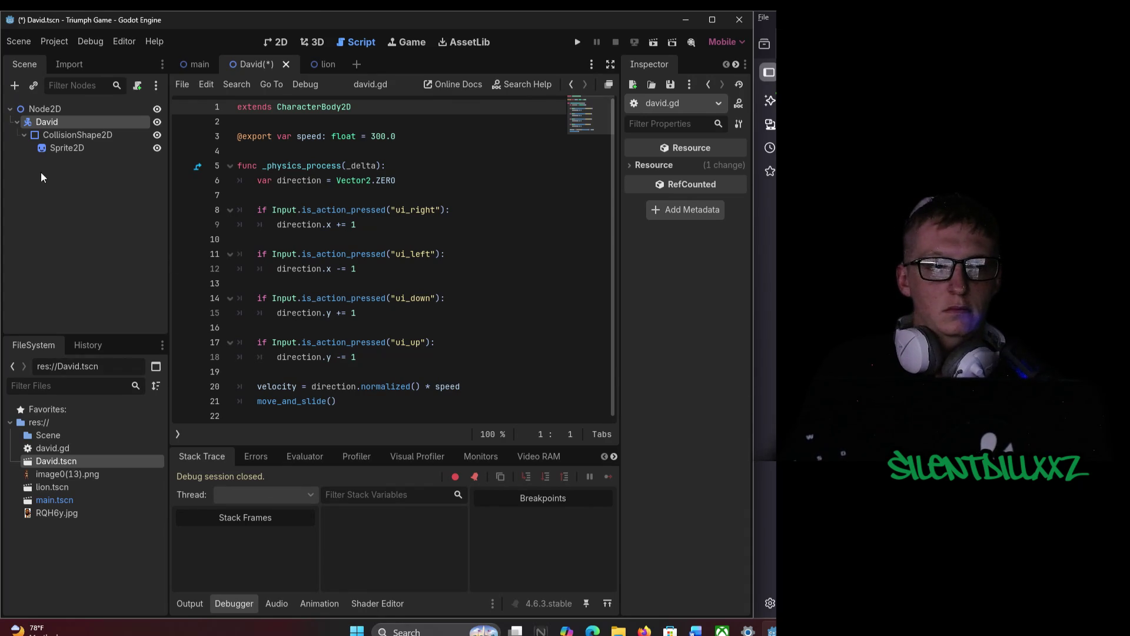
click(34, 125)
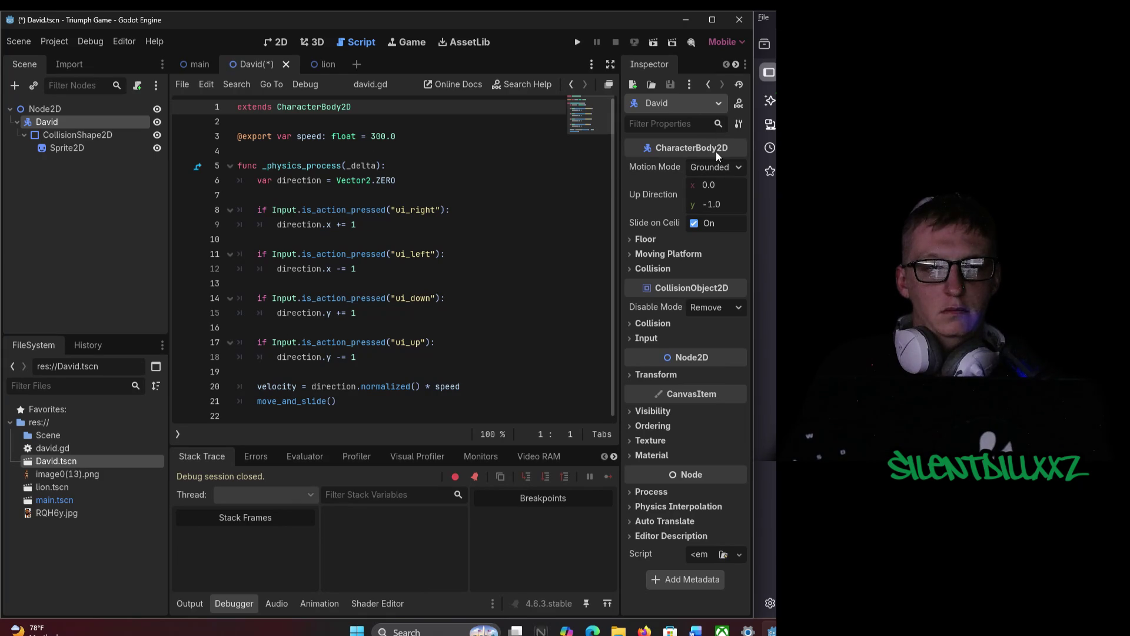
click(723, 555)
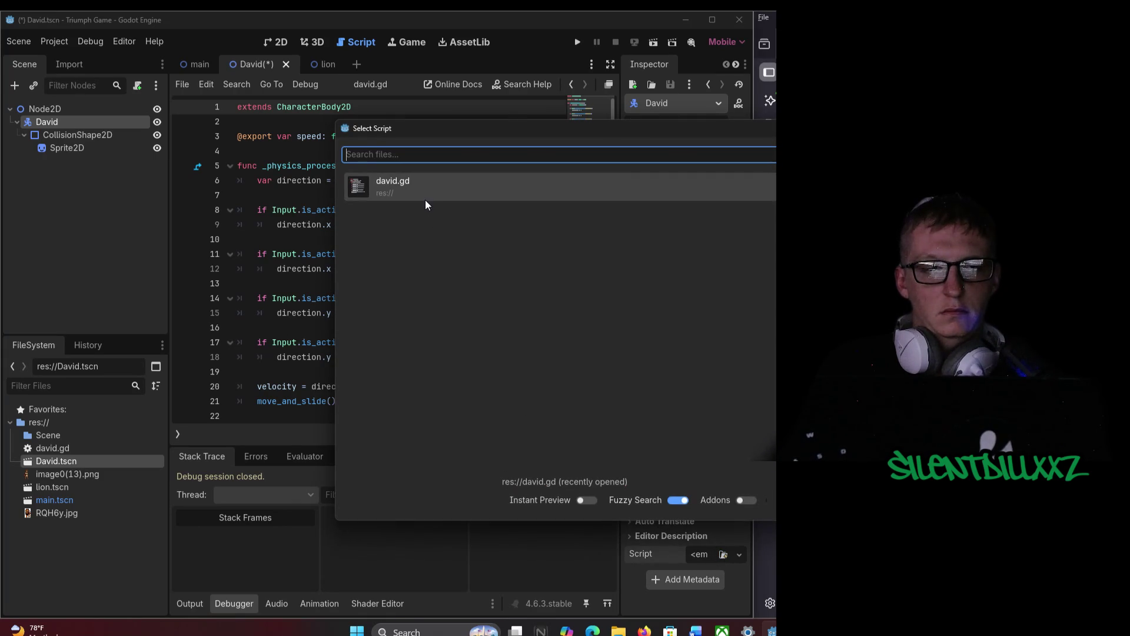
click(426, 200)
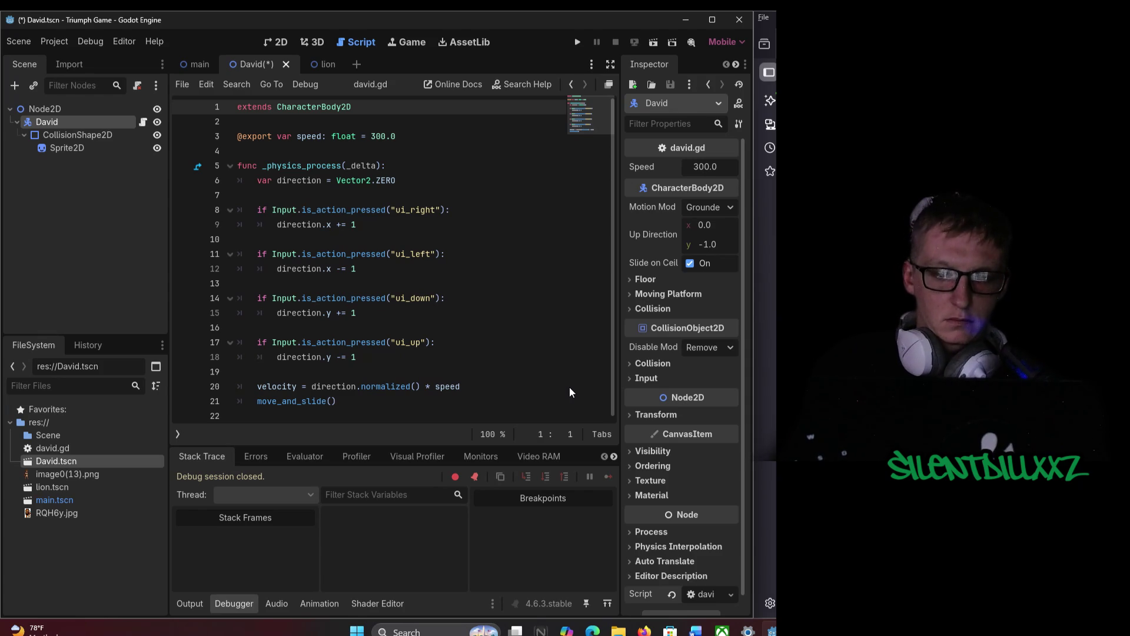
key(F6)
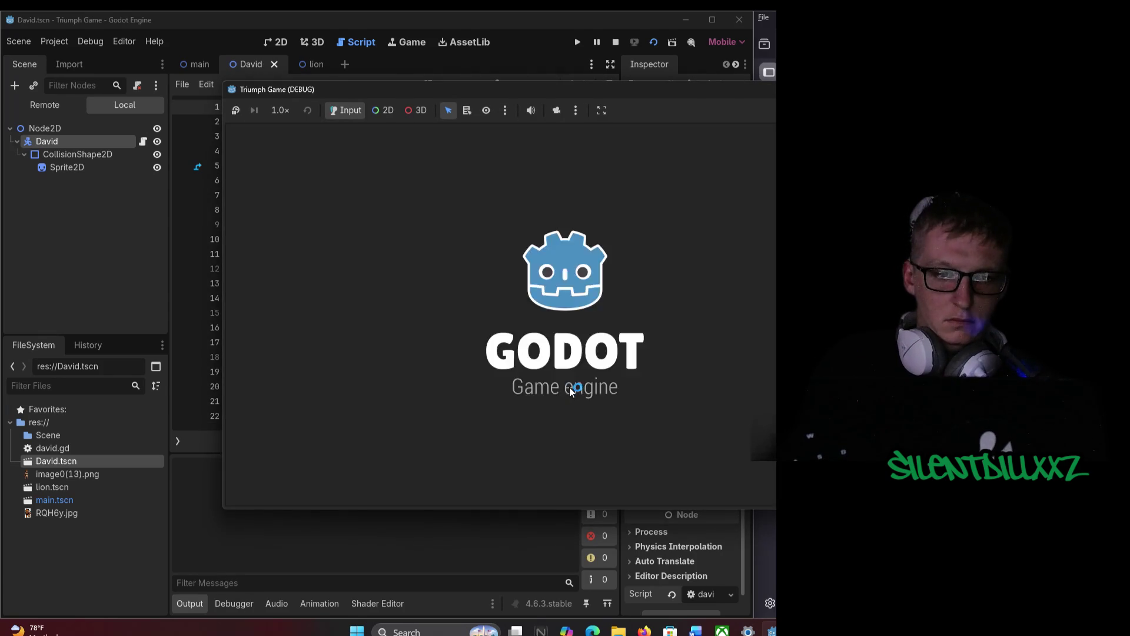
- Steer David around the debug game window with the arrow keys in every direction, then stop with F8
key(Down)
key(Right)
key(Left)
key(Right)
key(Right)
key(Up)
key(Left)
key(Down)
key(Up)
key(Left)
key(Right)
key(Down)
key(Down)
key(Right)
key(Left)
key(Up)
key(Right)
key(Down)
key(Left)
key(Right)
key(Left)
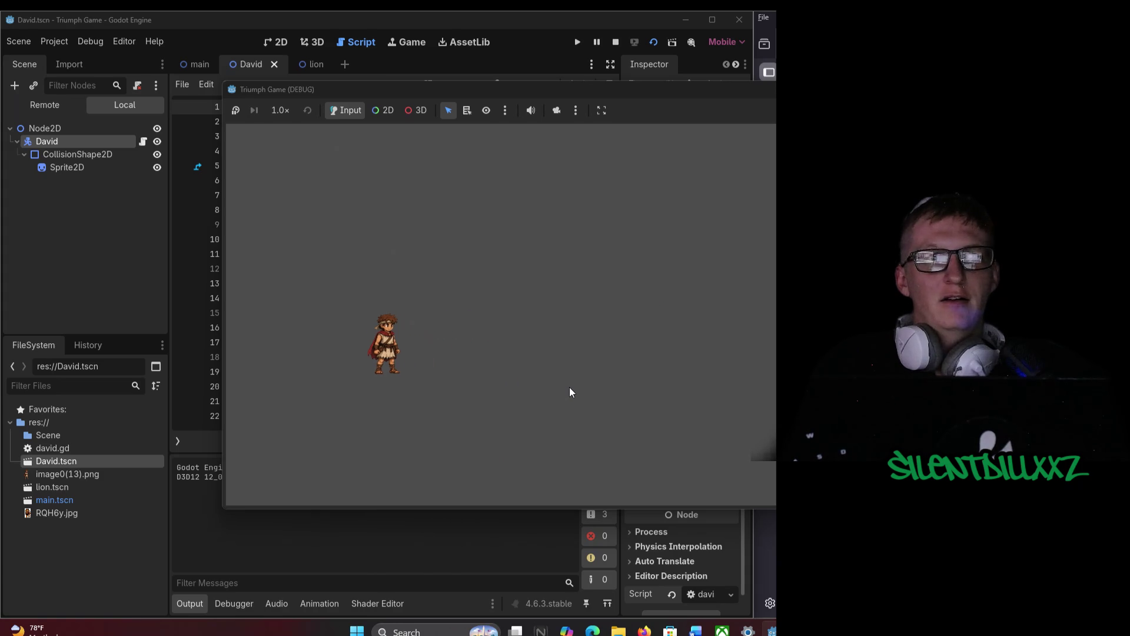
key(Up)
key(Left)
key(Up)
key(Right)
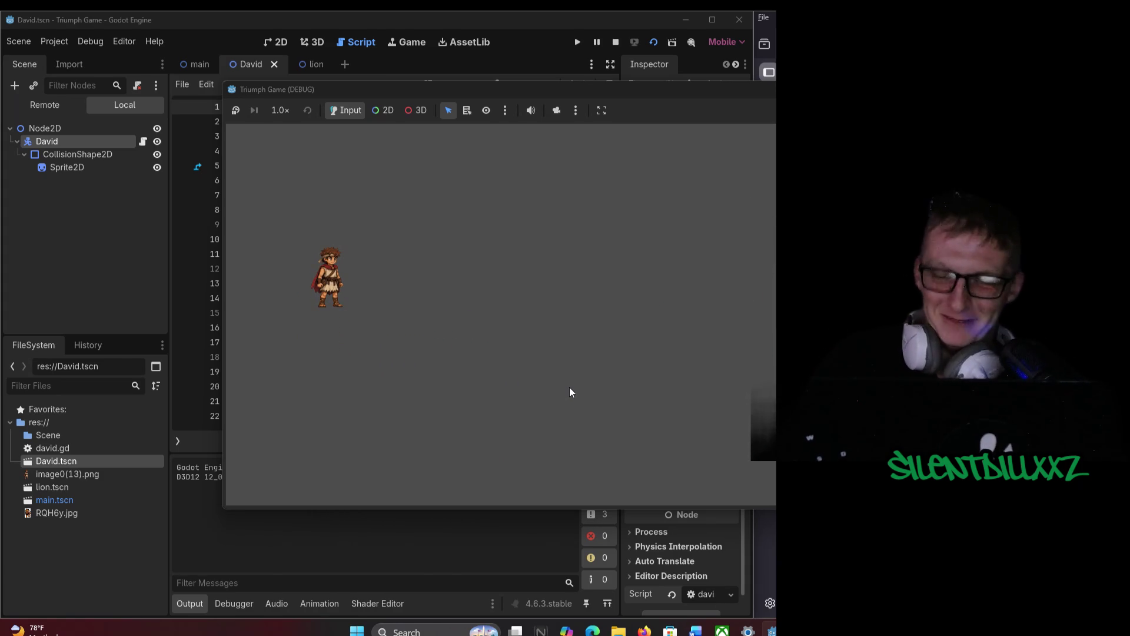
key(Left)
key(Left)
key(Up)
key(Right)
key(Down)
key(Down)
key(Left)
key(Right)
key(Up)
key(Down)
key(Left)
key(Left)
key(Right)
key(Down)
key(Left)
key(Up)
key(Right)
key(Up)
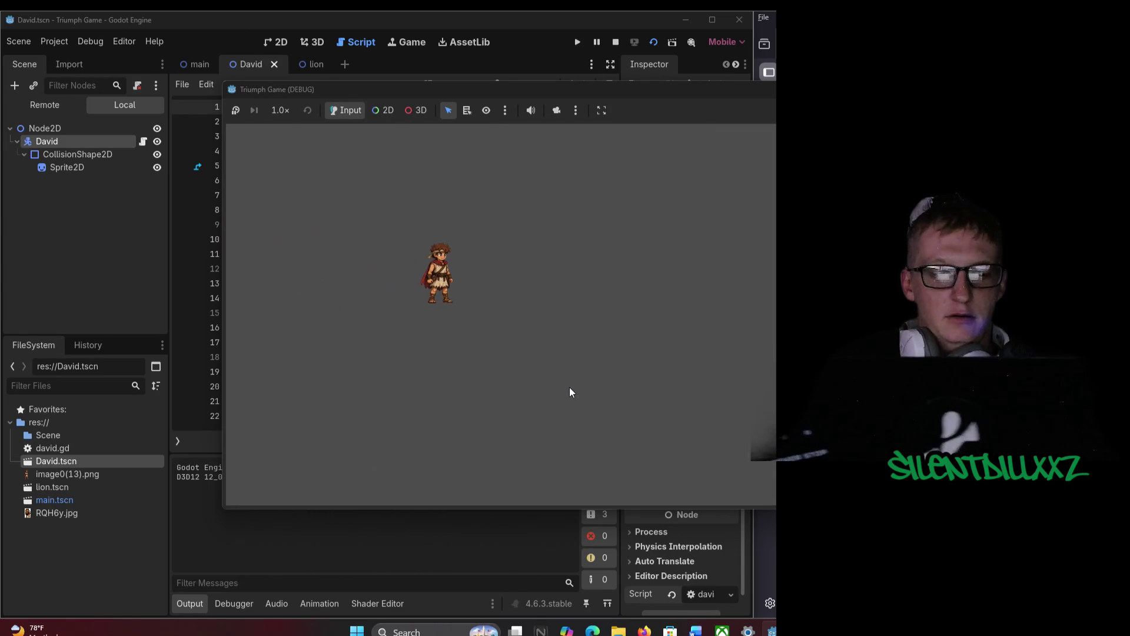
key(Left)
key(Right)
key(Left)
key(Up)
key(Left)
key(Down)
key(Right)
key(Up)
key(Left)
key(Down)
key(Left)
key(Up)
key(Right)
key(Up)
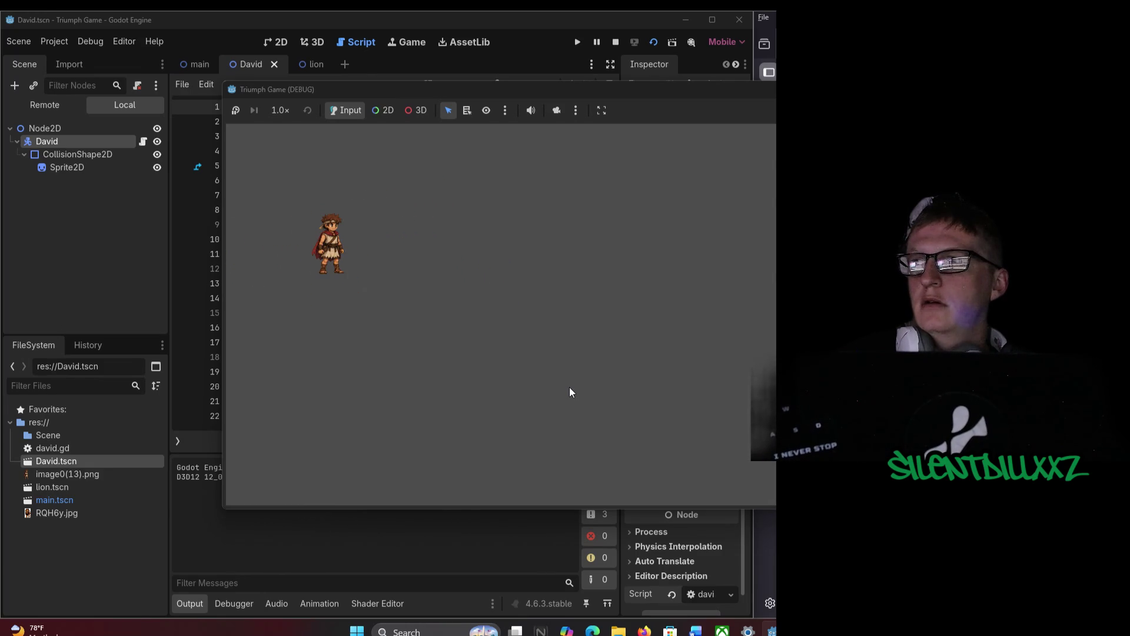
key(Left)
key(Right)
key(Down)
key(Left)
key(Right)
key(Right)
key(Left)
key(Up)
key(Right)
key(Down)
key(Left)
key(Up)
key(Right)
key(Down)
key(Left)
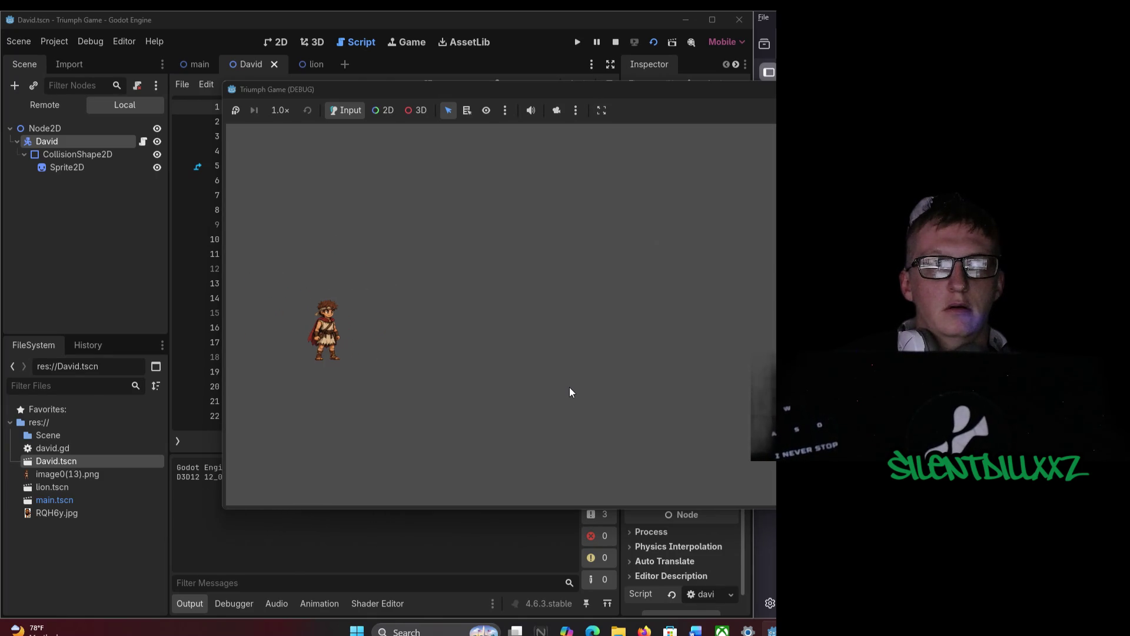
key(Left)
key(Down)
key(Right)
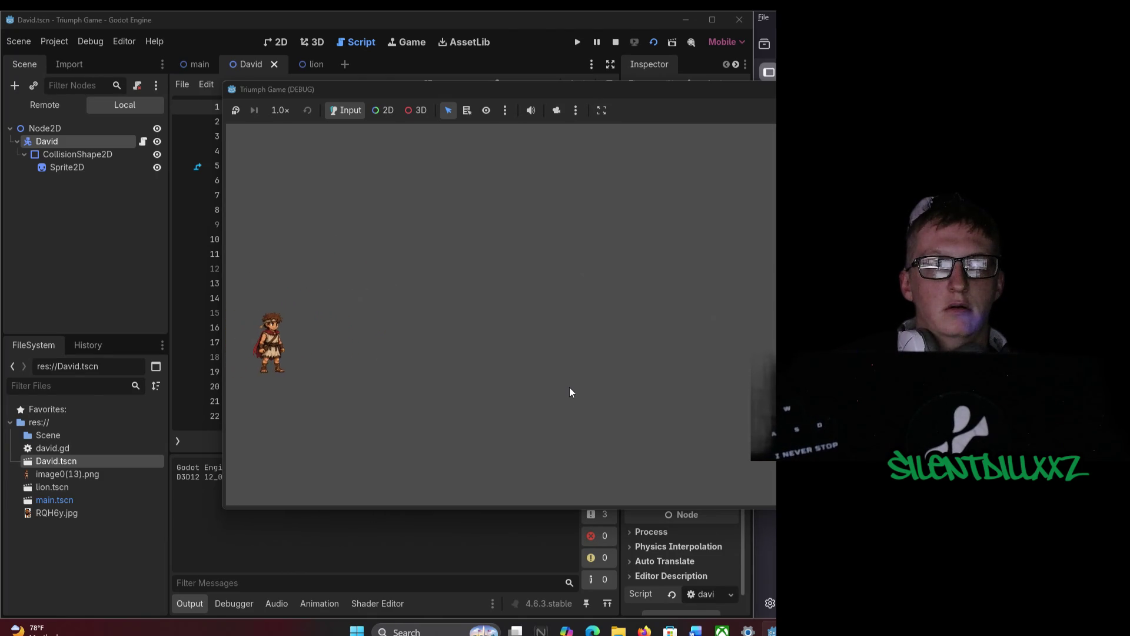
key(Down)
key(Left)
key(Up)
key(Right)
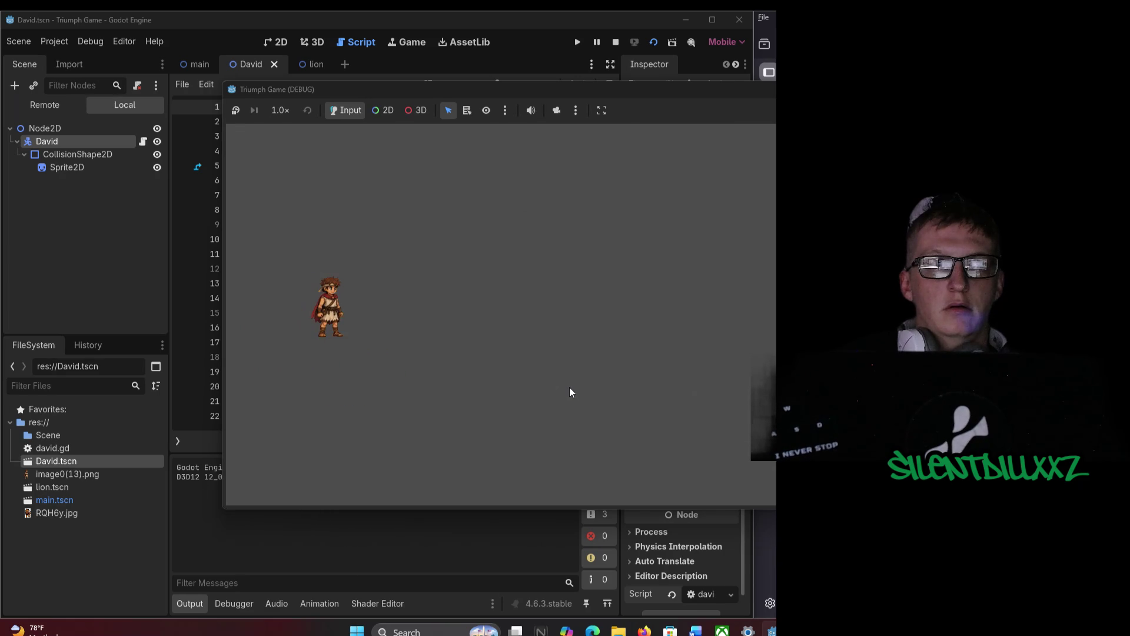
key(Left)
key(Up)
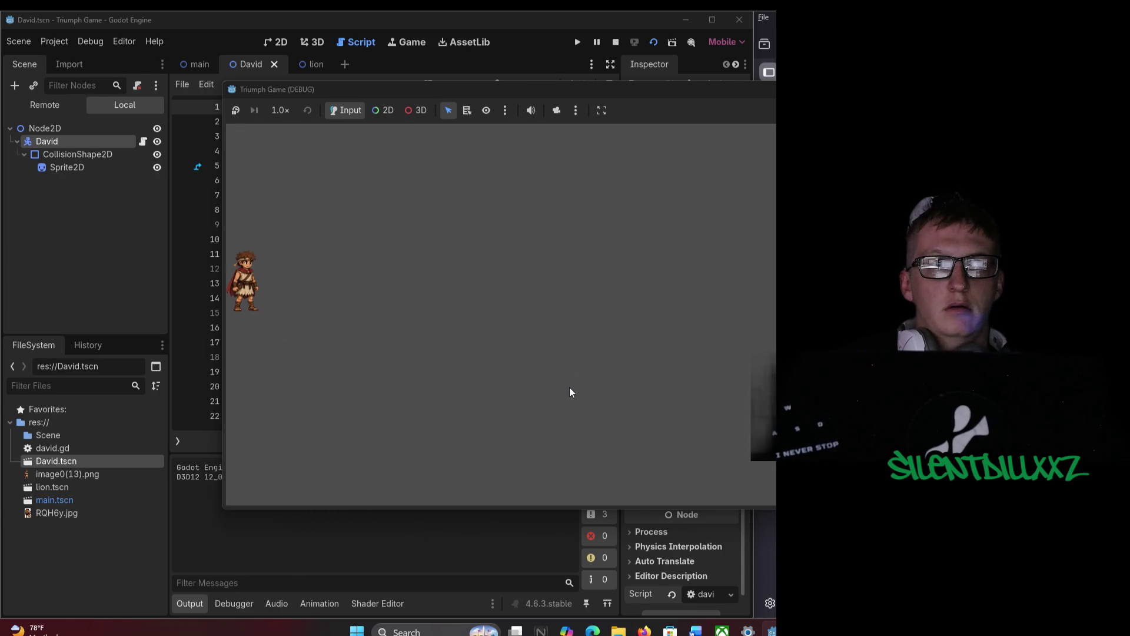
key(Down)
key(Right)
key(Right)
key(Up)
key(Up)
key(Left)
key(Right)
key(Down)
key(Left)
key(Up)
key(Up)
key(Right)
key(Left)
key(Right)
key(Down)
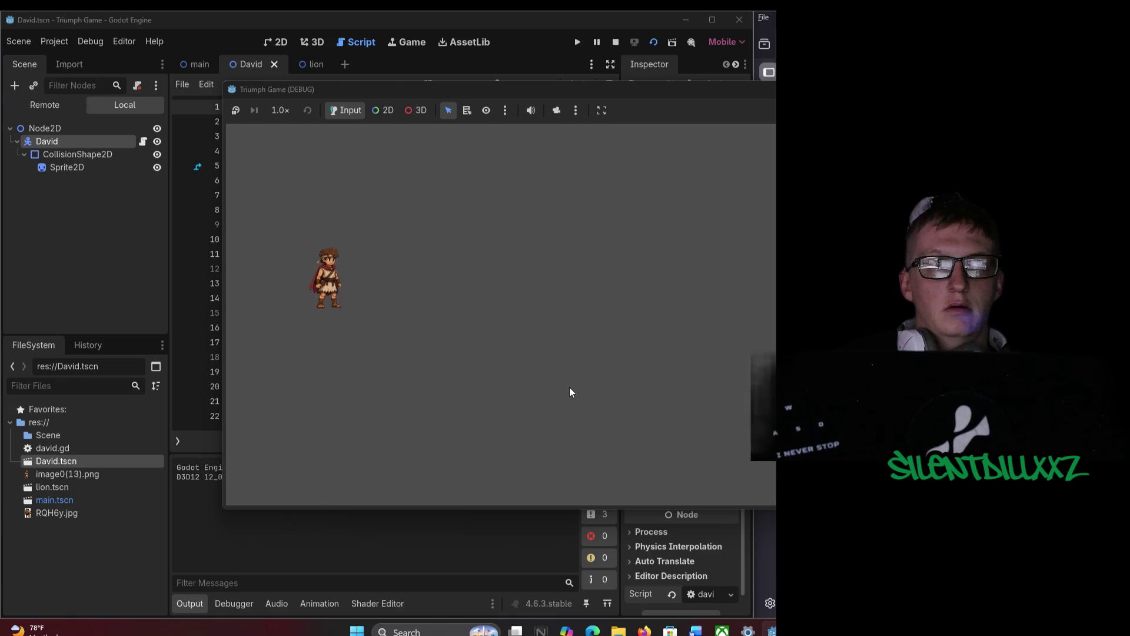
key(Left)
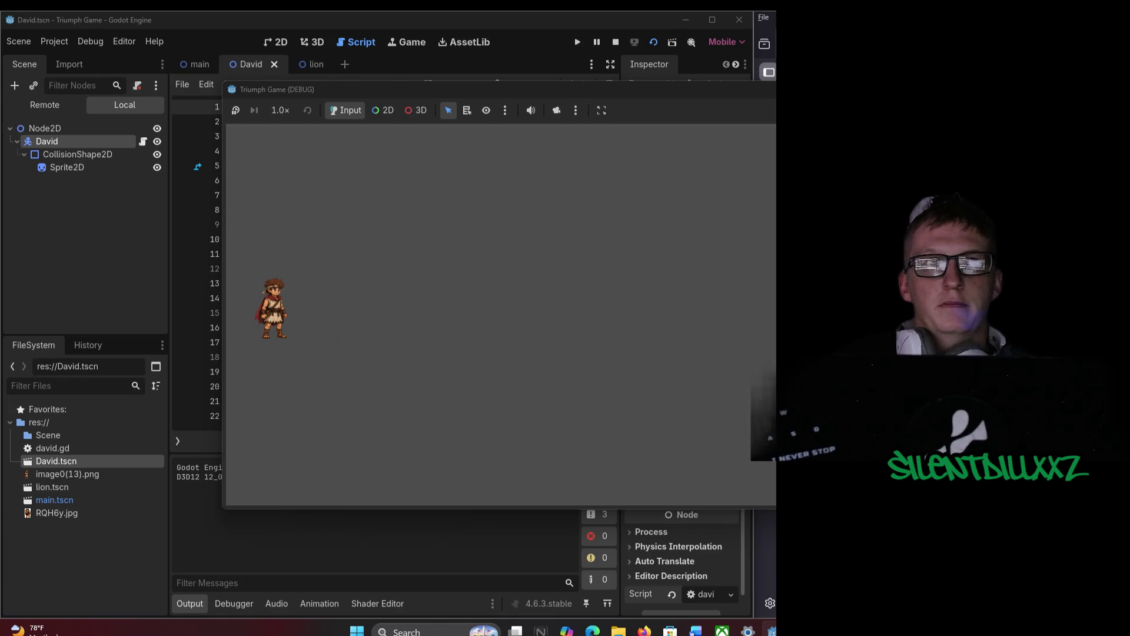
key(F8)
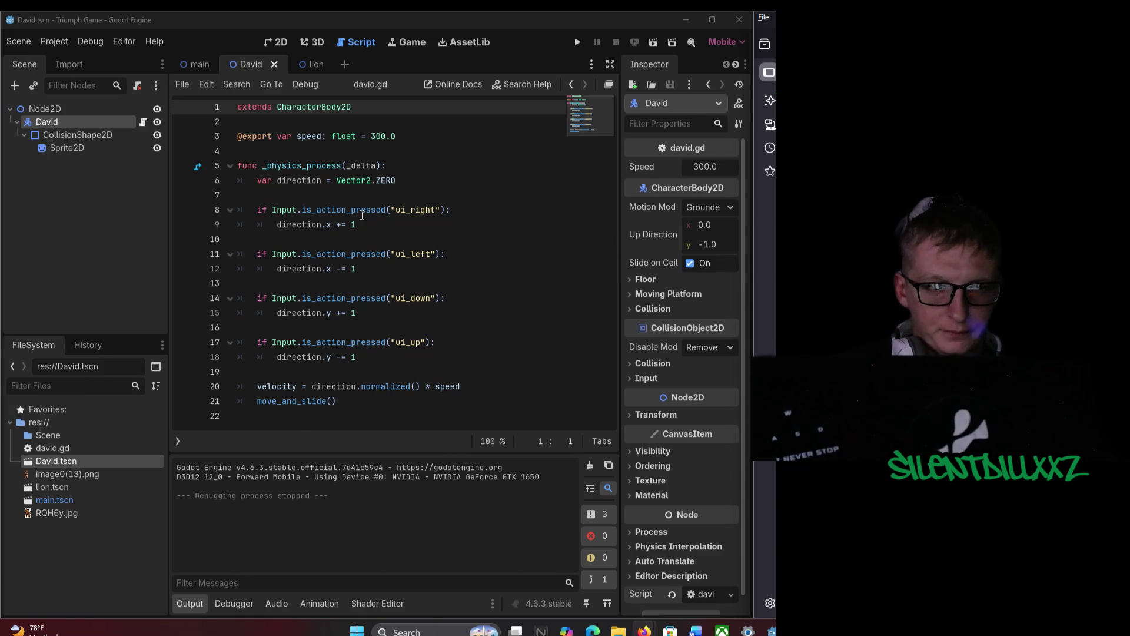
click(247, 123)
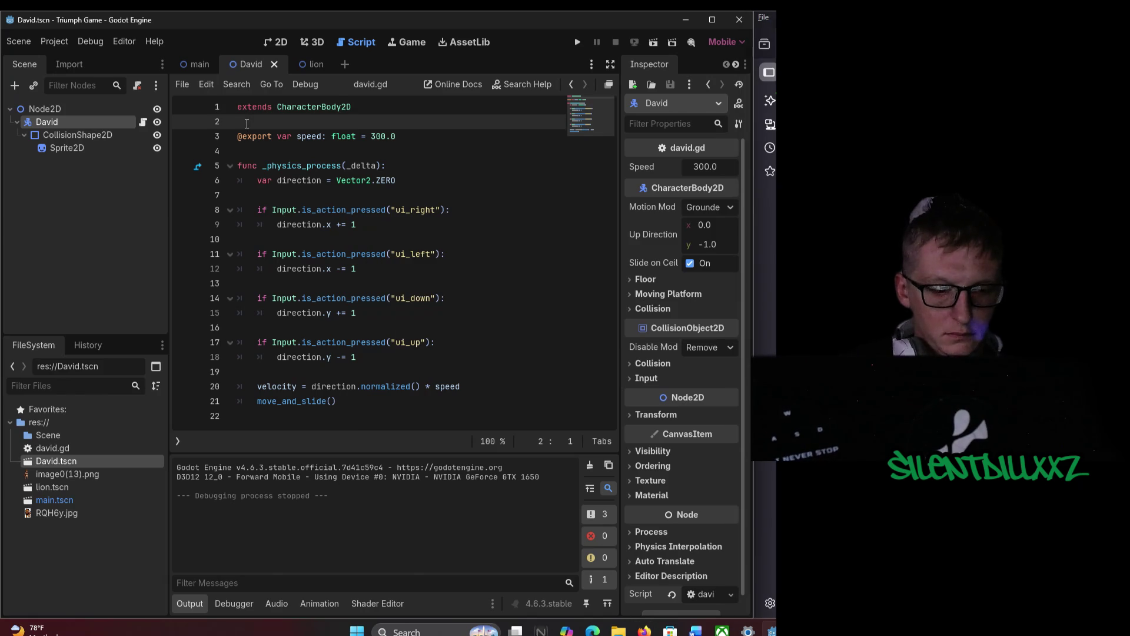
text(@export var speed := 300.0 @export var accel := 1200.0)
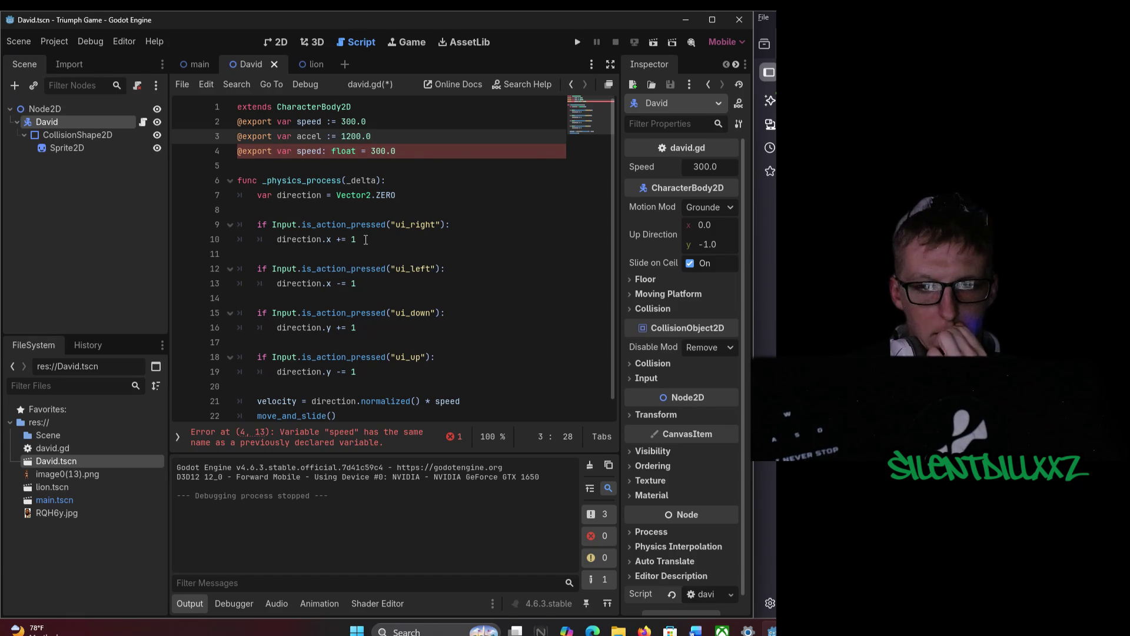
click(276, 121)
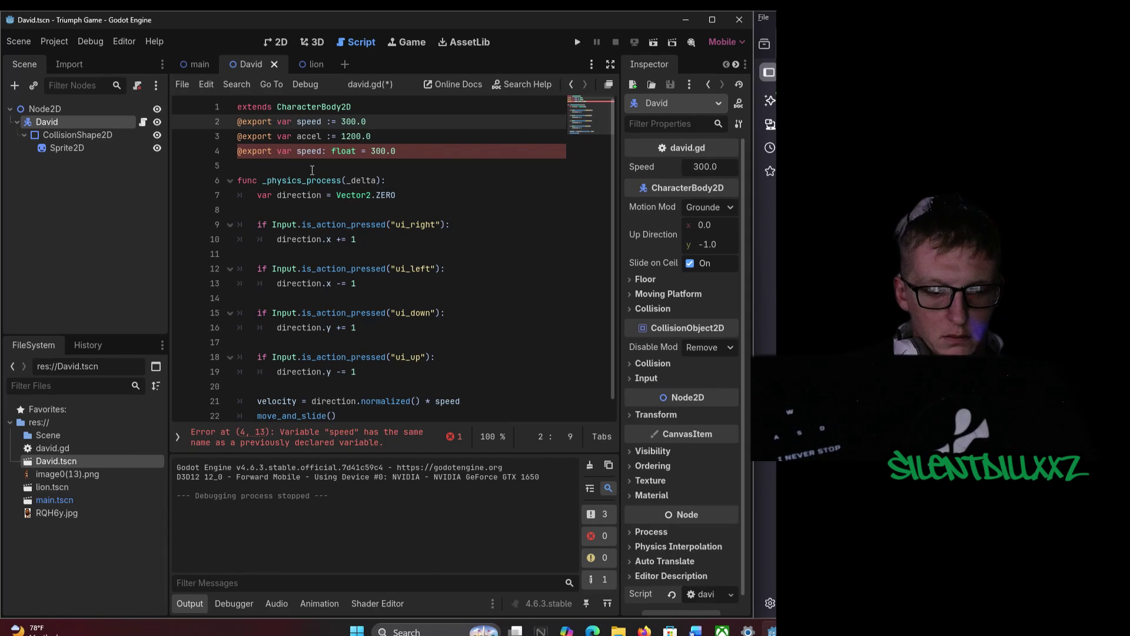
key(ctrl+s)
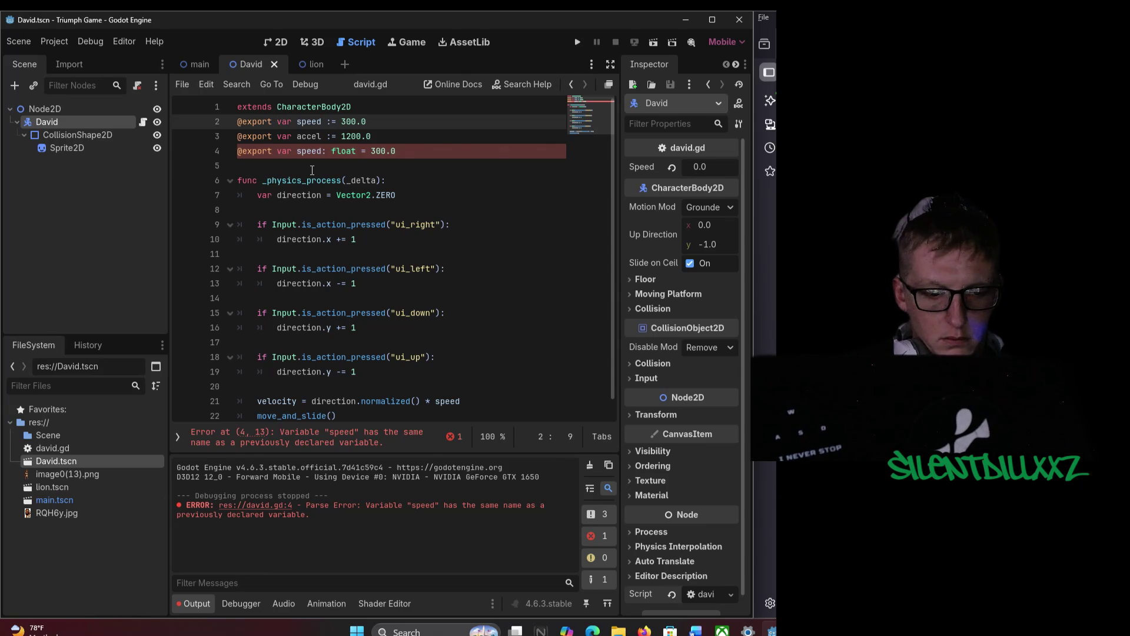
- Run the game, stop it, delete the two added export lines, and run again
key(F5)
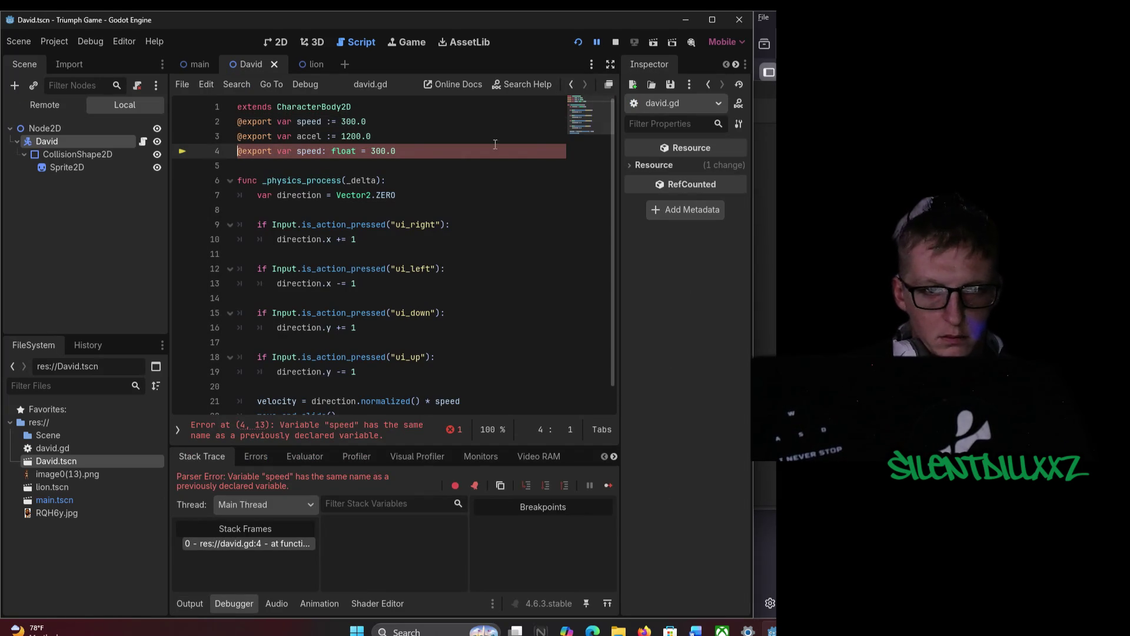
key(F5)
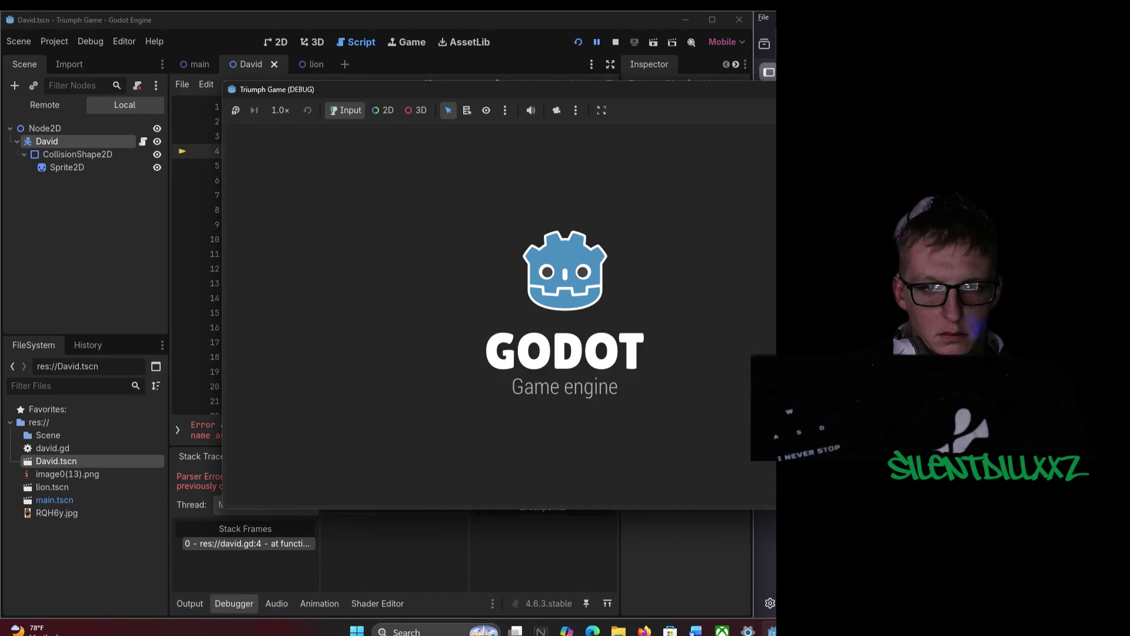
key(F8)
key(Delete)
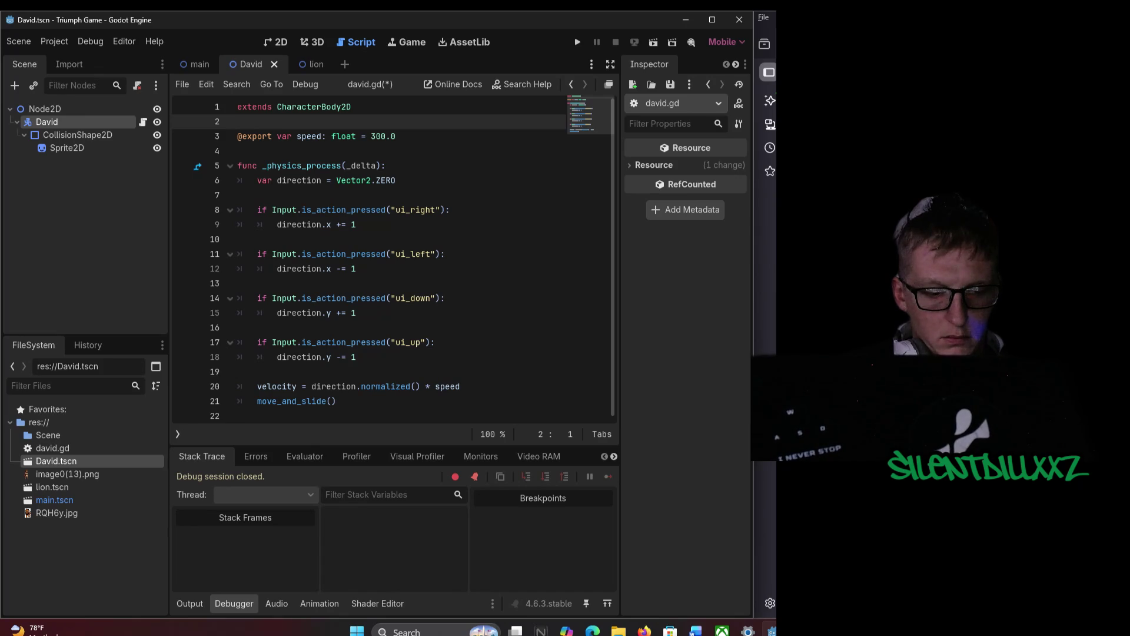
key(F5)
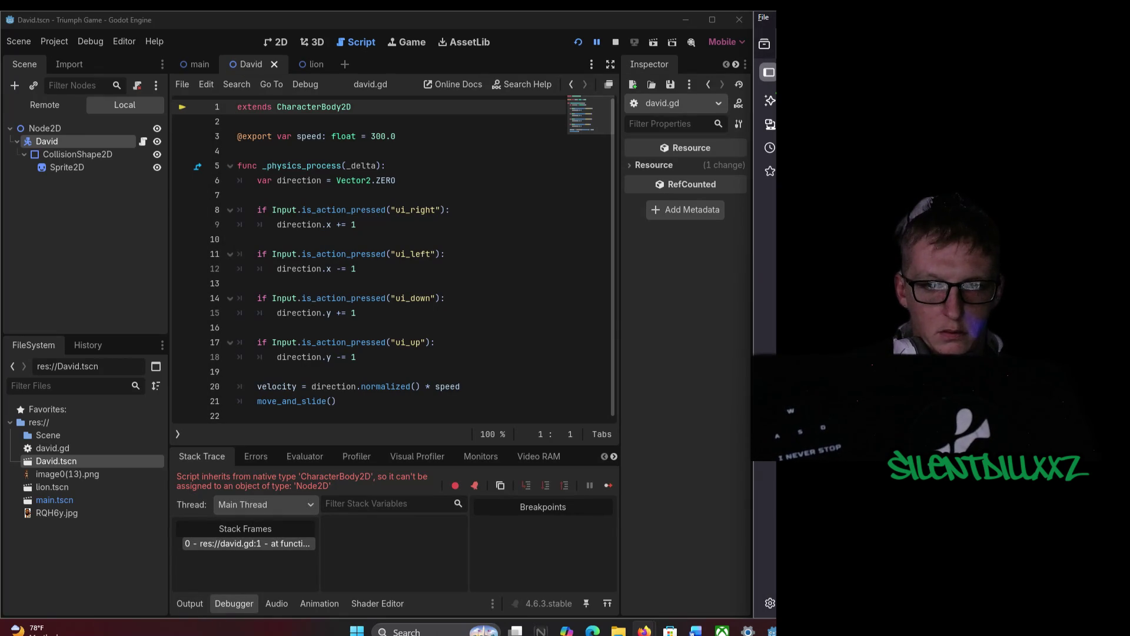
- Close the paused game window left over from the type-error run
mouse_move(771, 631)
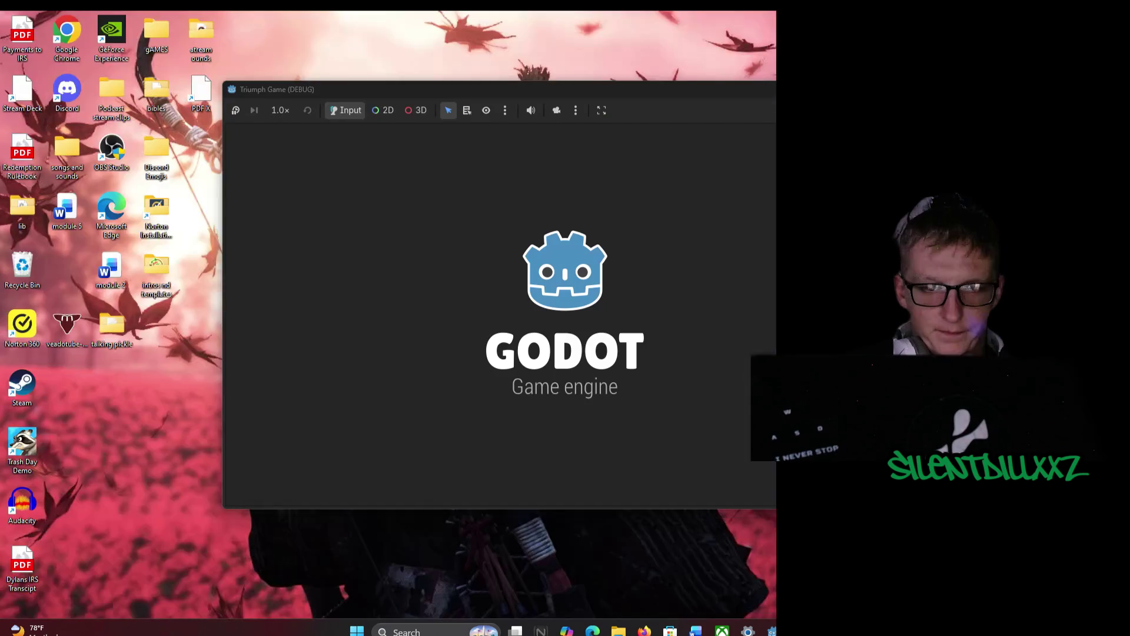
click(759, 568)
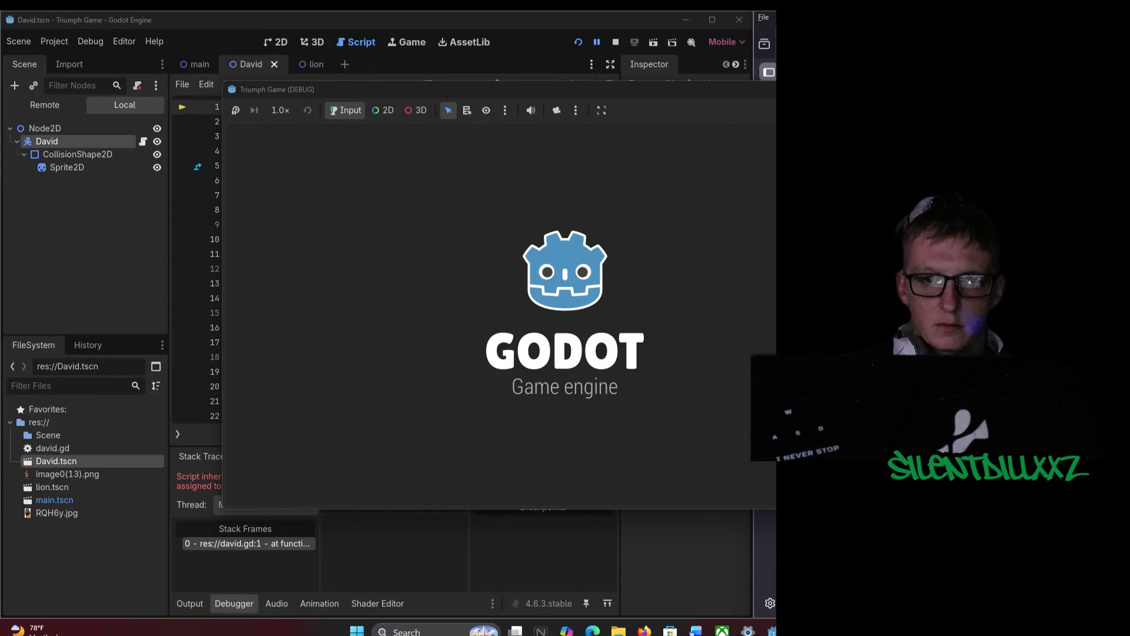
click(615, 42)
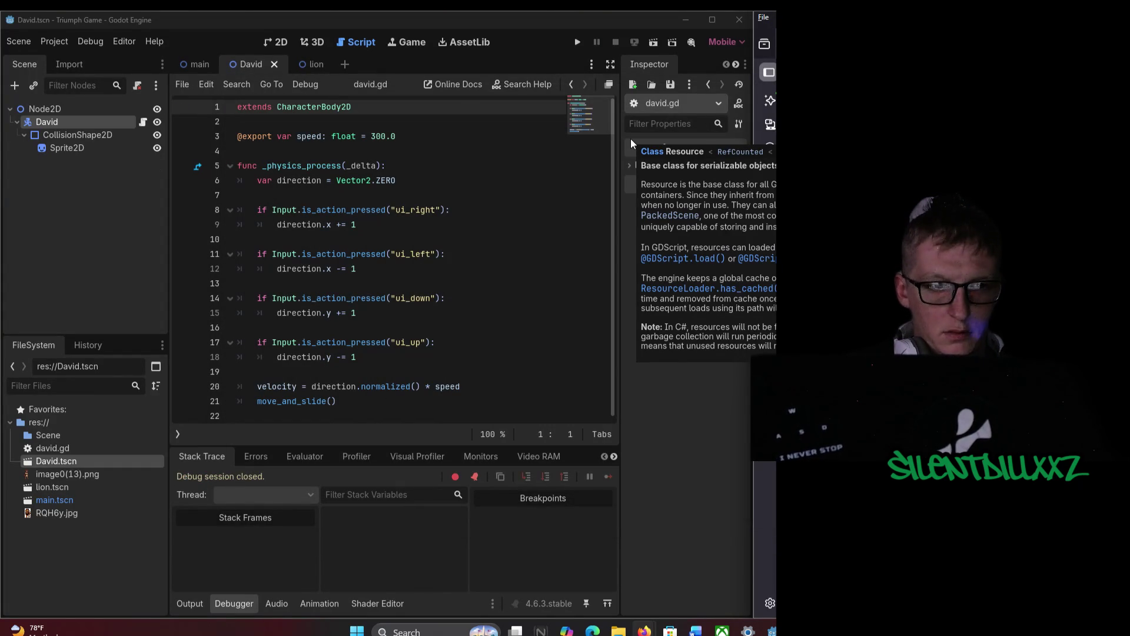
- Delete david.gd's trailing blank line and strip stray text from move_and_slide()
click(437, 223)
key(ctrl+End)
key(BackSpace)
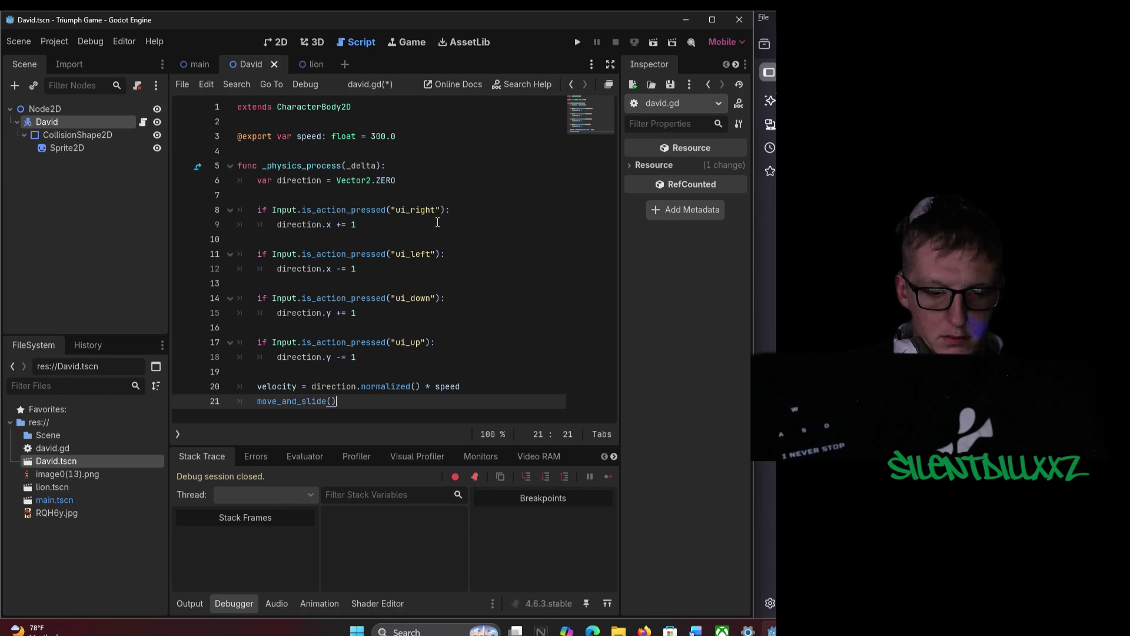
key(BackSpace)
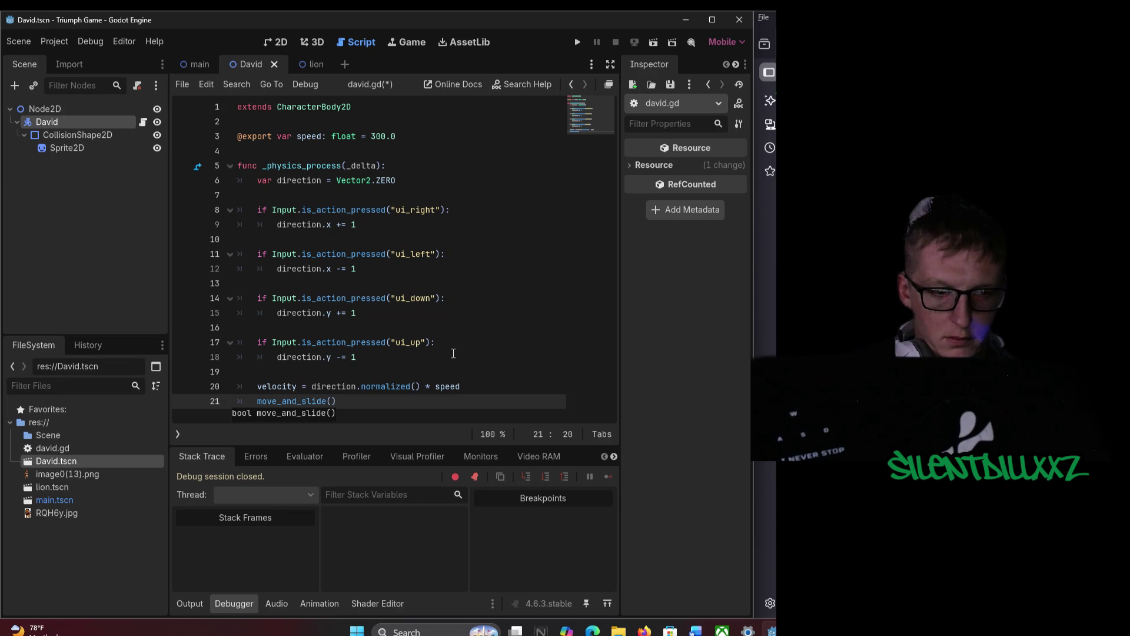
text(ui)
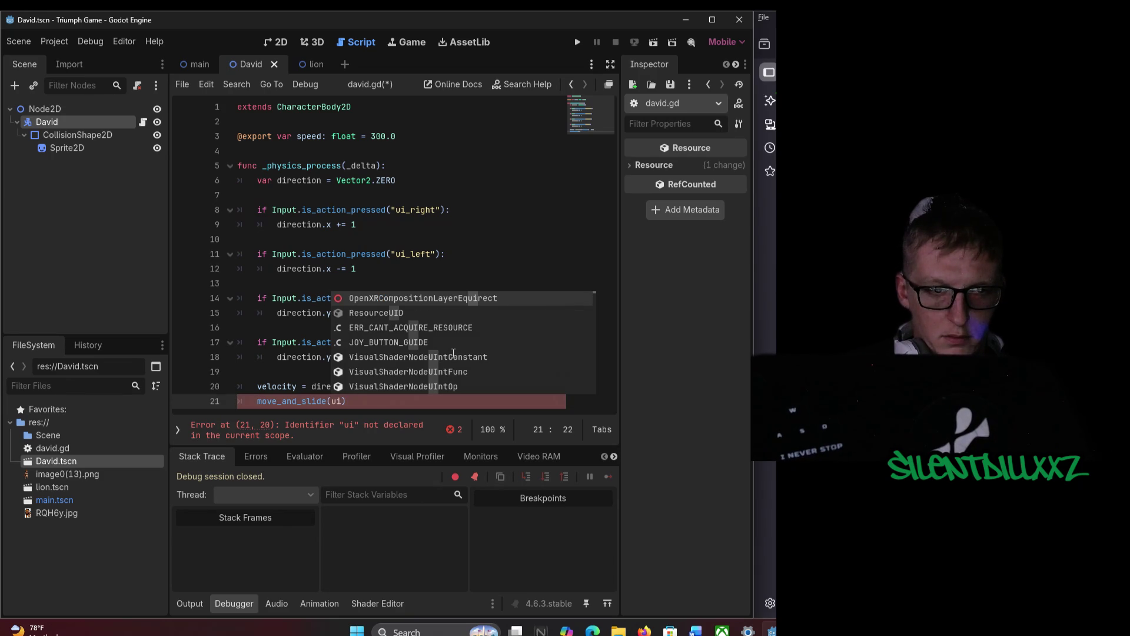
text(_)
key(BackSpace)
key(BackSpace)
key(BackSpace)
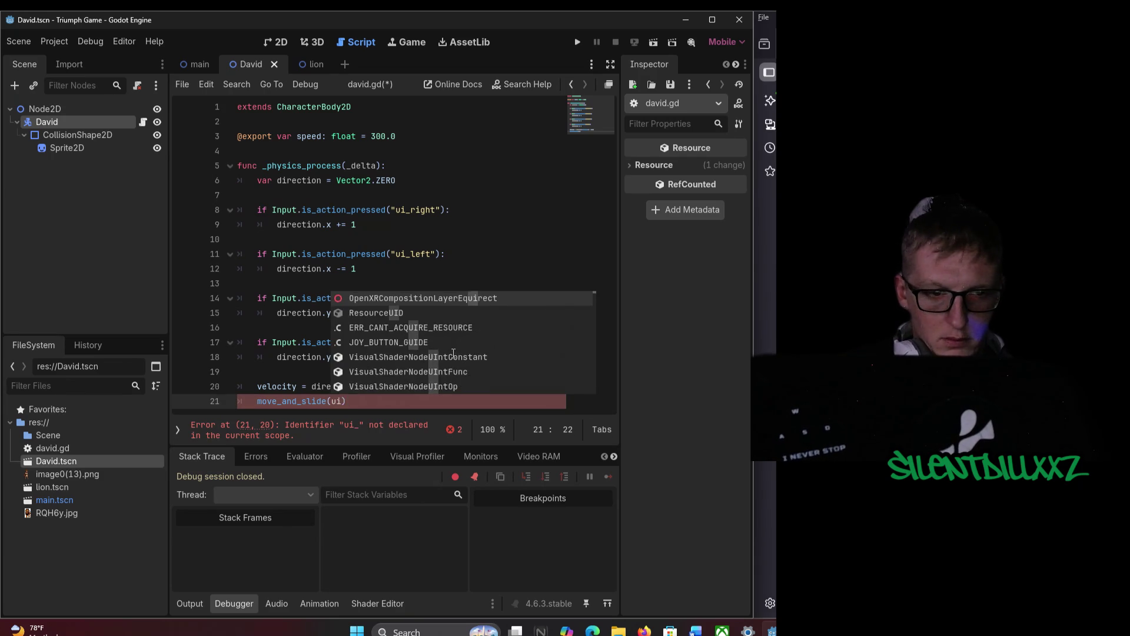
click(423, 298)
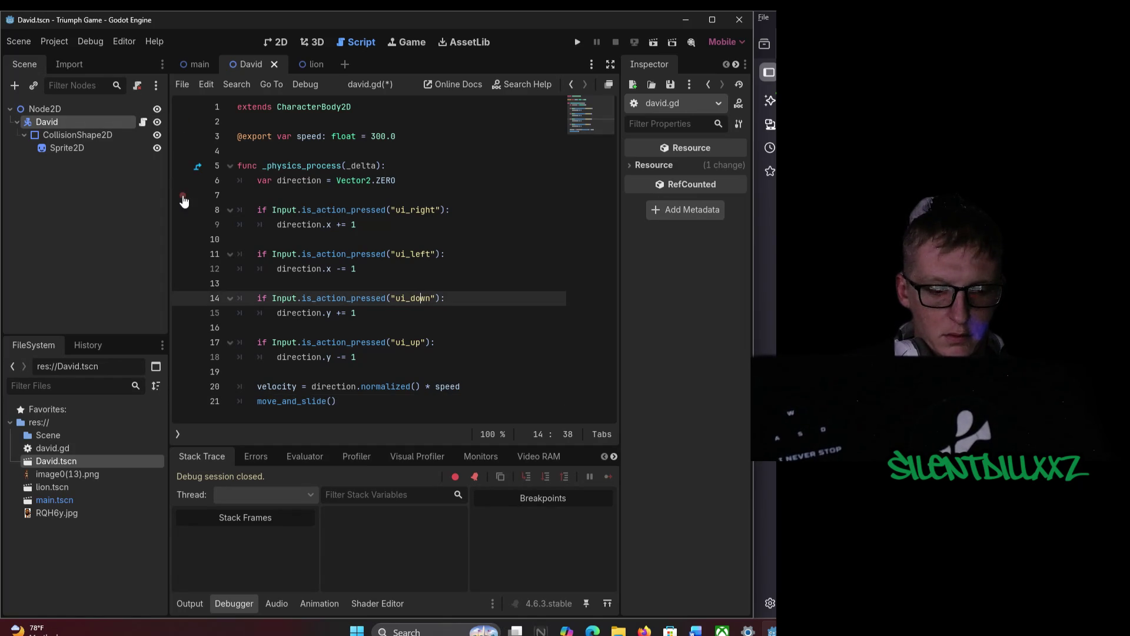
- Test David's movement in a running game, then relaunch and stop after the script error
key(F6)
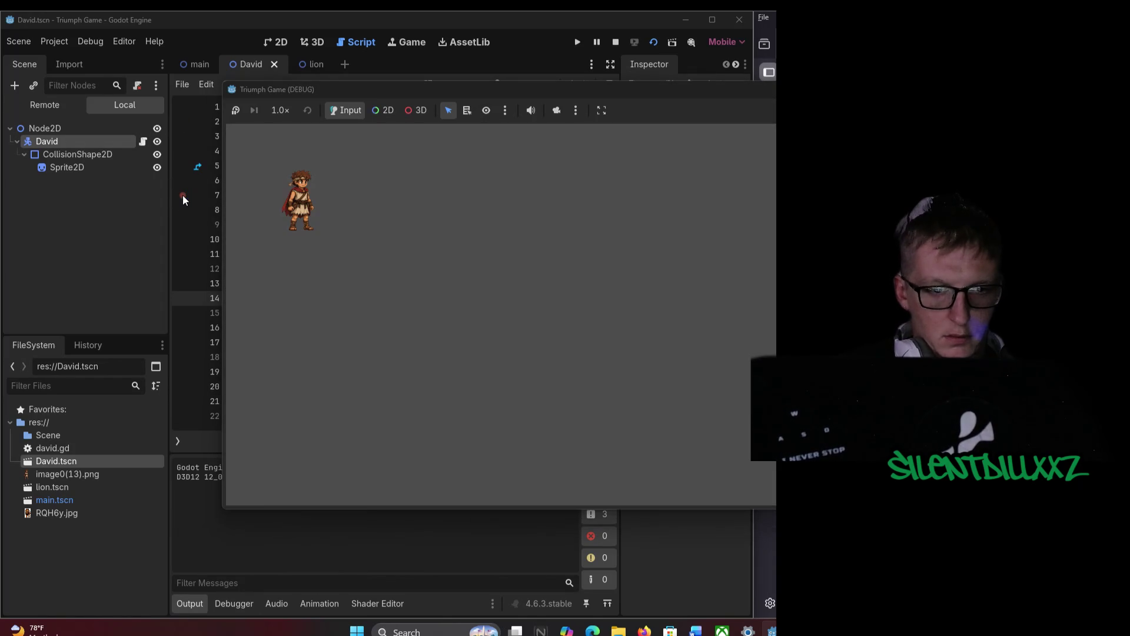
key(s)
key(d)
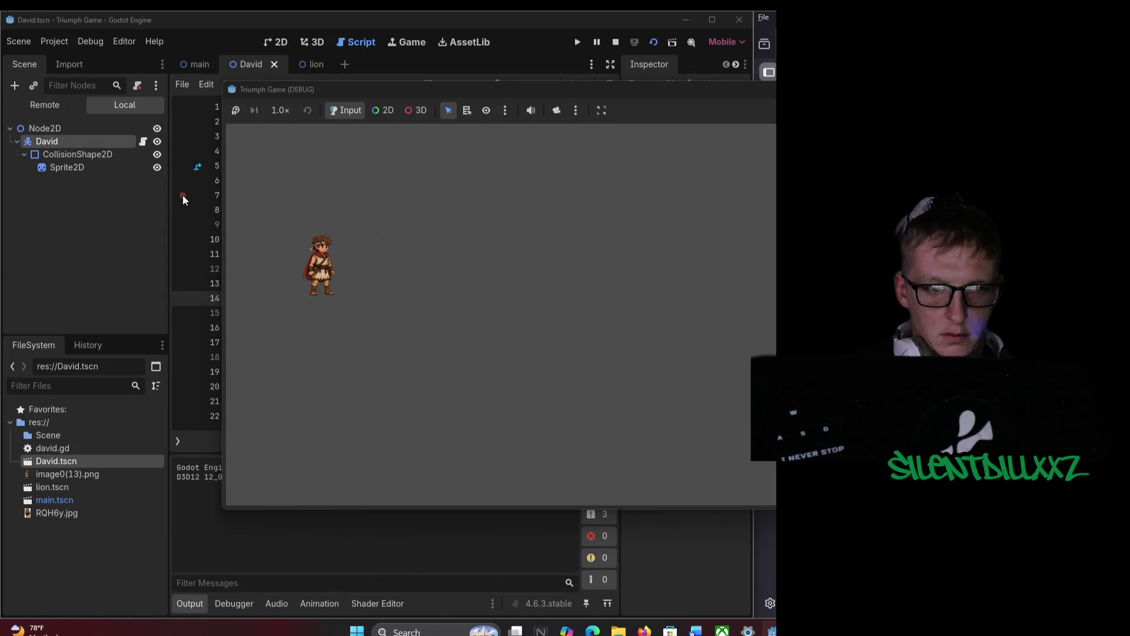
key(a)
key(d)
key(a)
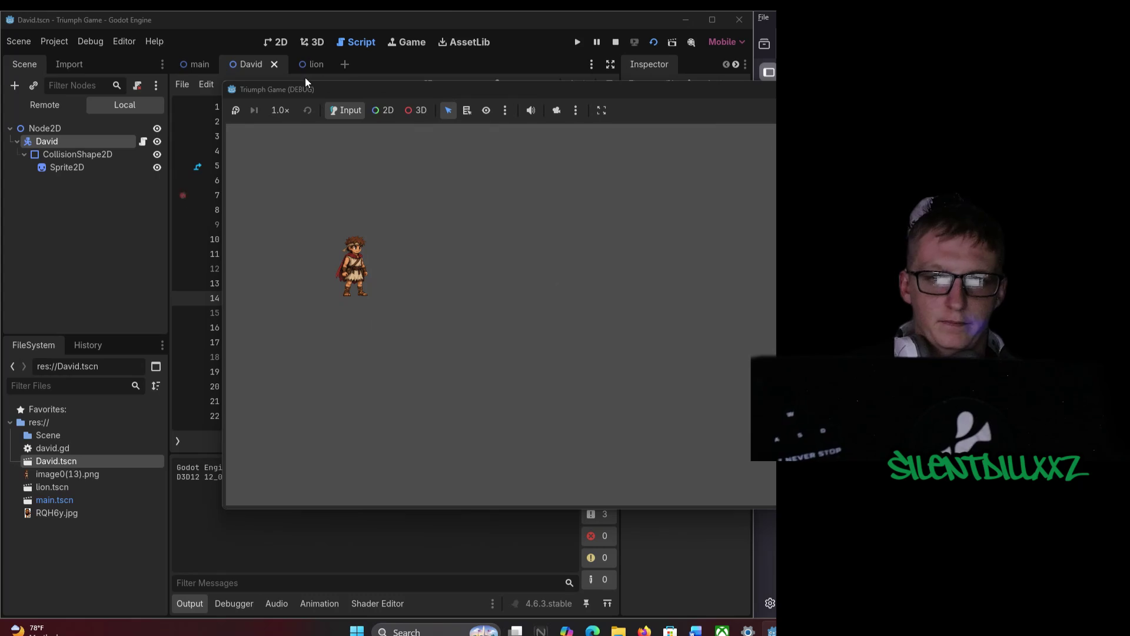
key(F8)
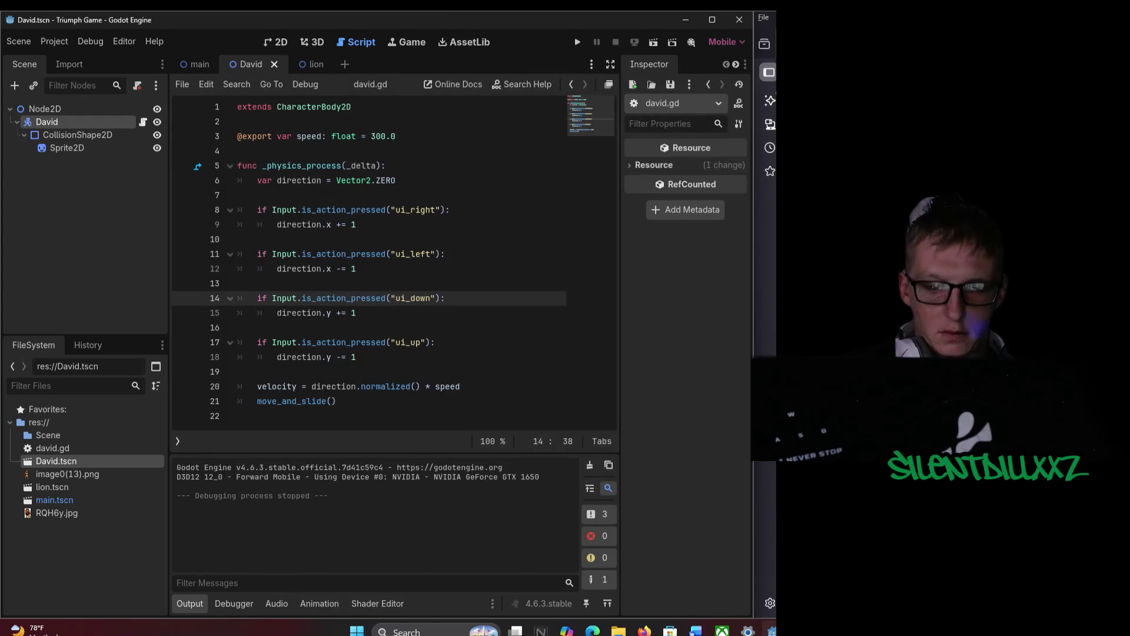
key(F5)
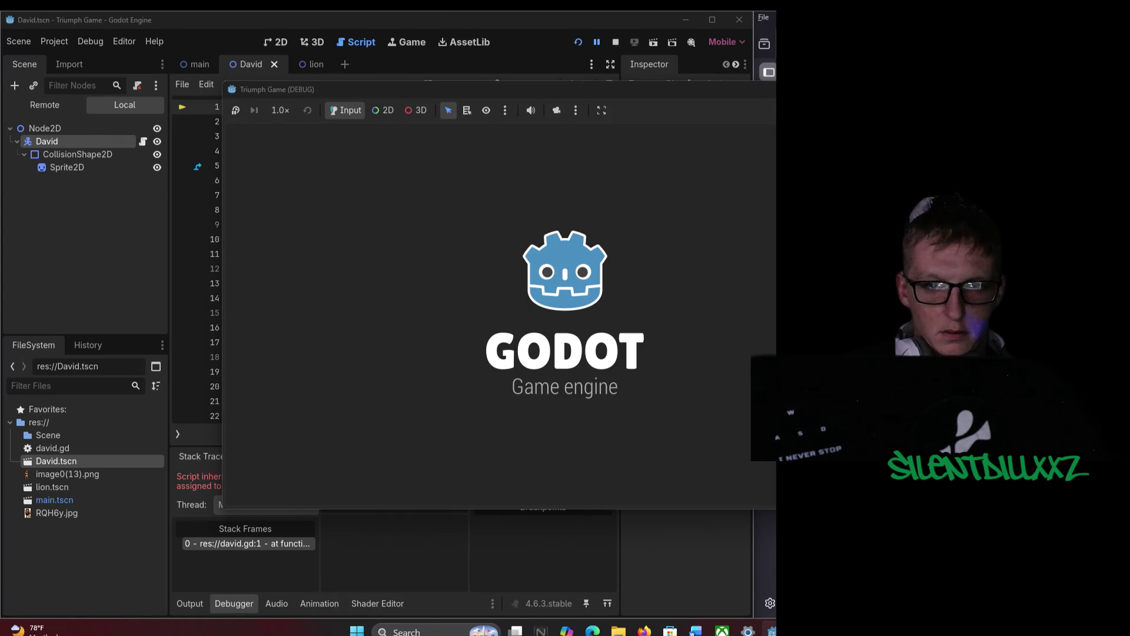
key(F8)
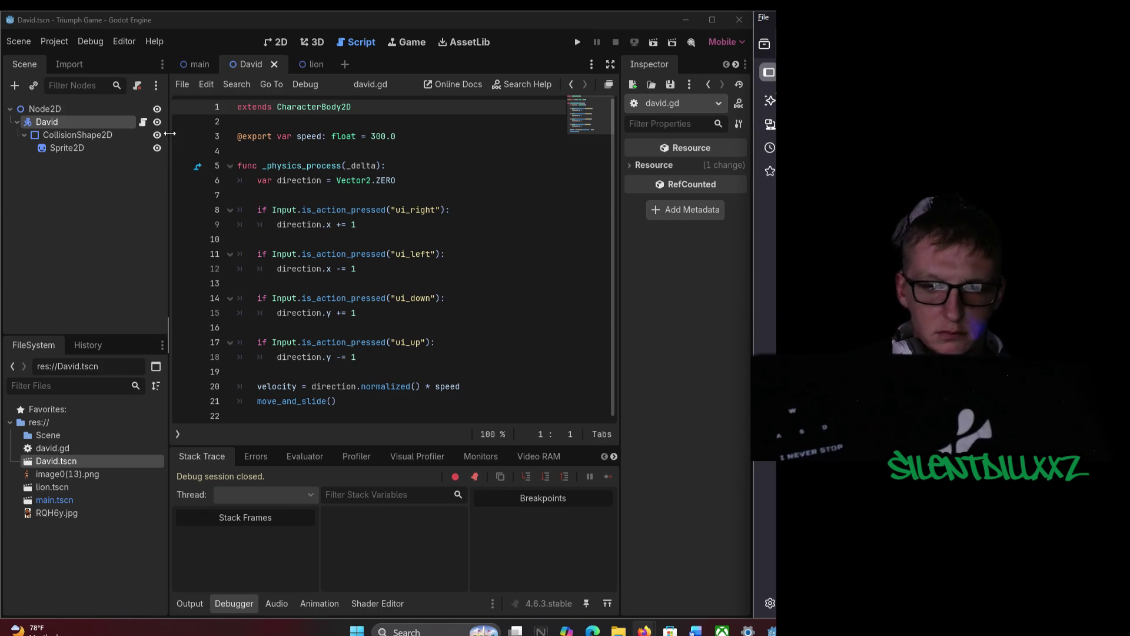
- Set Application > Run > Main Scene to res://main.tscn and close Project Settings
click(51, 43)
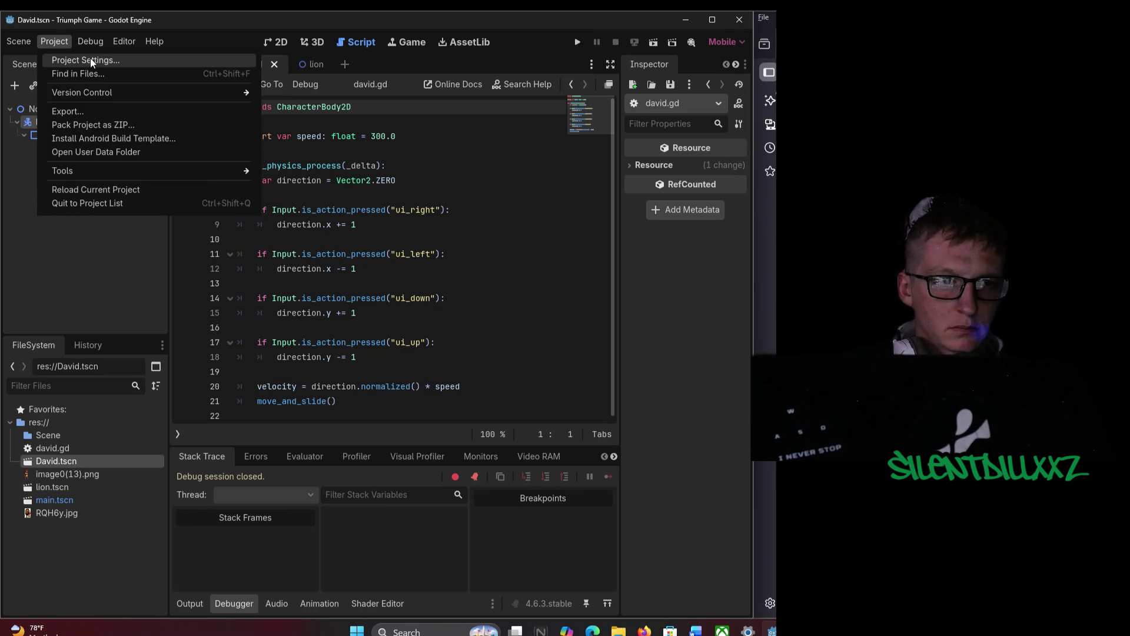
click(90, 58)
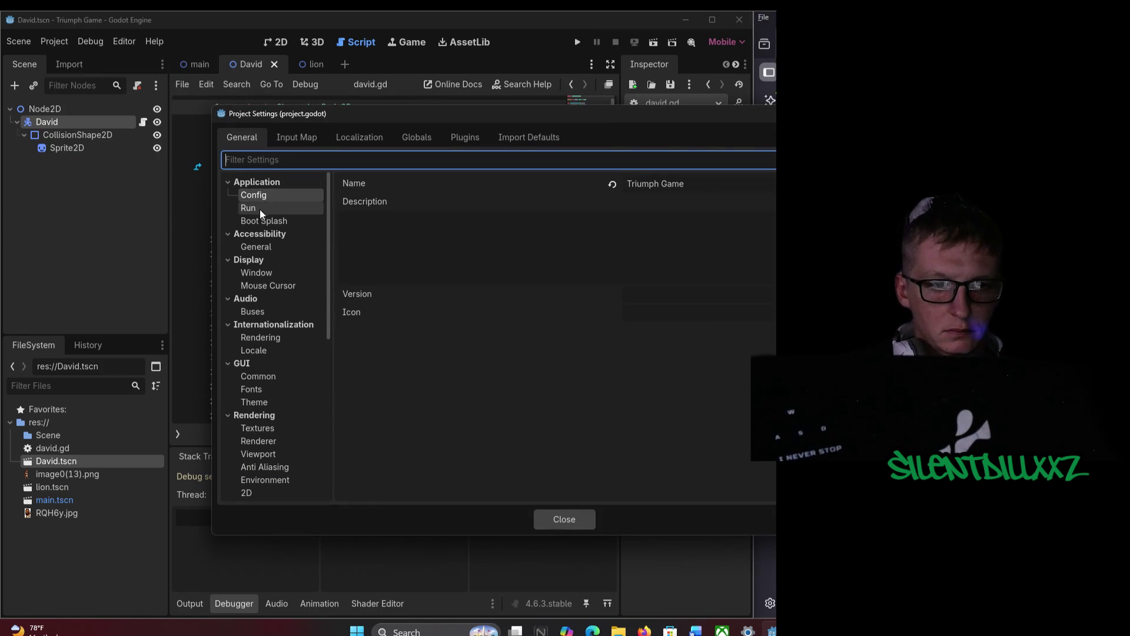
click(260, 208)
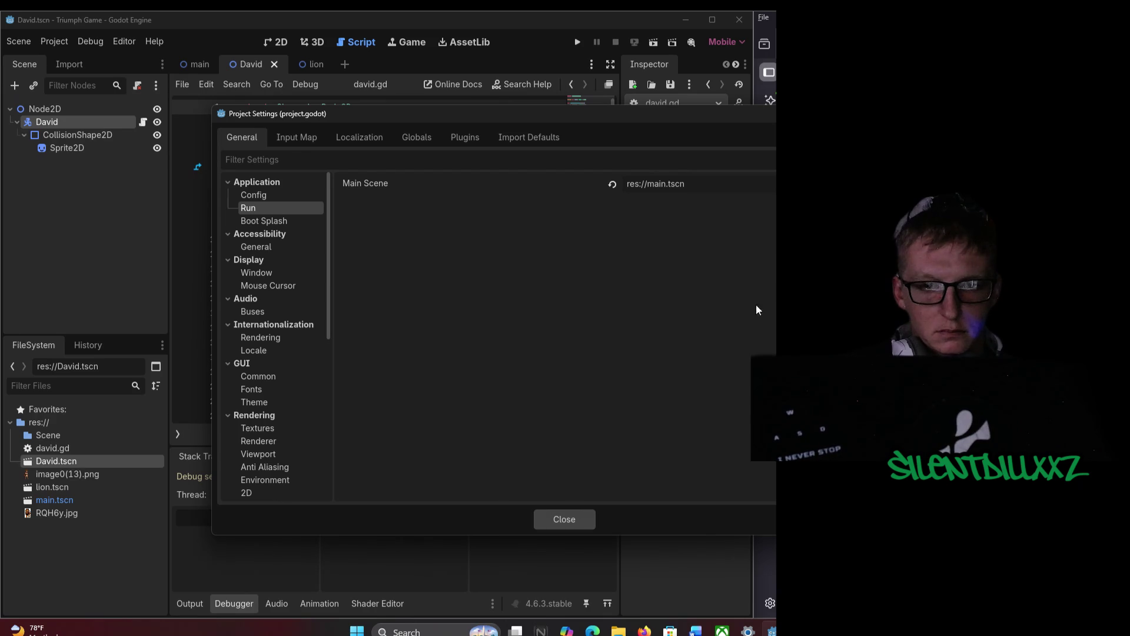
click(766, 184)
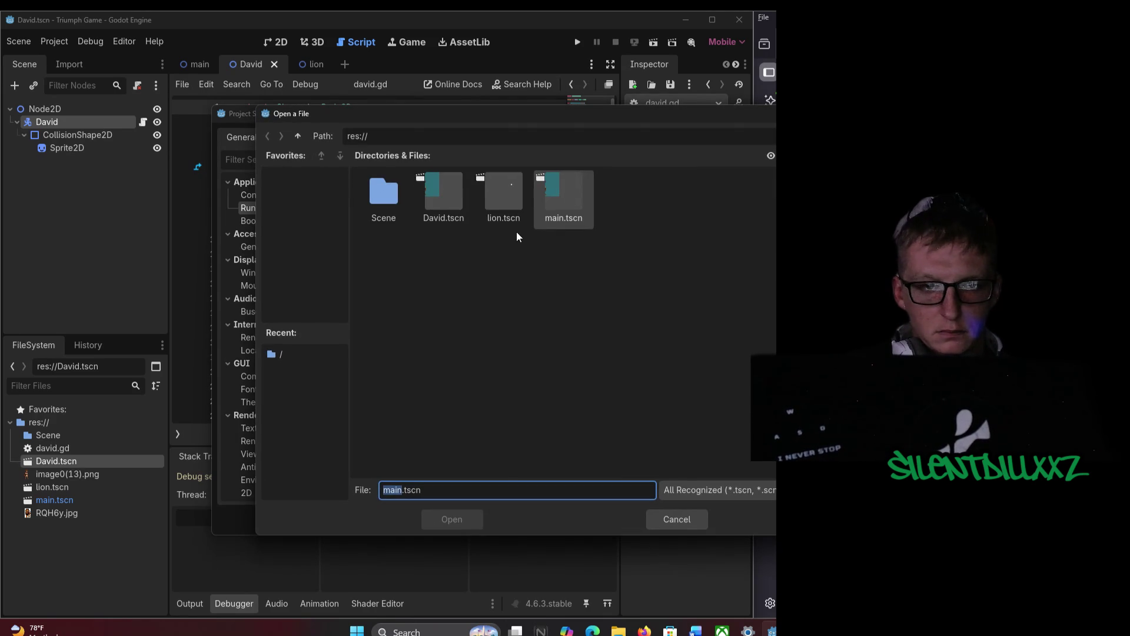
click(559, 205)
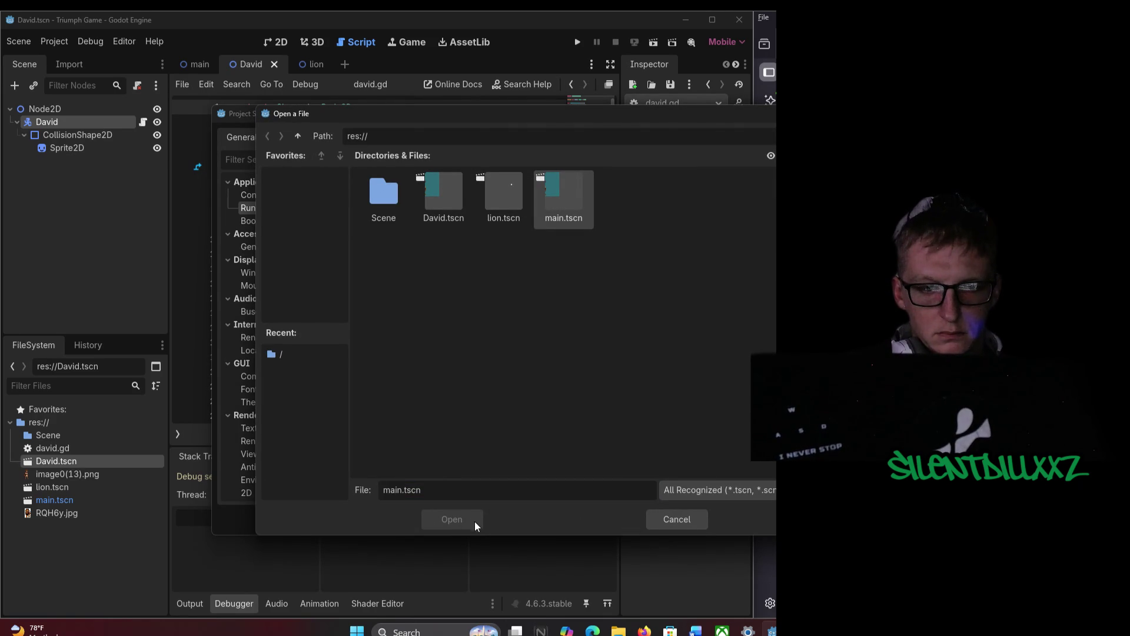
click(398, 215)
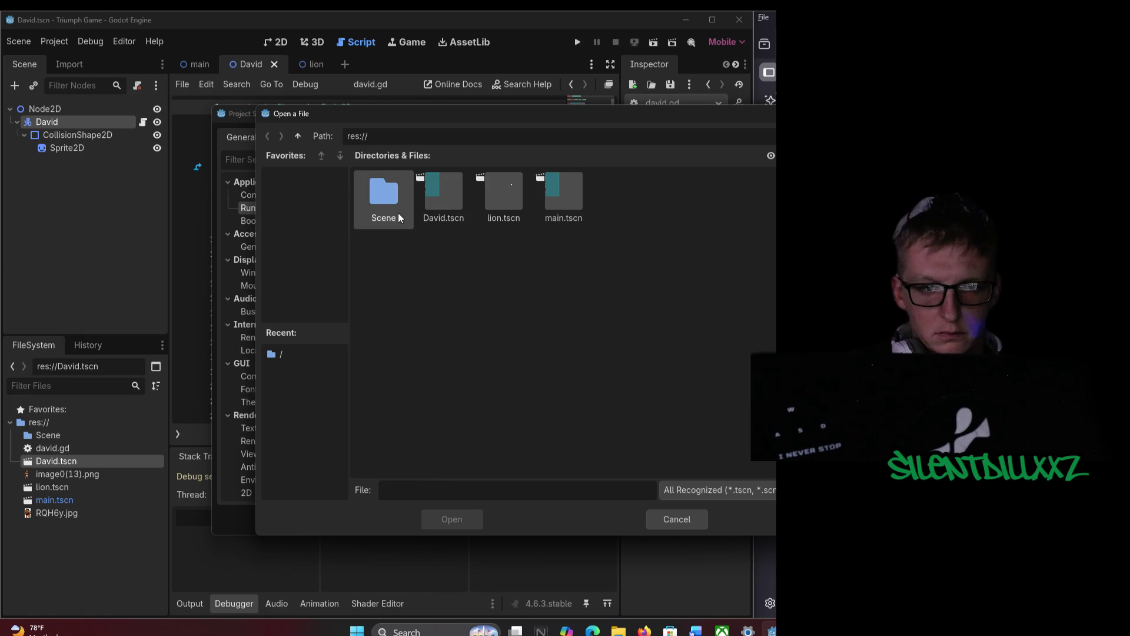
click(562, 232)
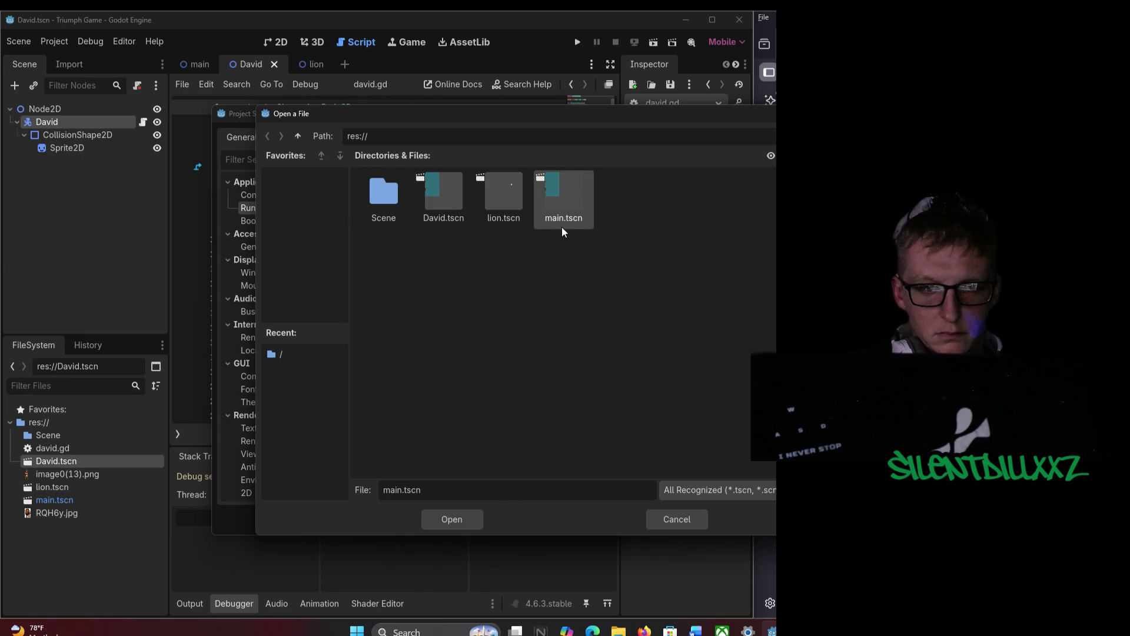
click(449, 522)
click(553, 516)
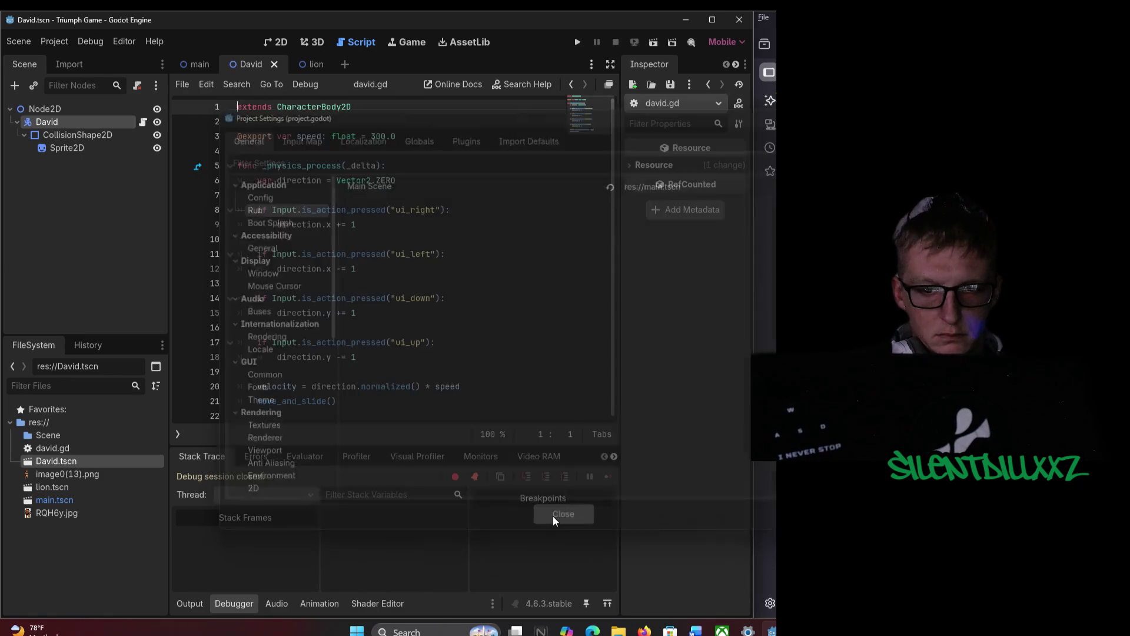
key(F5)
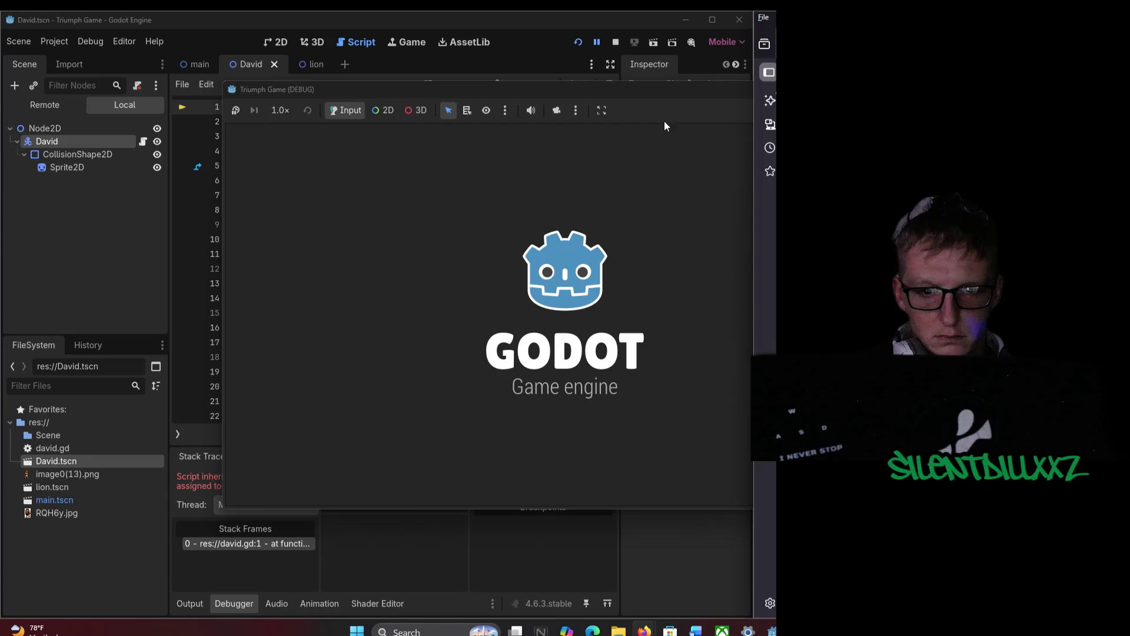
key(F8)
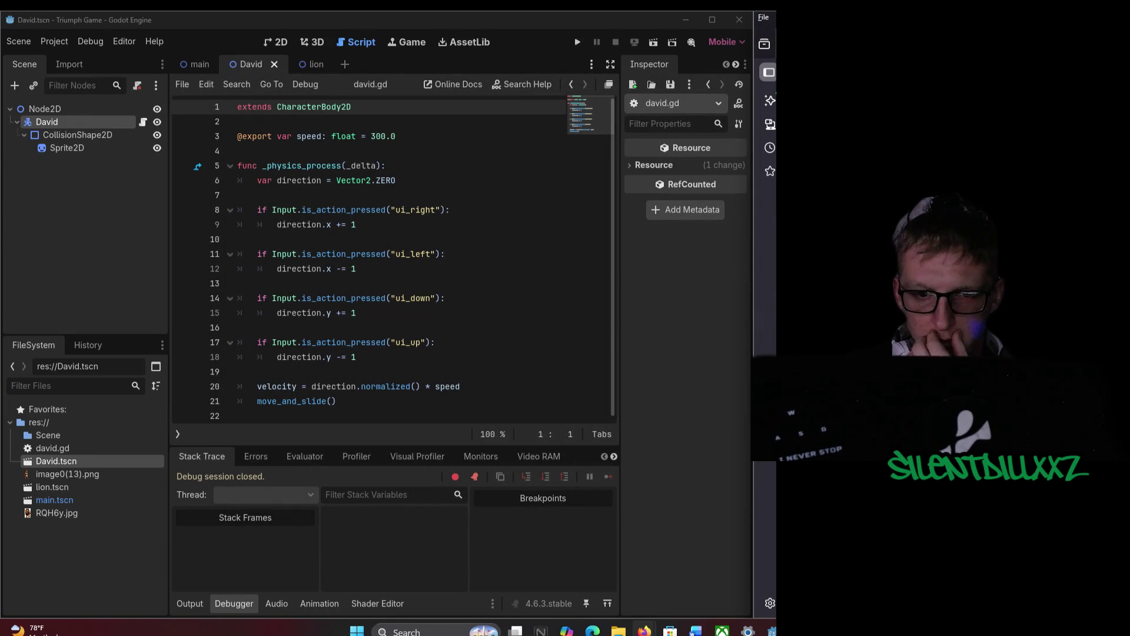
click(178, 67)
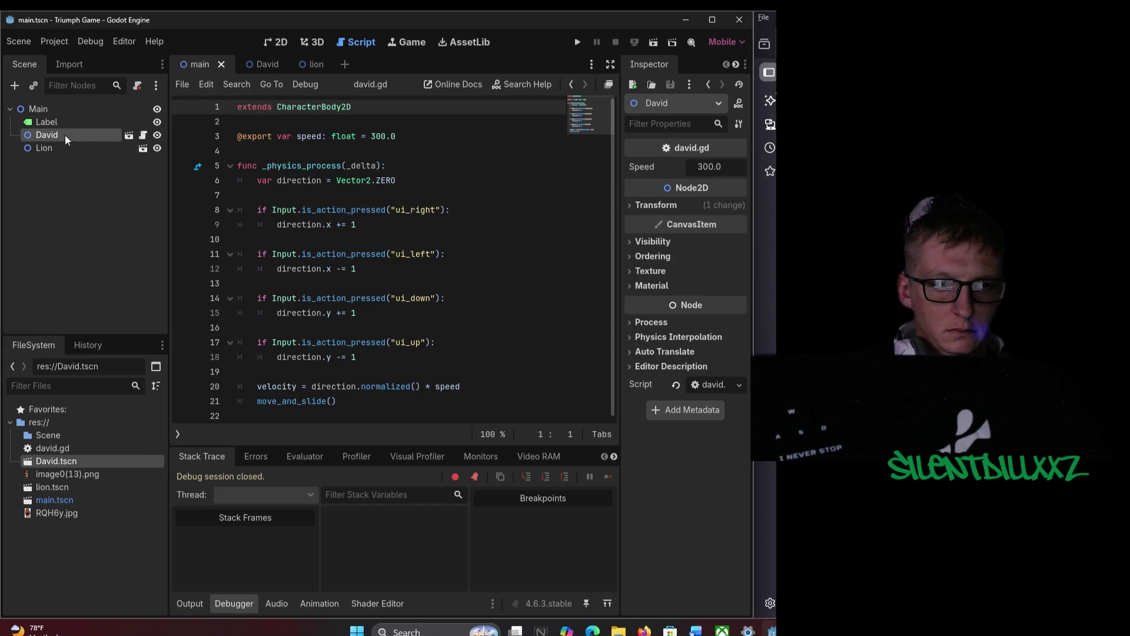
- Set the project's Main Scene to David.tscn in Project Settings
click(59, 42)
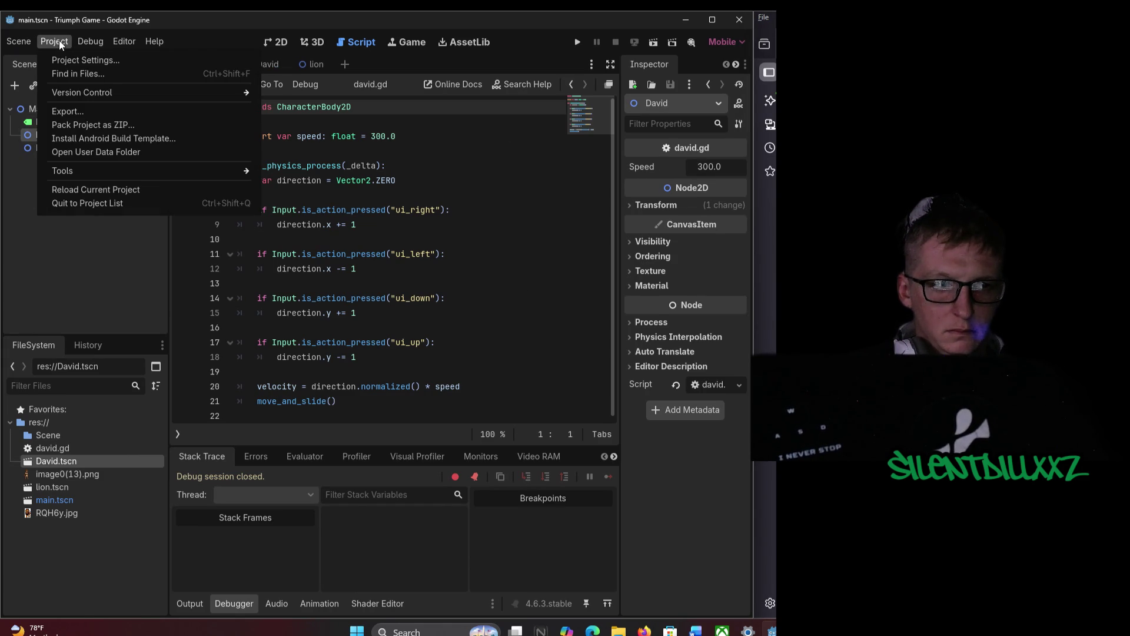
click(96, 61)
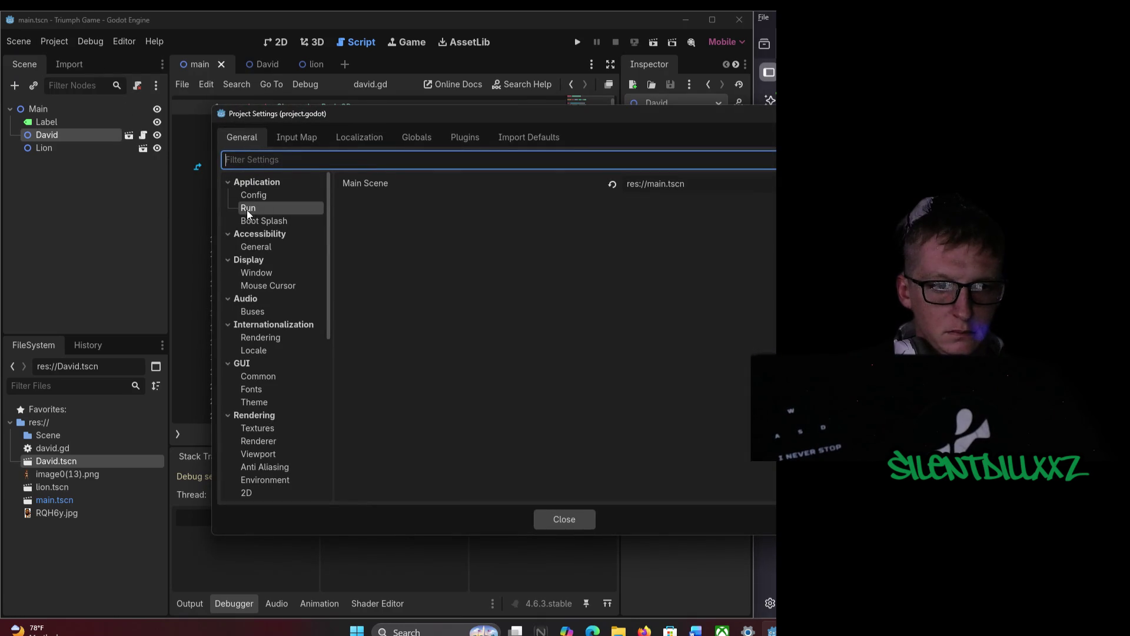
click(471, 183)
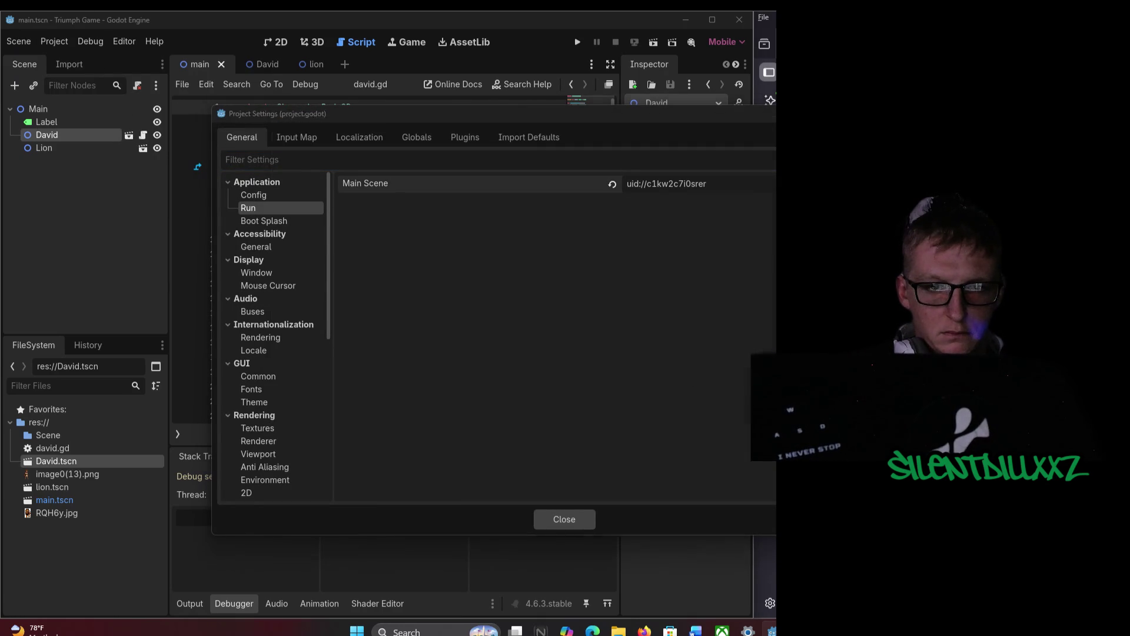
click(423, 171)
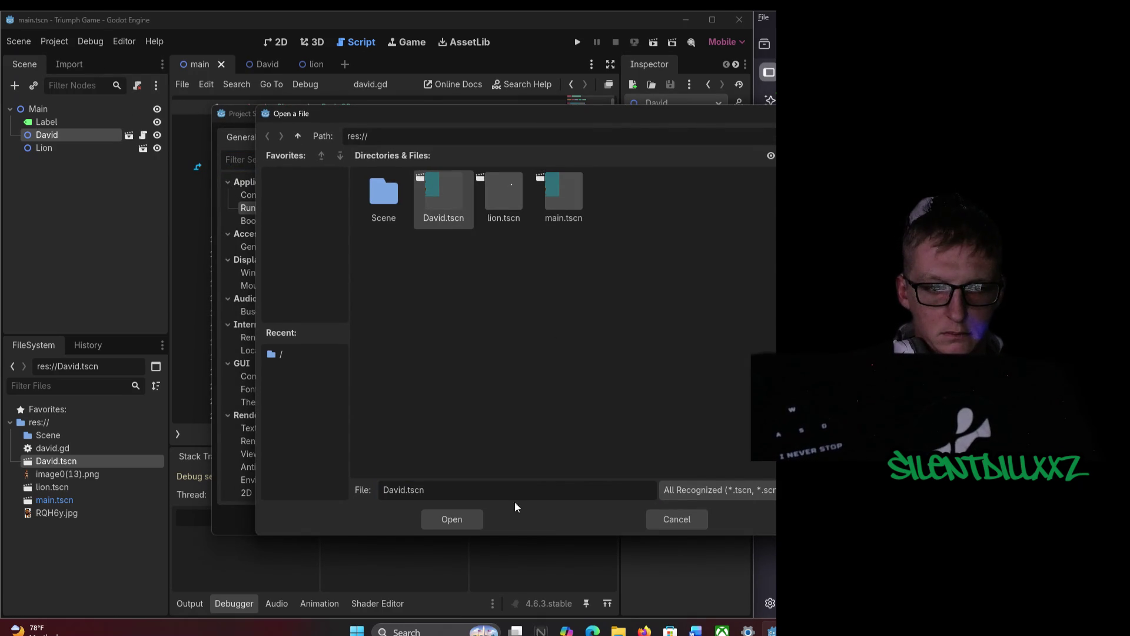
click(468, 516)
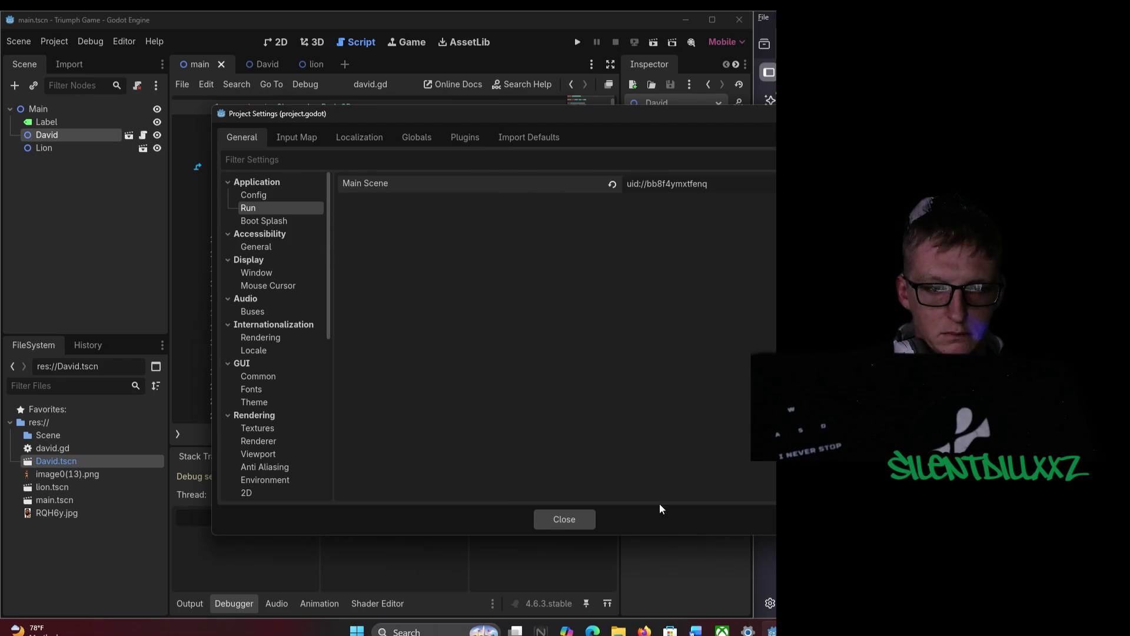
click(575, 525)
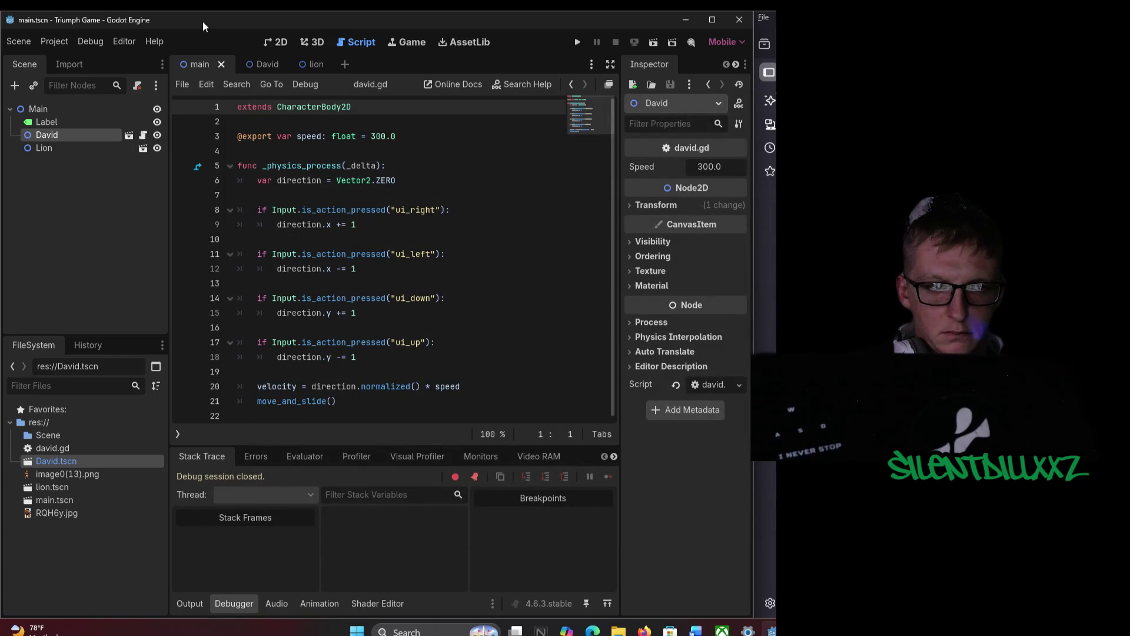
- Switch the Main Scene back to main.tscn and run the project with F5
click(56, 37)
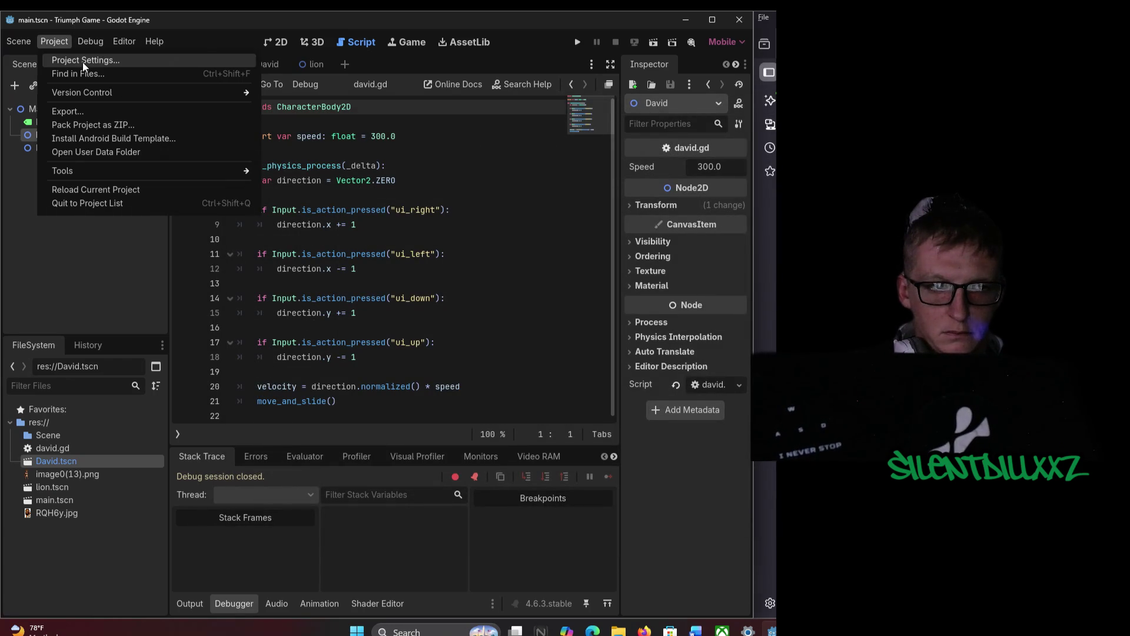
click(83, 62)
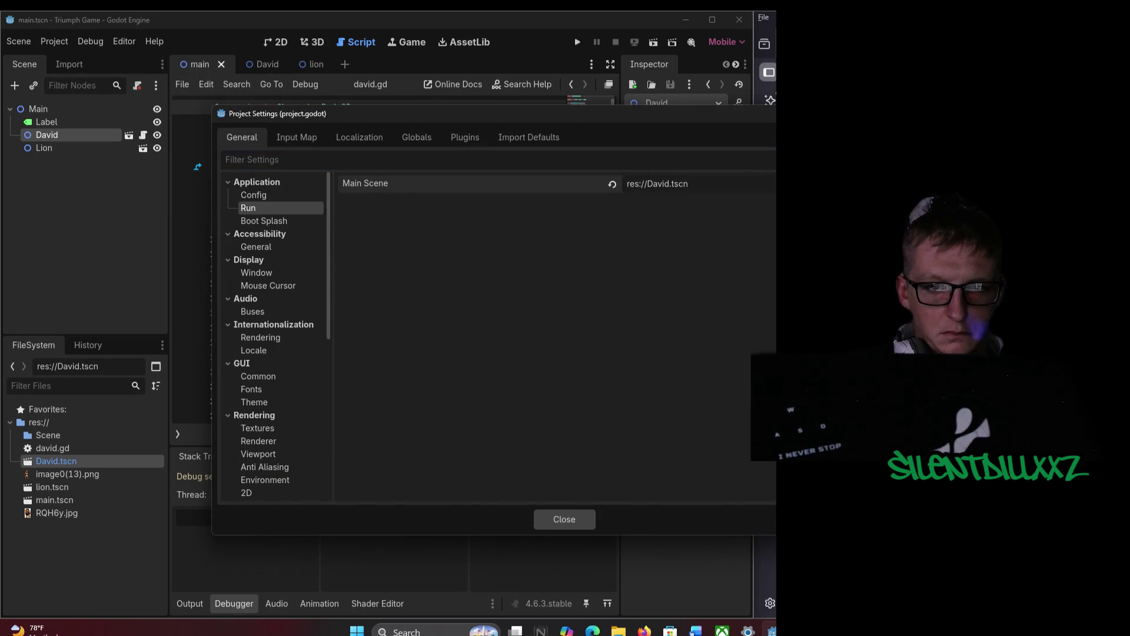
click(895, 184)
click(570, 199)
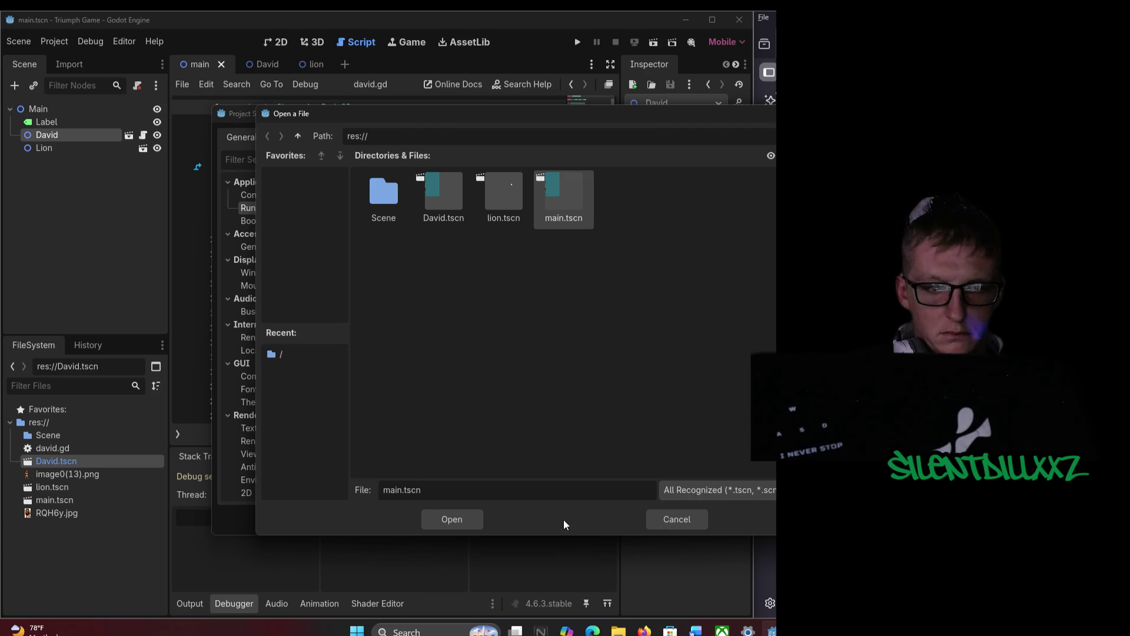
click(461, 519)
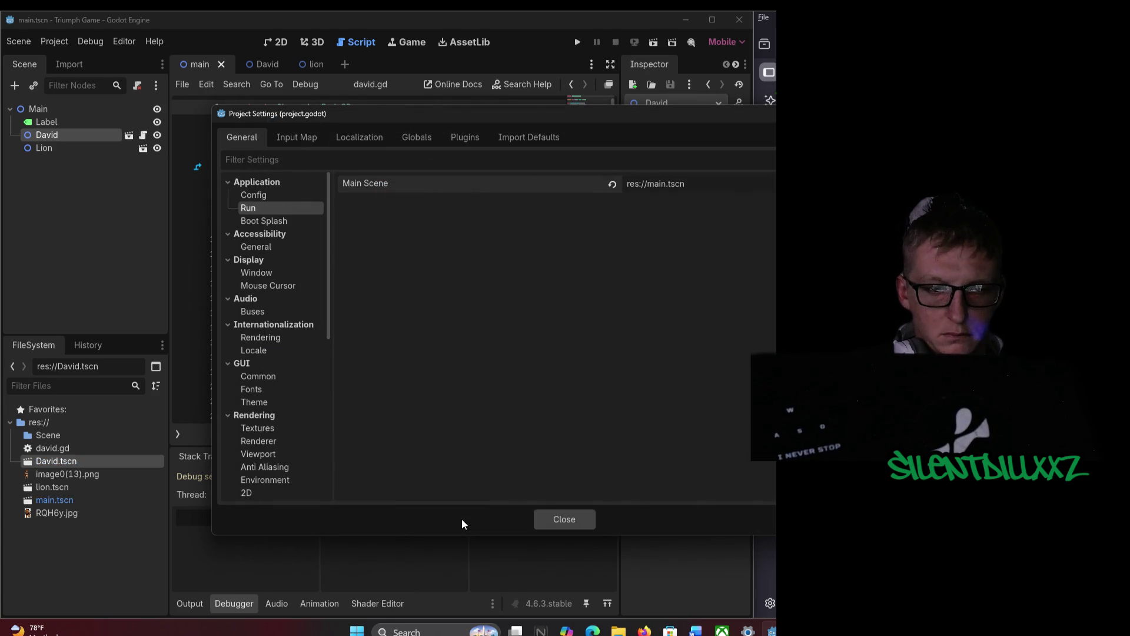
click(544, 521)
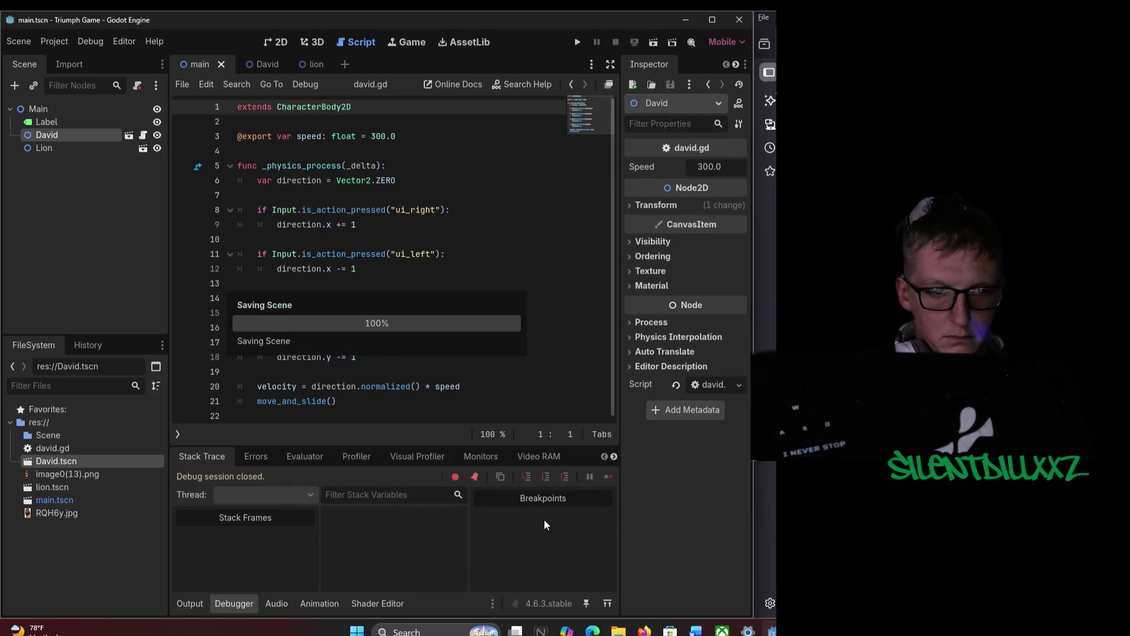
key(F5)
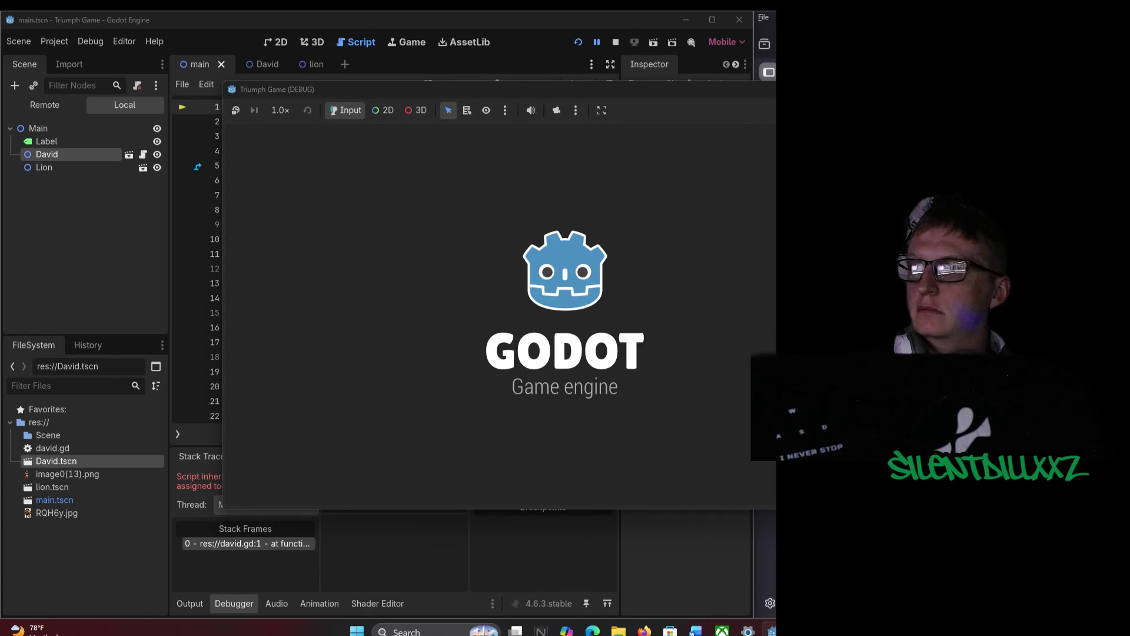
- Stop the errored debug run and switch over to Firefox
key(F8)
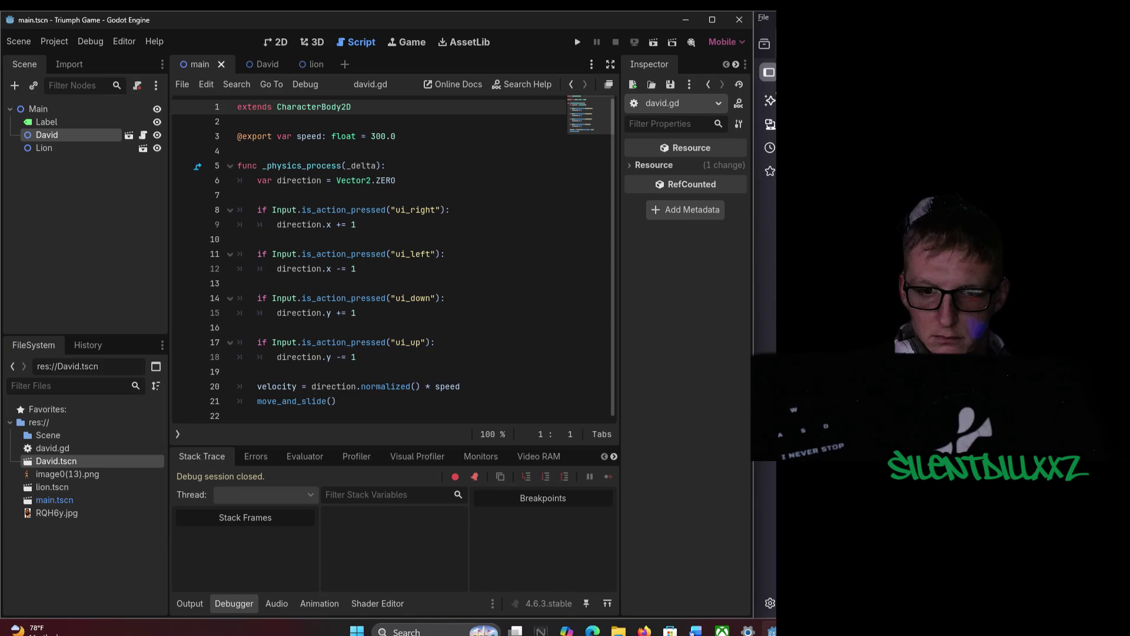
click(644, 630)
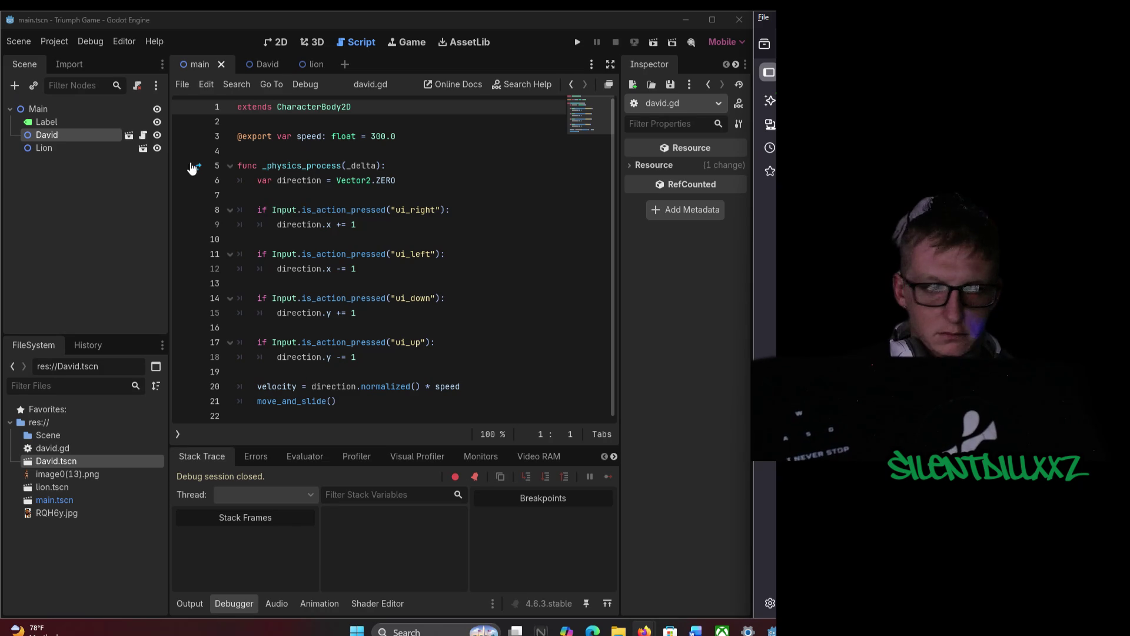
click(62, 45)
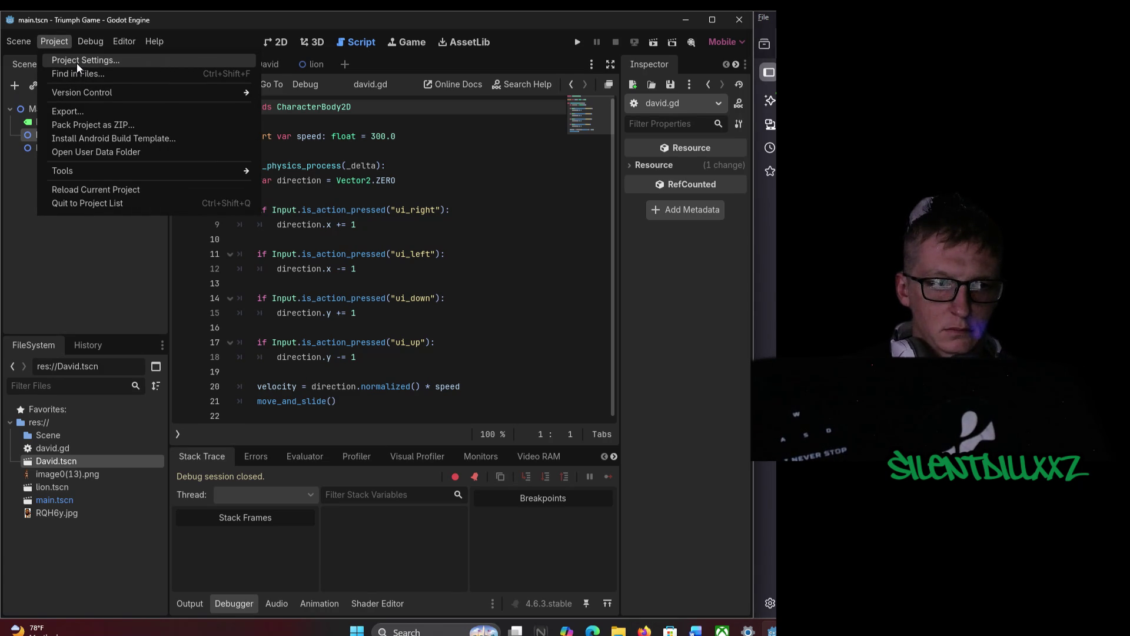
click(77, 63)
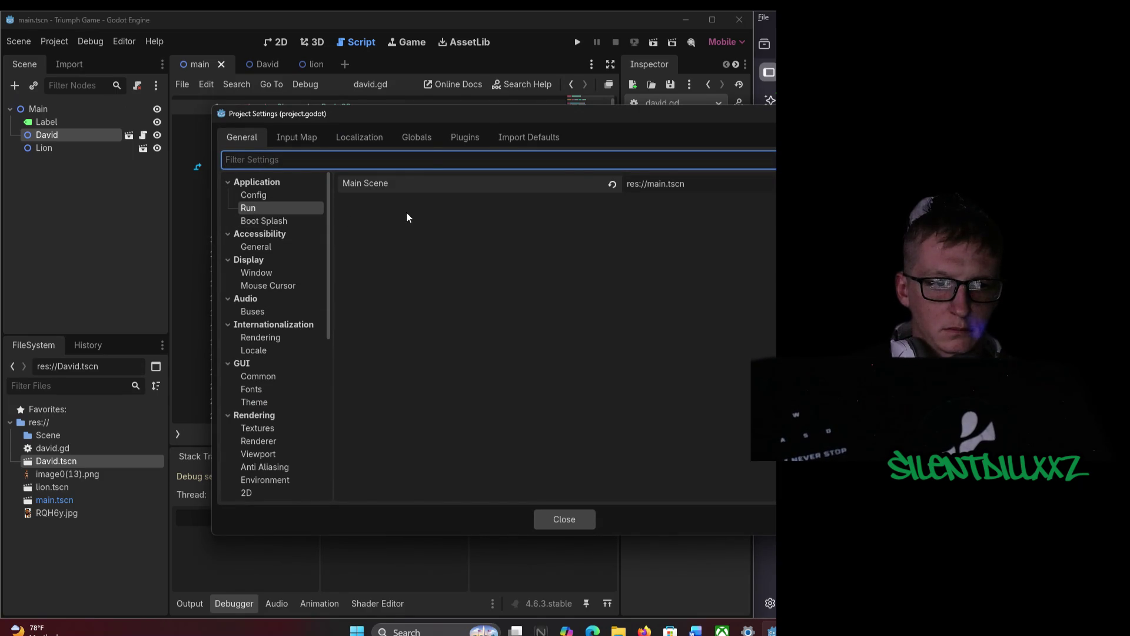
drag(471, 122, 288, 122)
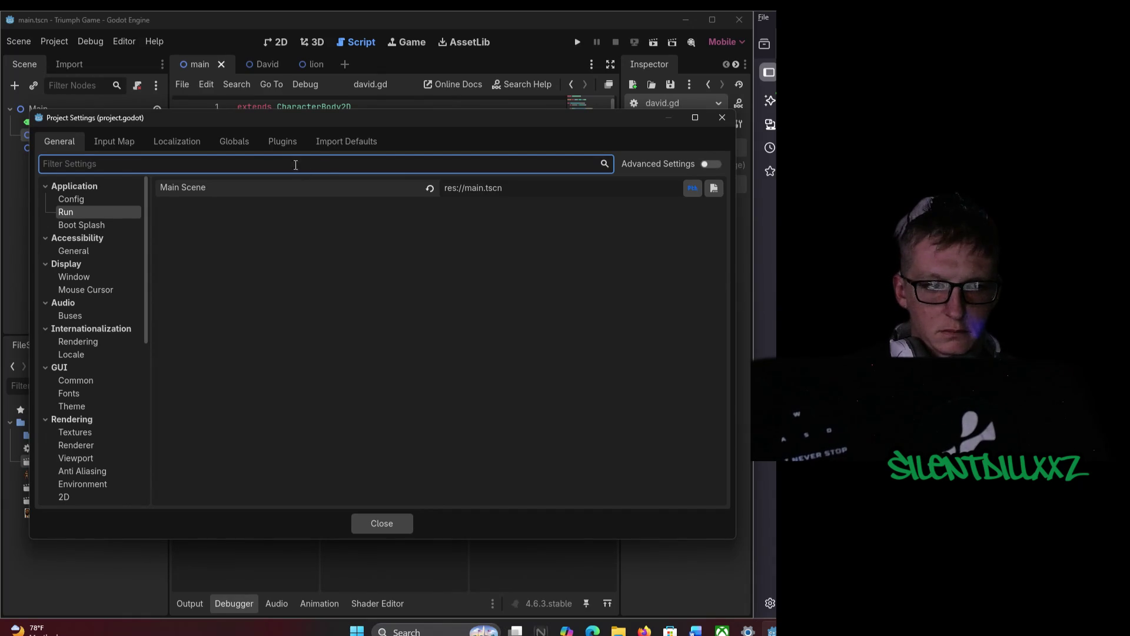
click(719, 123)
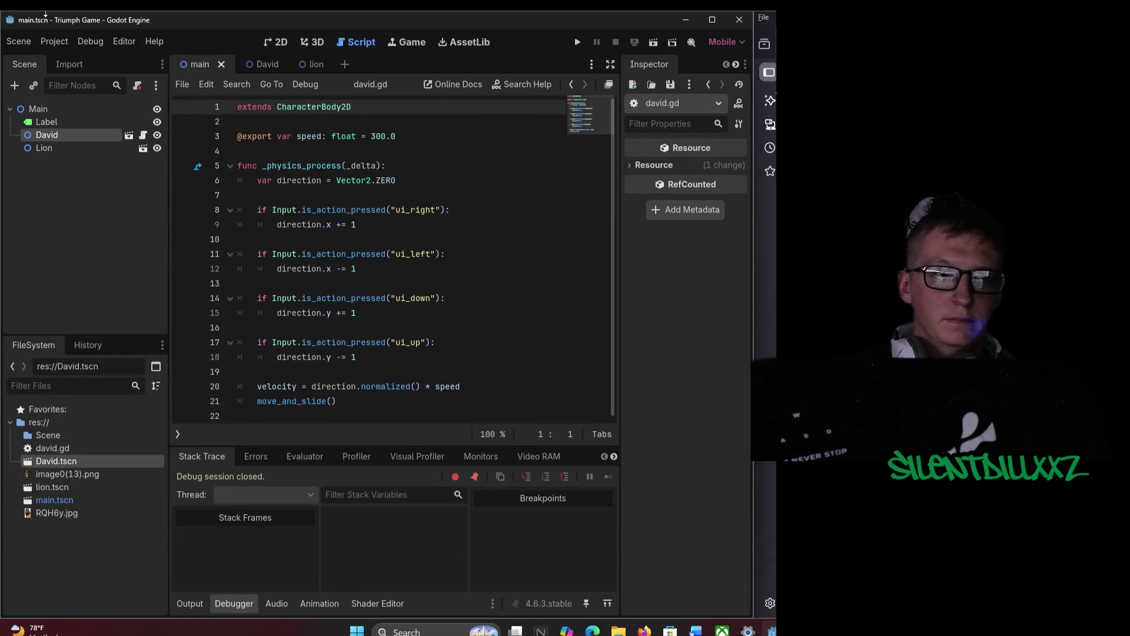
click(58, 39)
- Reload the current project and run it with F5, which hits the david.gd error again
mouse_move(95, 93)
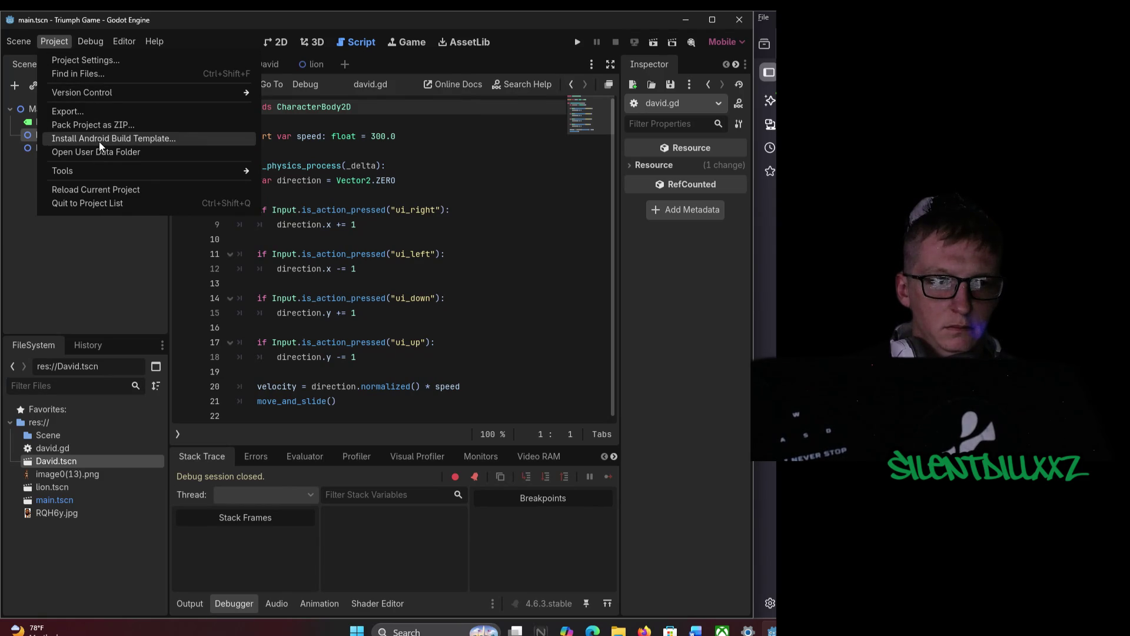
click(116, 190)
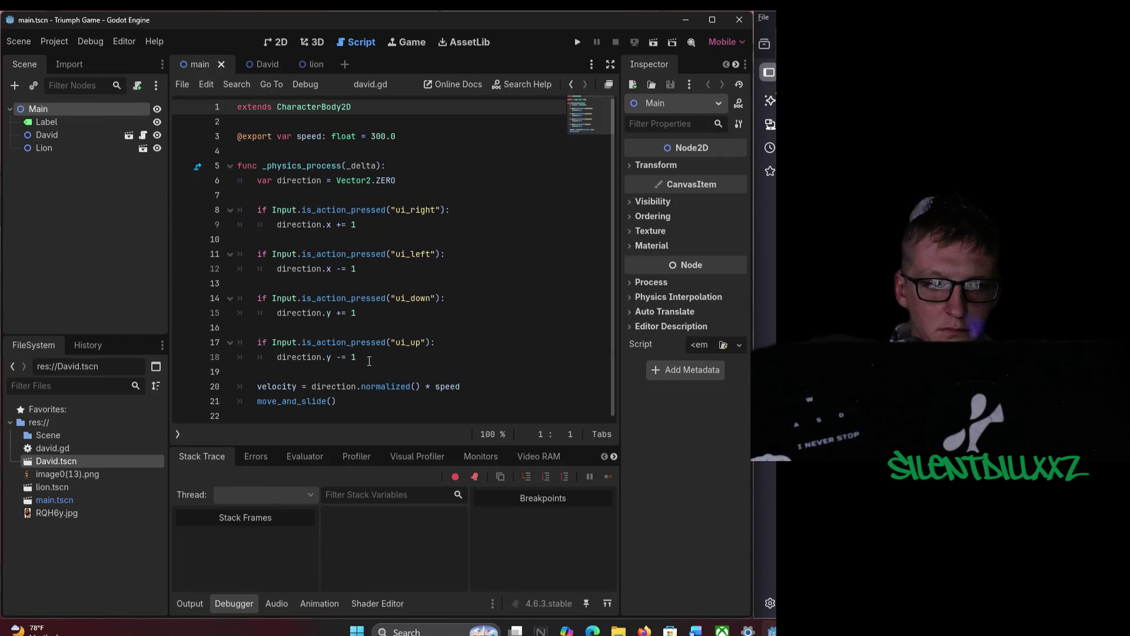
key(F5)
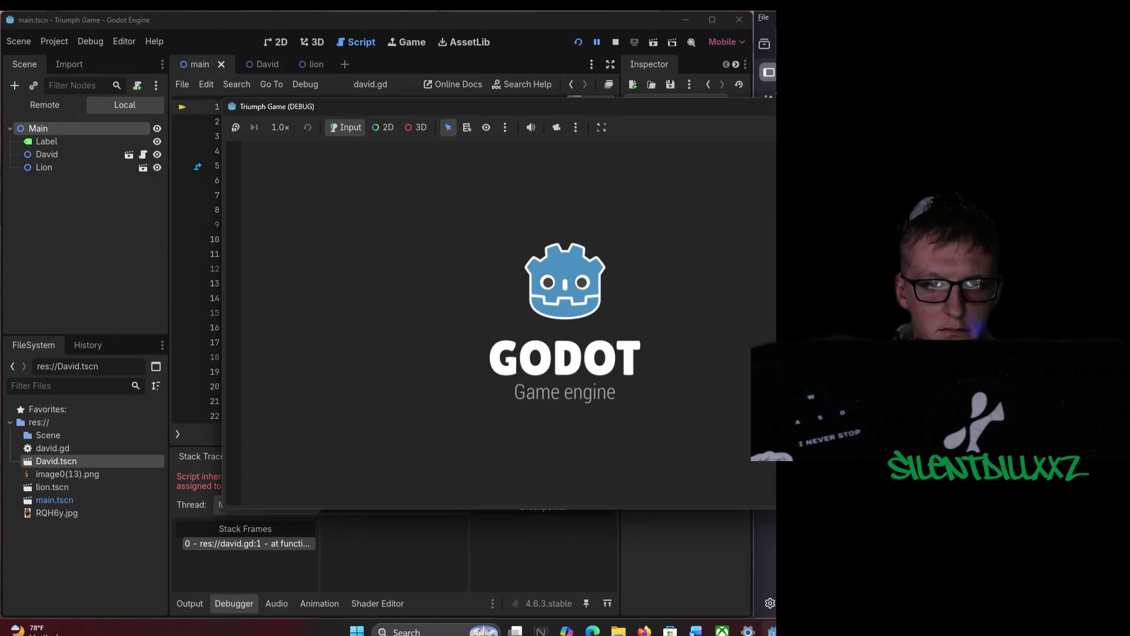
click(56, 44)
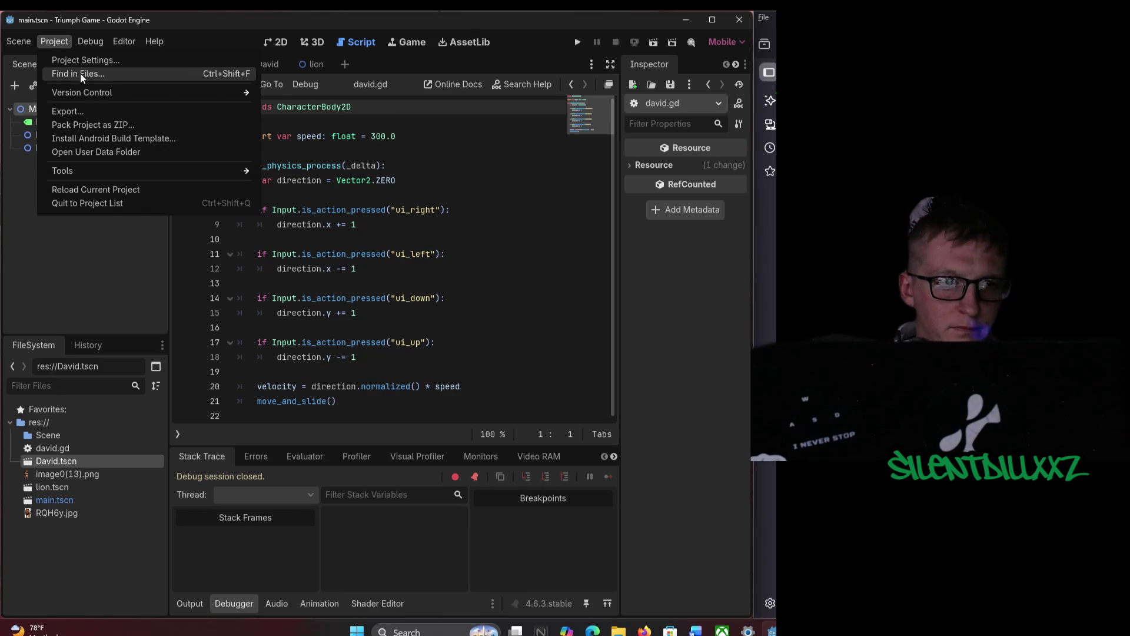
- In Project Settings' Run section, toggle Advanced Settings and browse to David.tscn for Main Scene
click(90, 57)
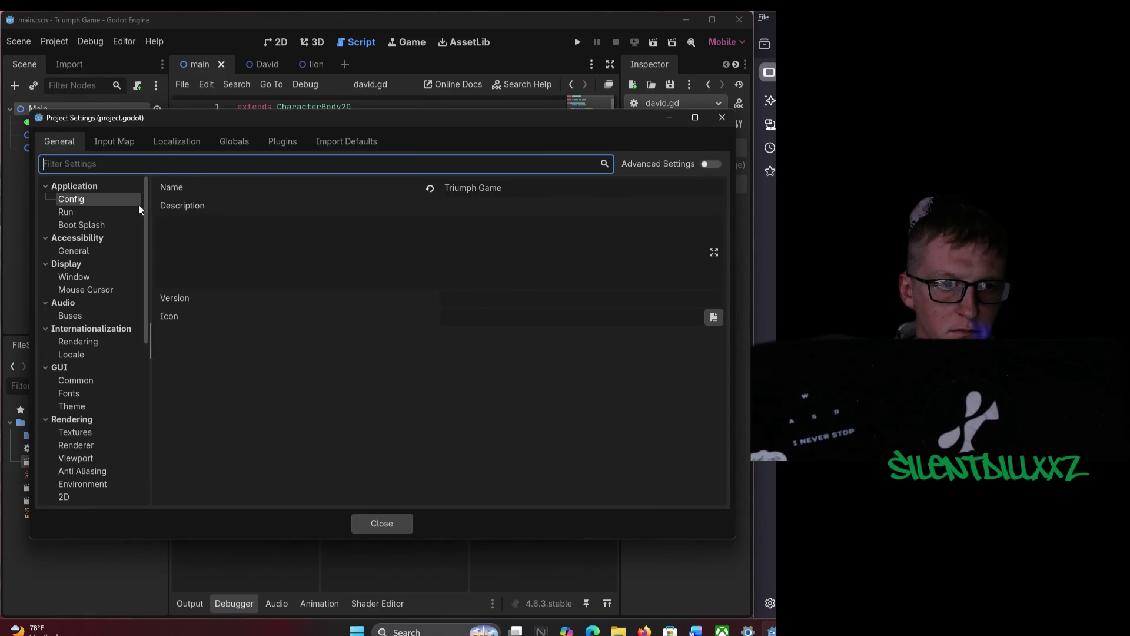
click(101, 211)
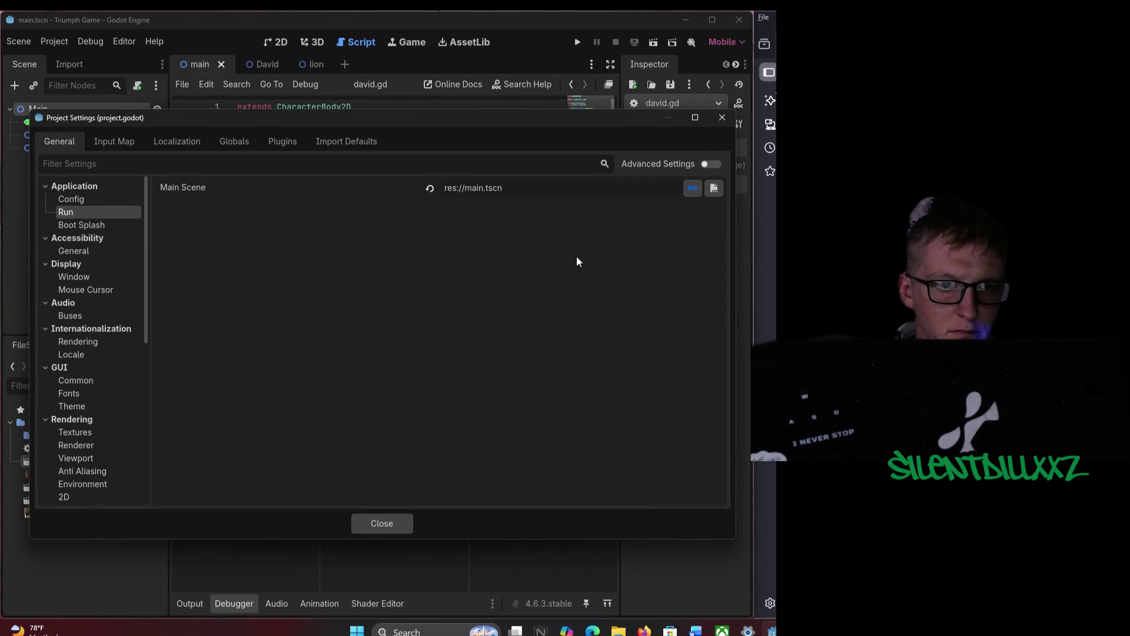
click(708, 165)
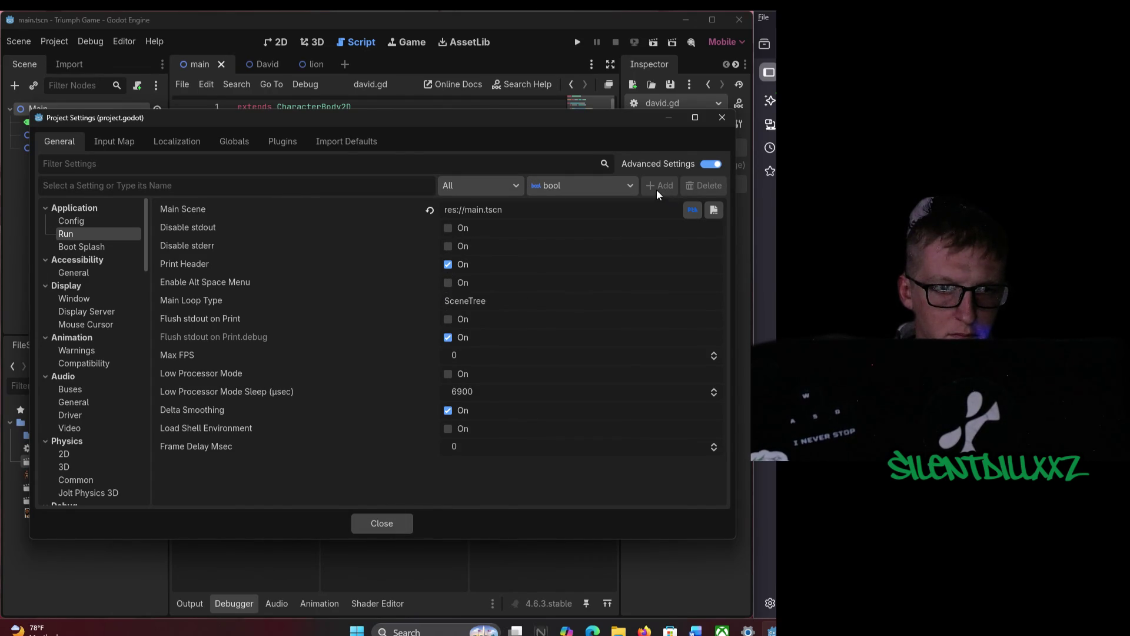
click(627, 186)
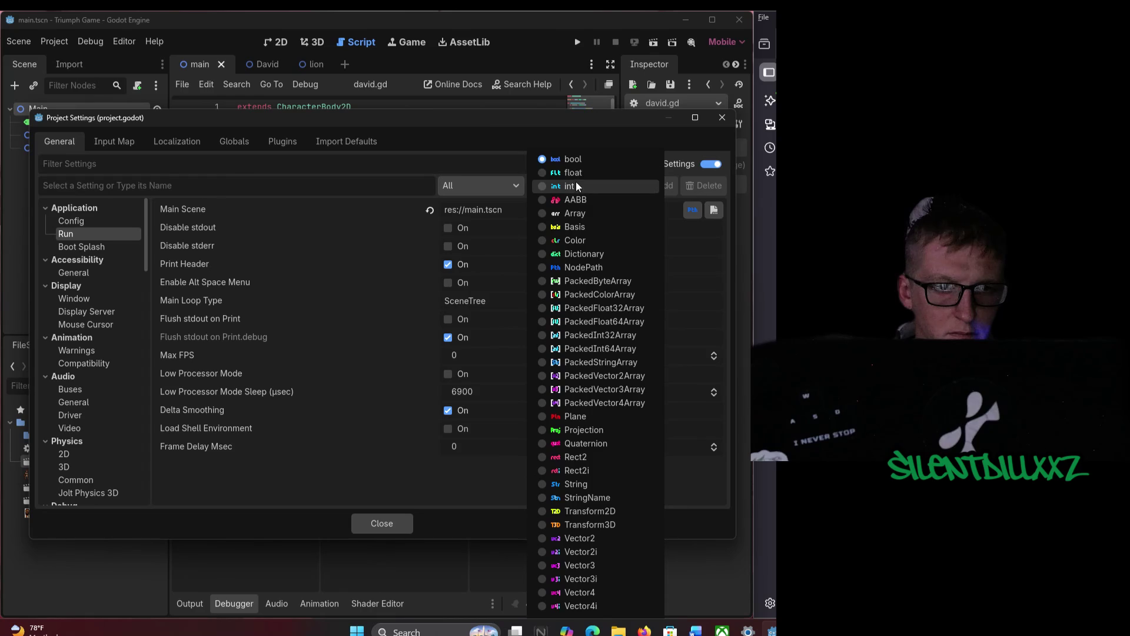
click(321, 278)
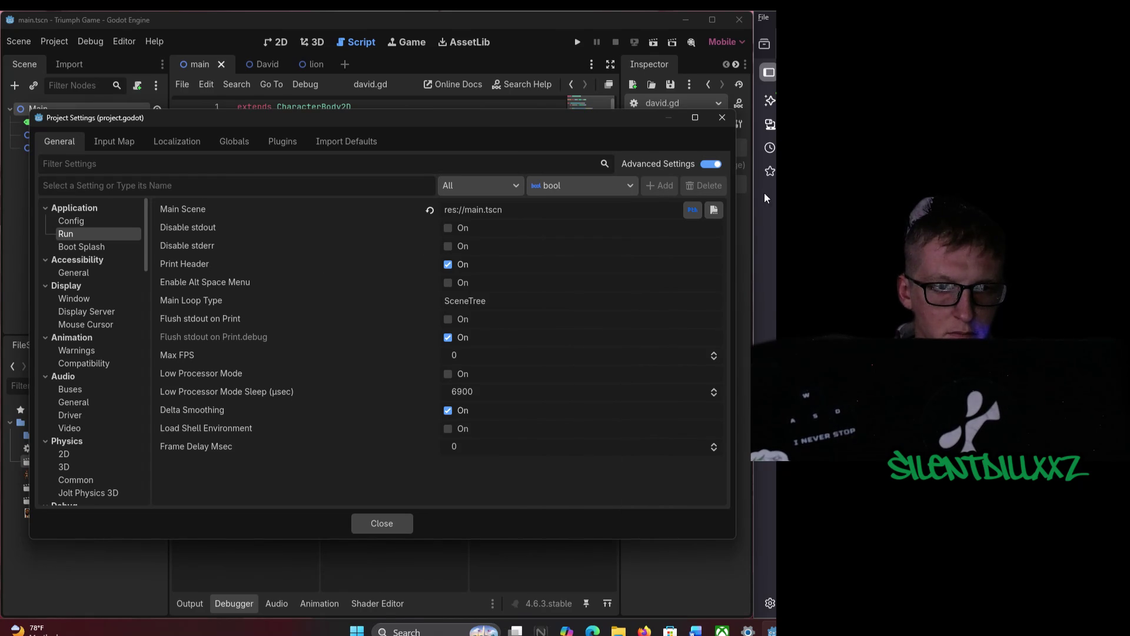
click(712, 165)
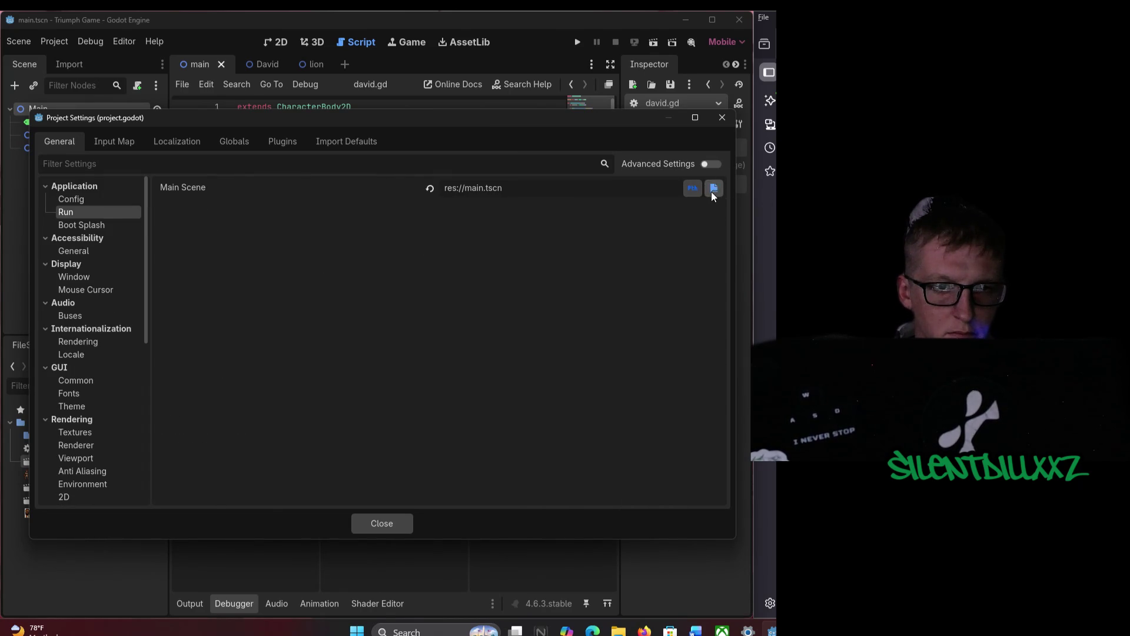
click(713, 189)
click(457, 210)
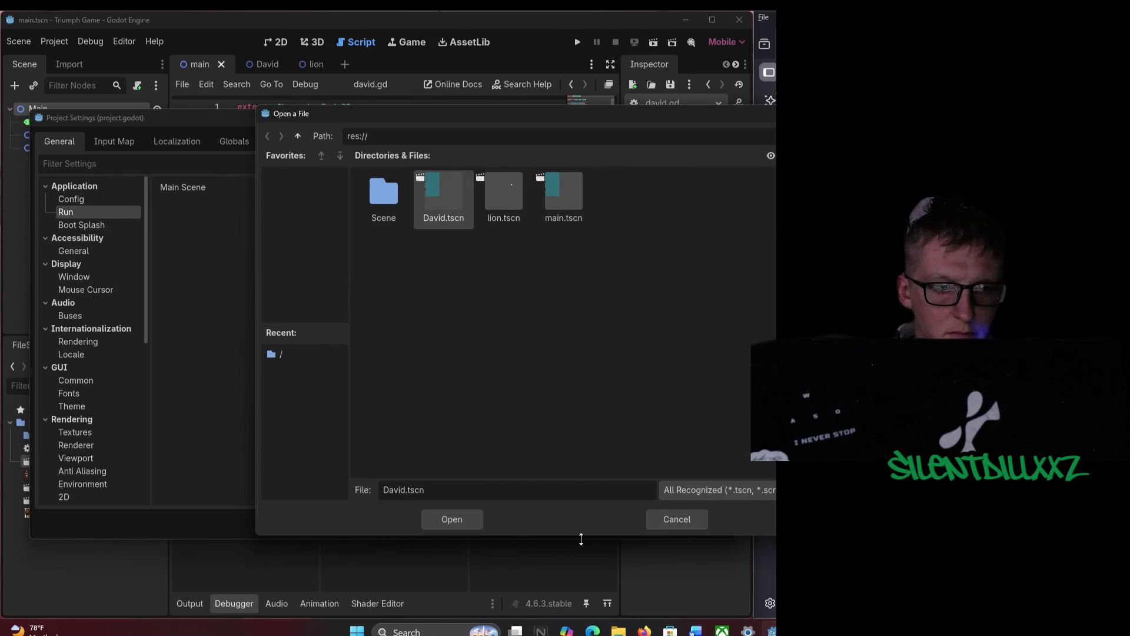
- Confirm David.tscn as Main Scene, close Project Settings and run the game
click(476, 522)
click(398, 532)
key(F5)
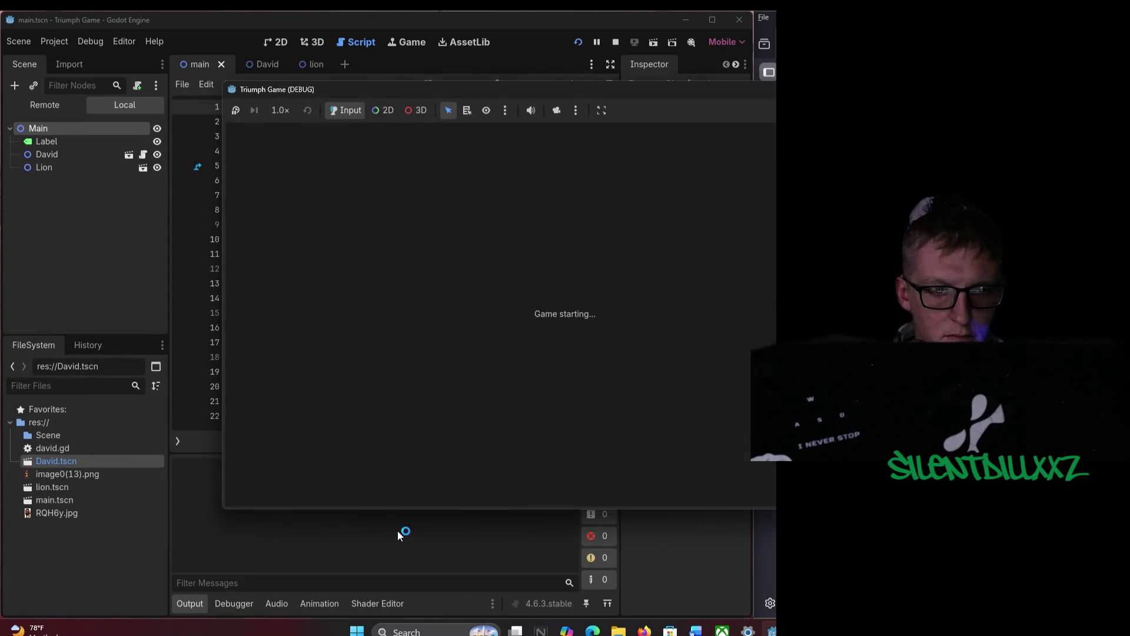
- Walk David around the game window in all directions, then stop the run
key(s)
key(d)
key(a)
key(d)
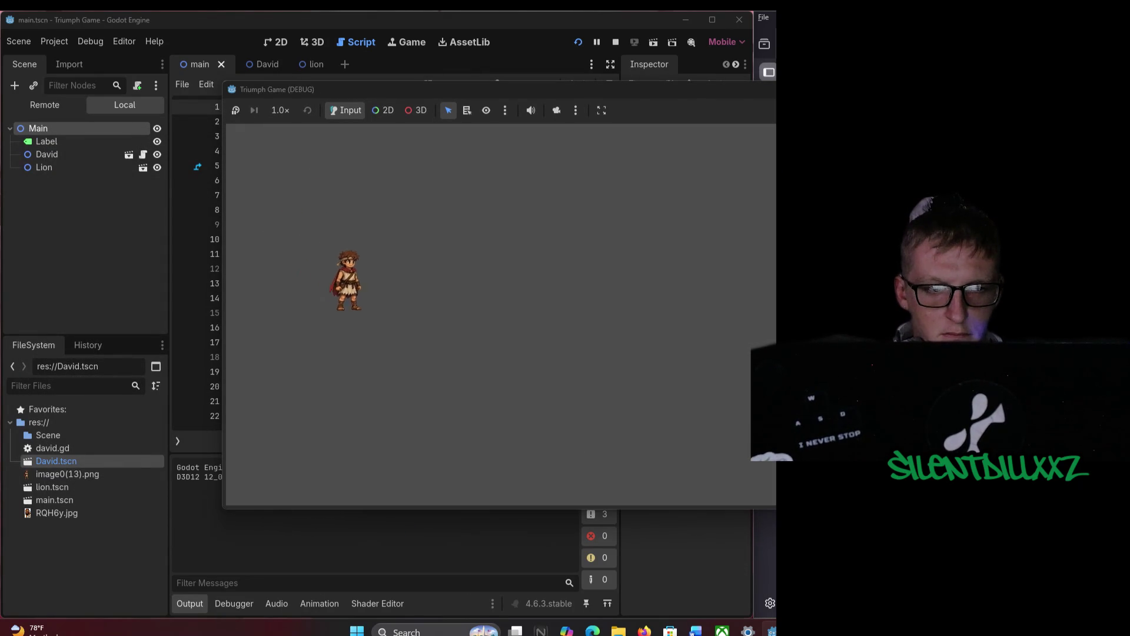
key(w)
key(s)
key(d)
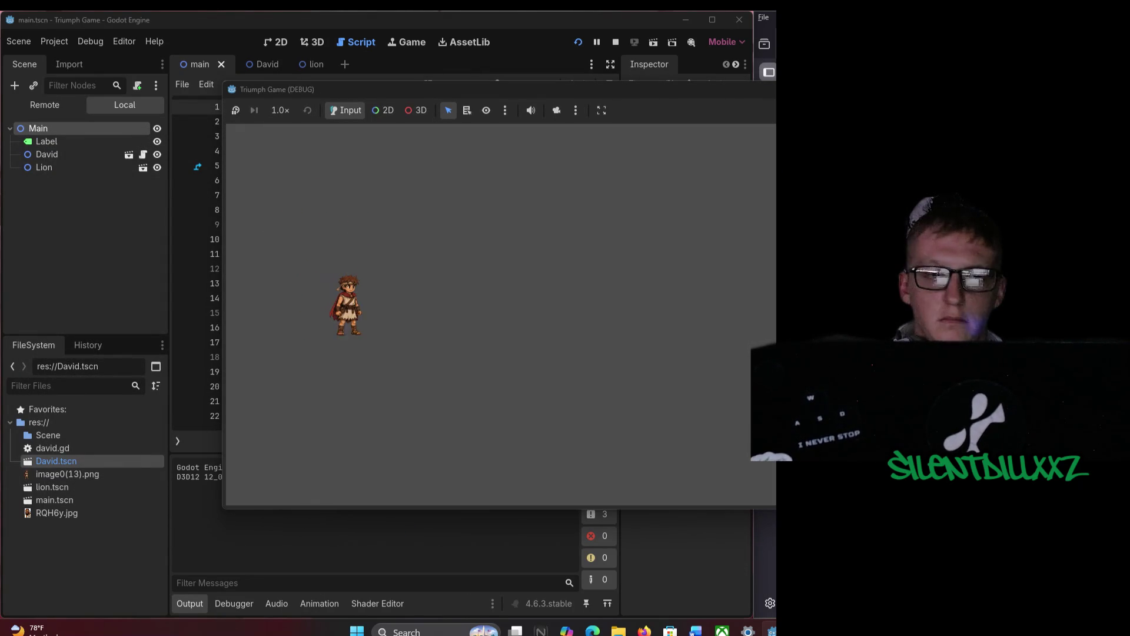
key(w)
key(a)
key(s)
key(a)
key(d)
key(s)
key(a)
key(w)
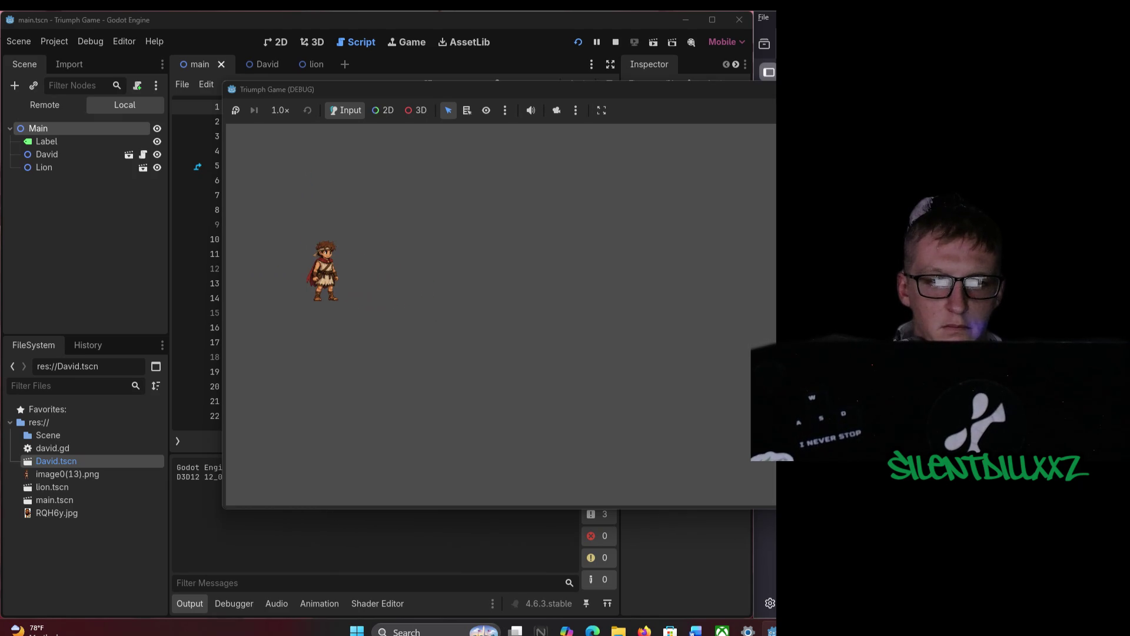
key(d)
key(s)
key(d)
key(s)
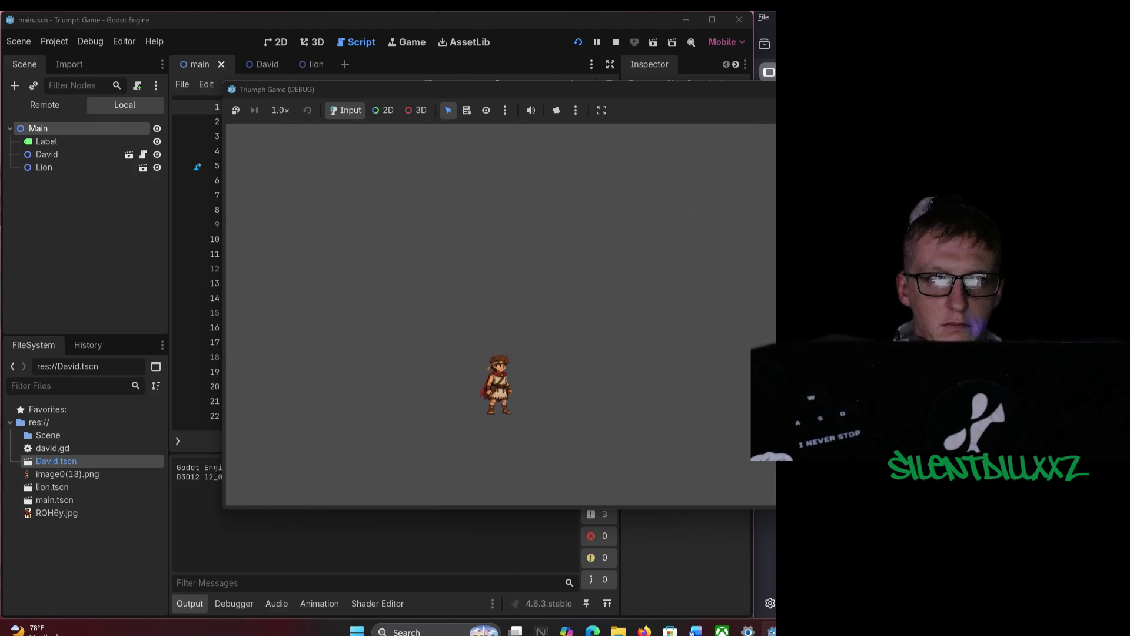
key(w)
key(a)
key(d)
key(s)
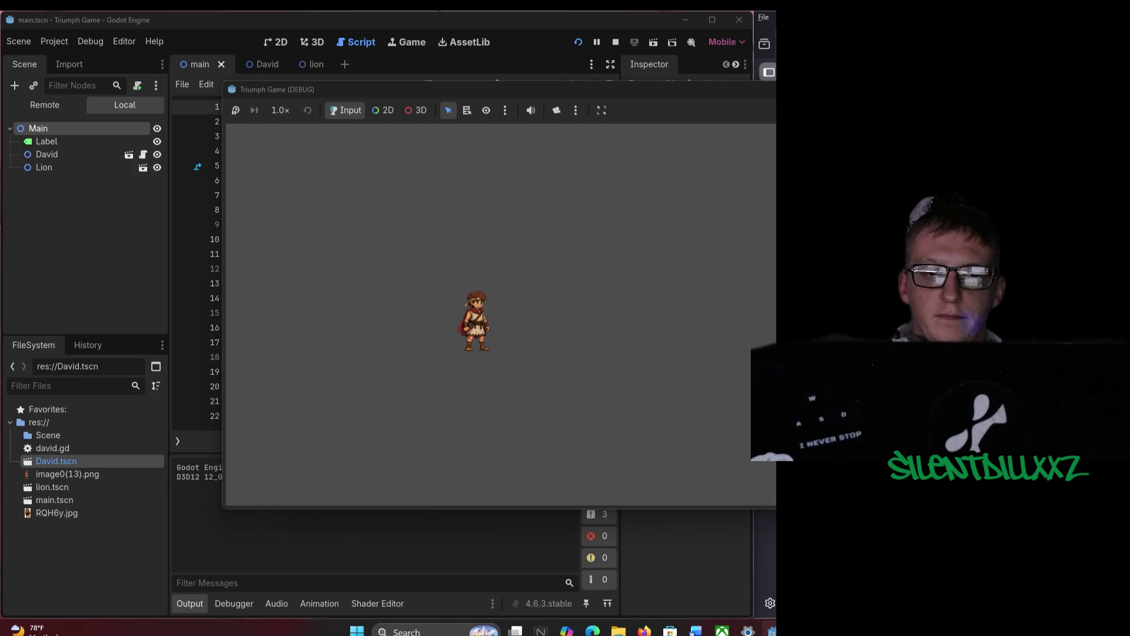
key(F8)
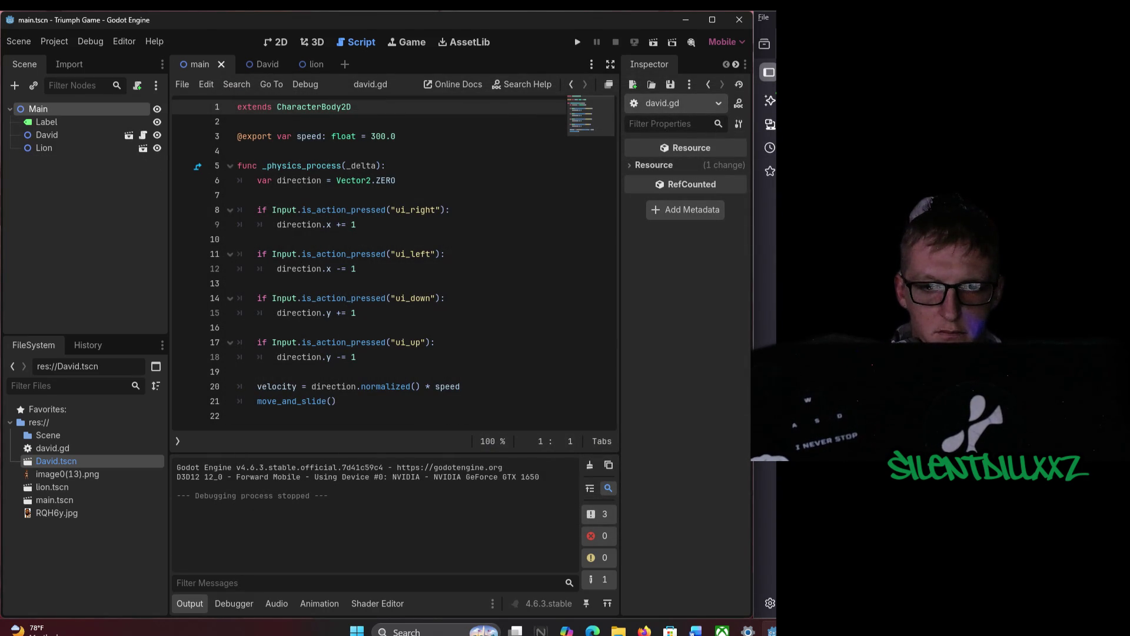
- Attempt an inline rename of the Main root node, leaving its name unchanged
click(35, 109)
click(35, 109)
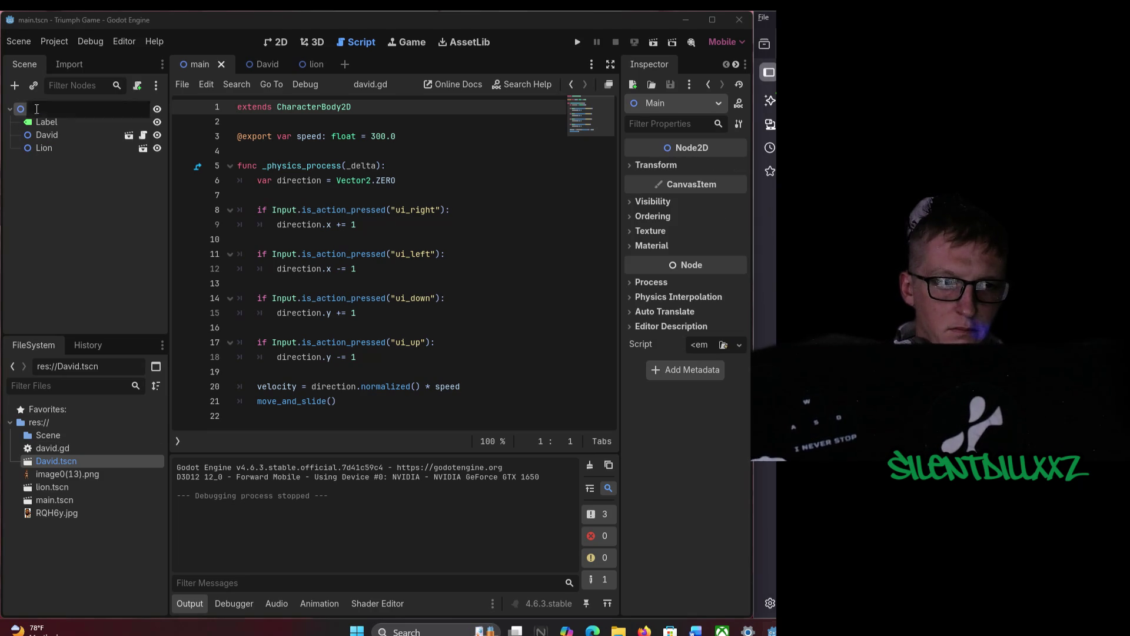
key(Escape)
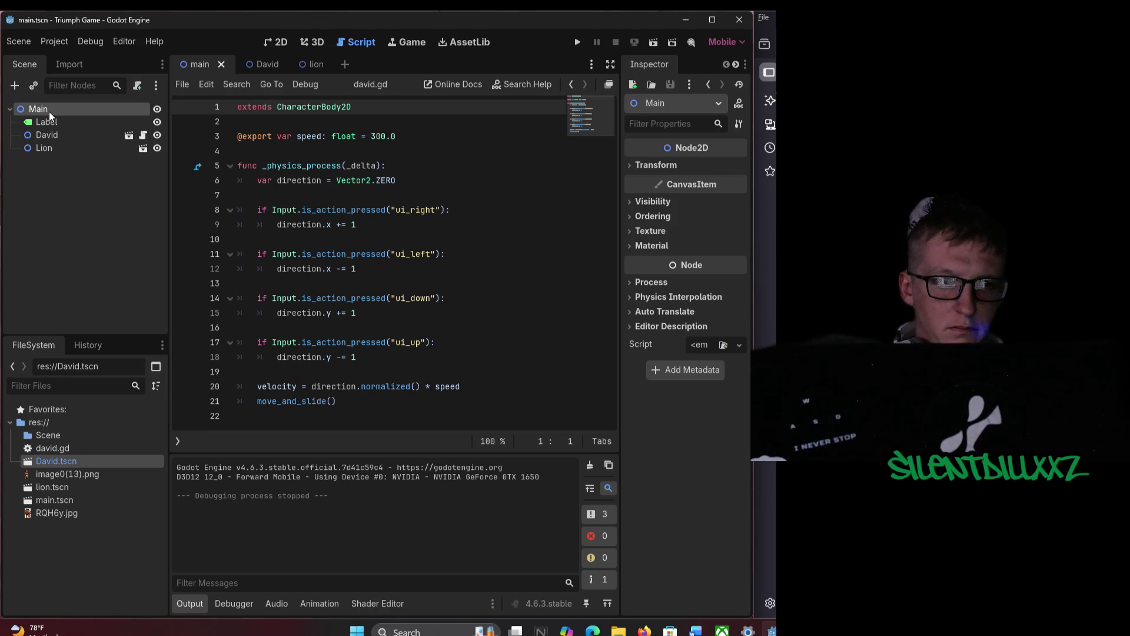
click(49, 111)
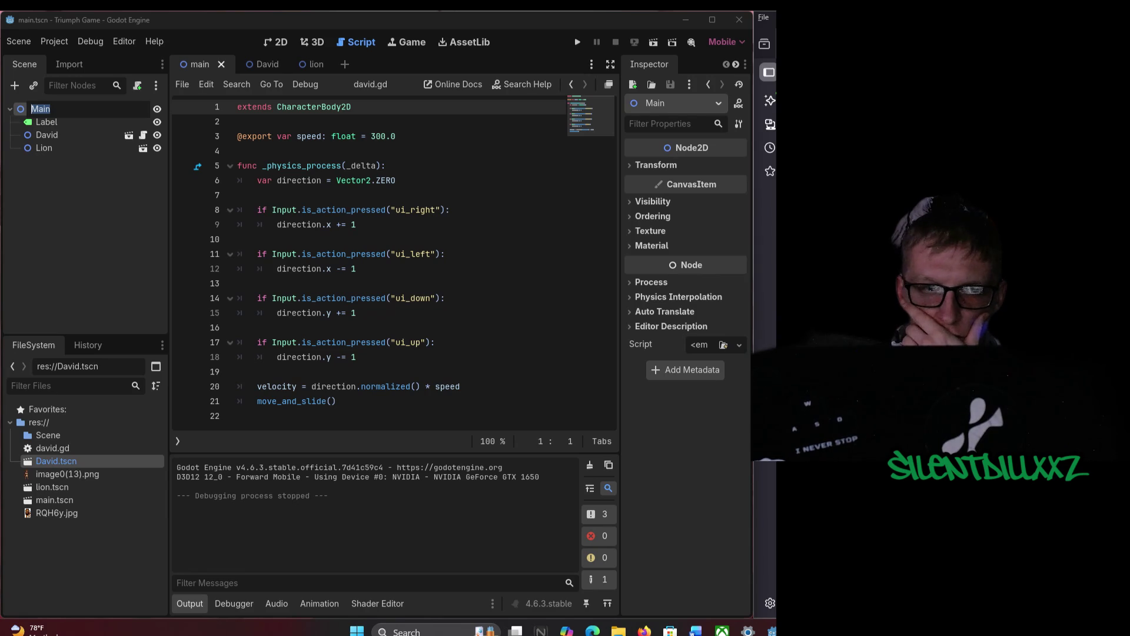
click(53, 159)
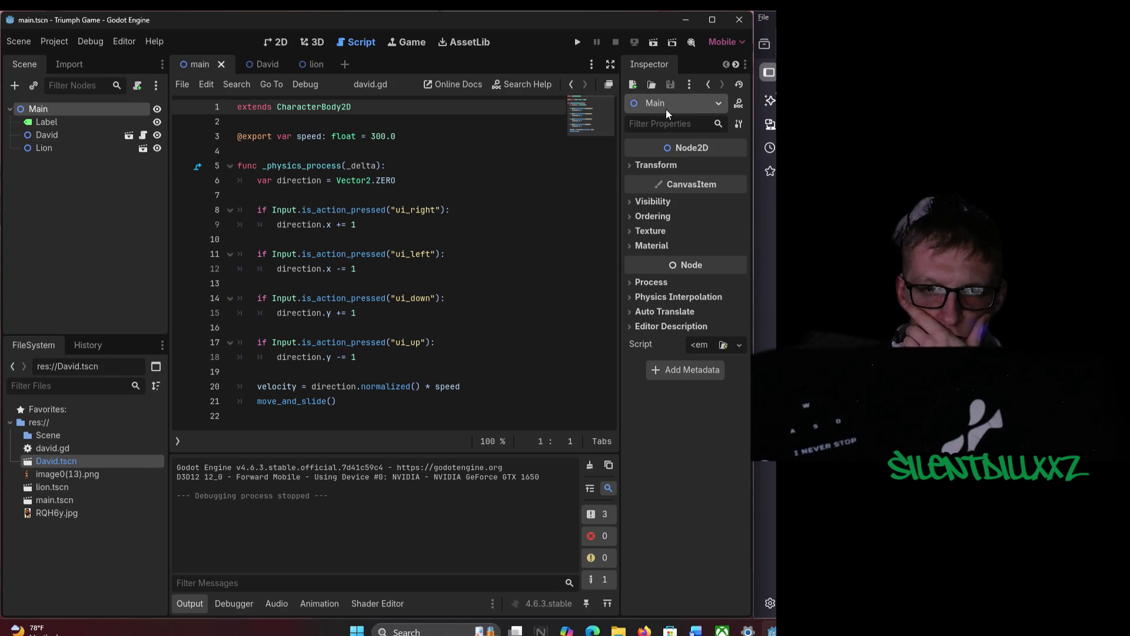
- Rename the root node to 'World Main' via its context menu and save the scene
right_click(77, 111)
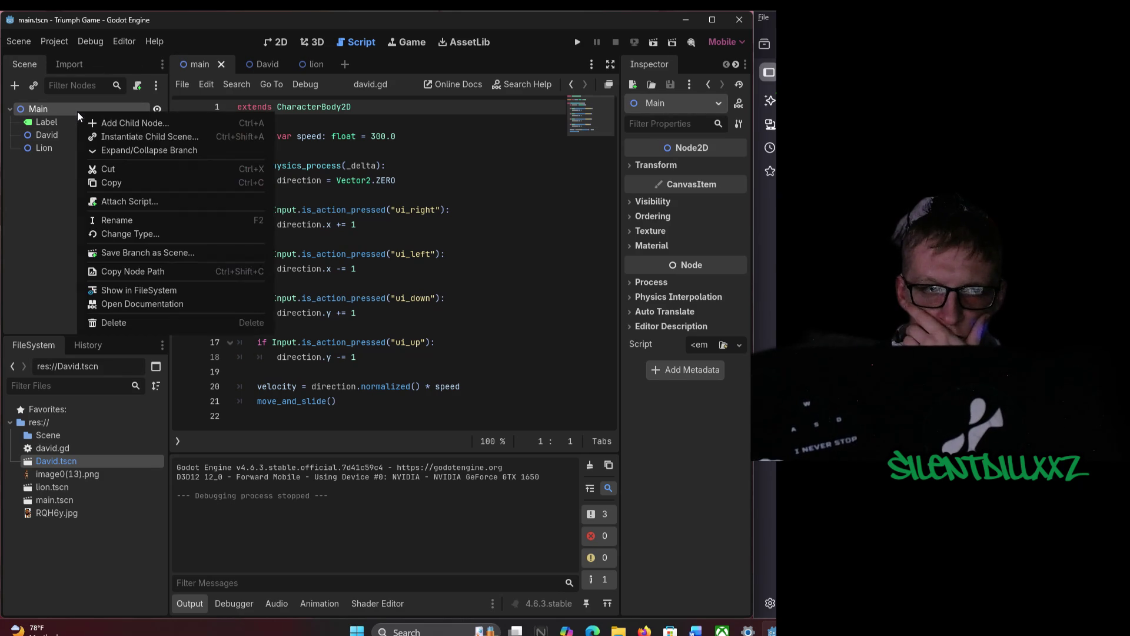
click(116, 222)
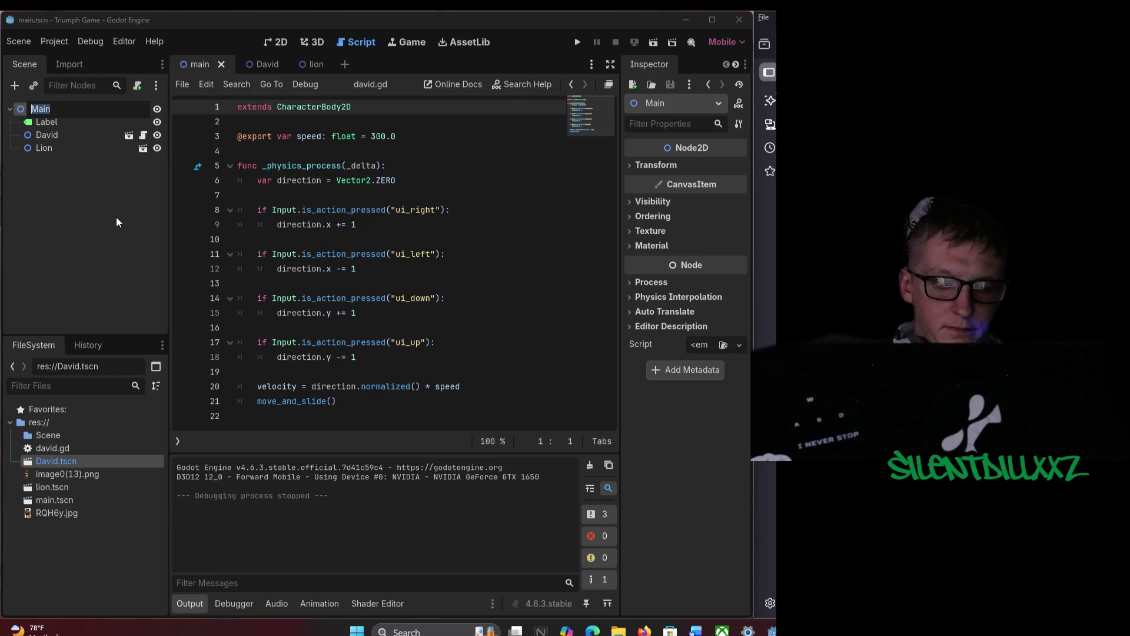
text(WOrl)
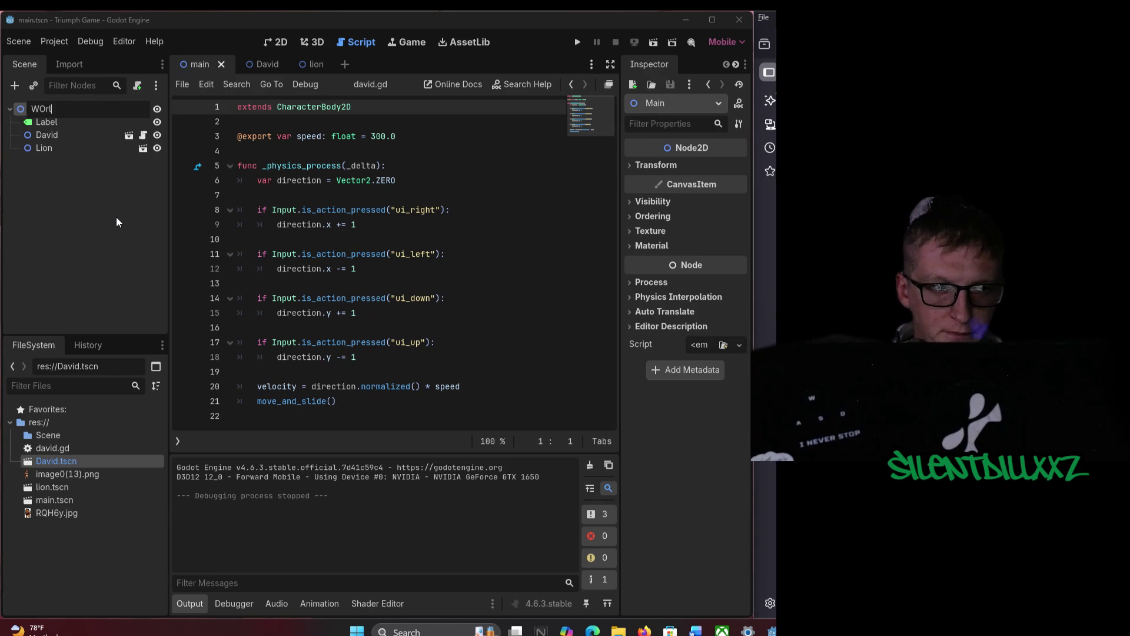
key(BackSpace)
key(BackSpace)
key(BackSpace)
text(orld)
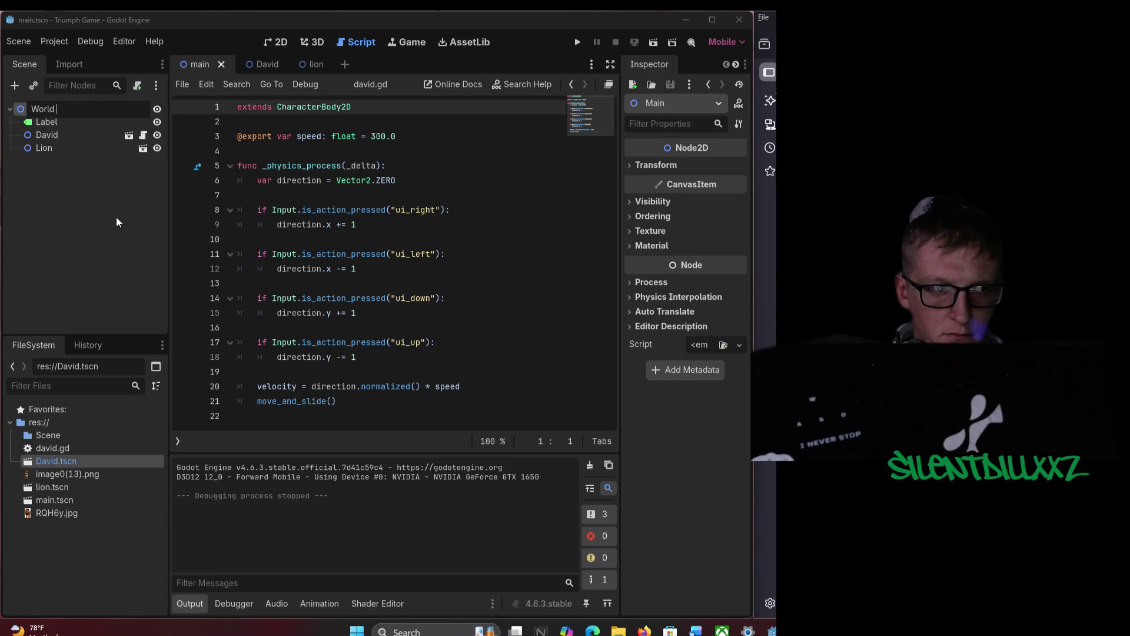
text( Main)
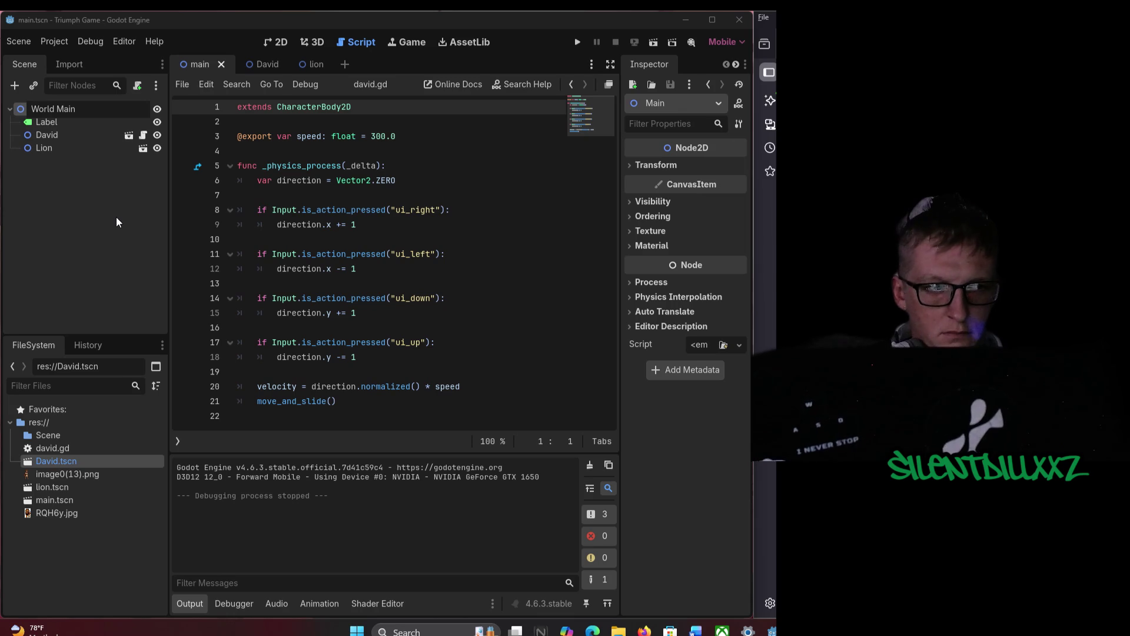
key(Return)
key(ctrl+s)
click(56, 37)
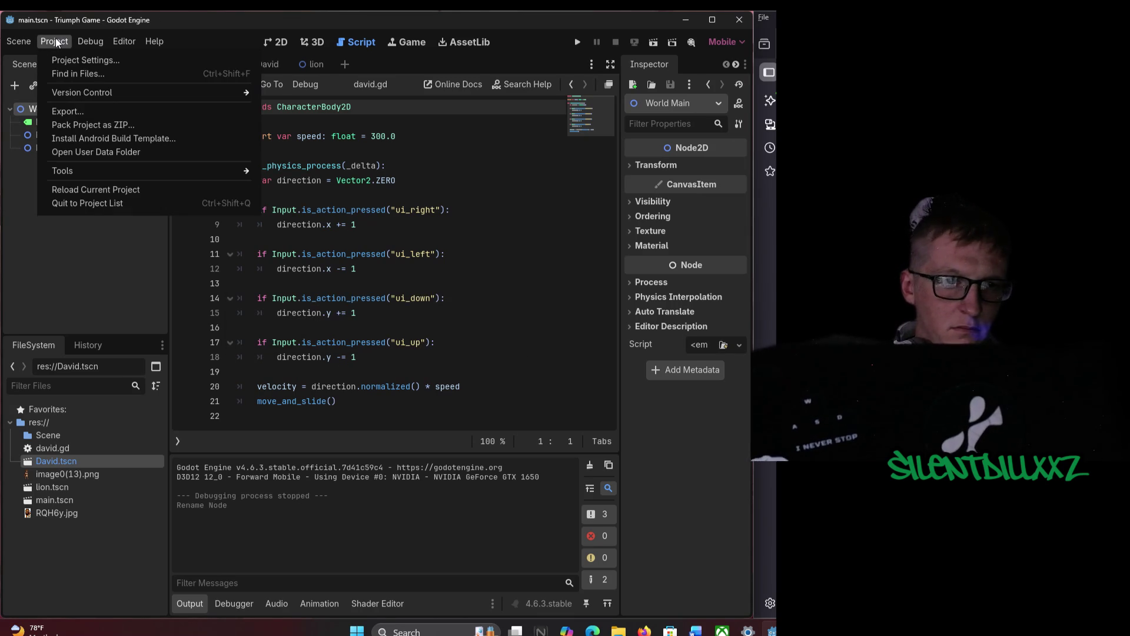
click(97, 62)
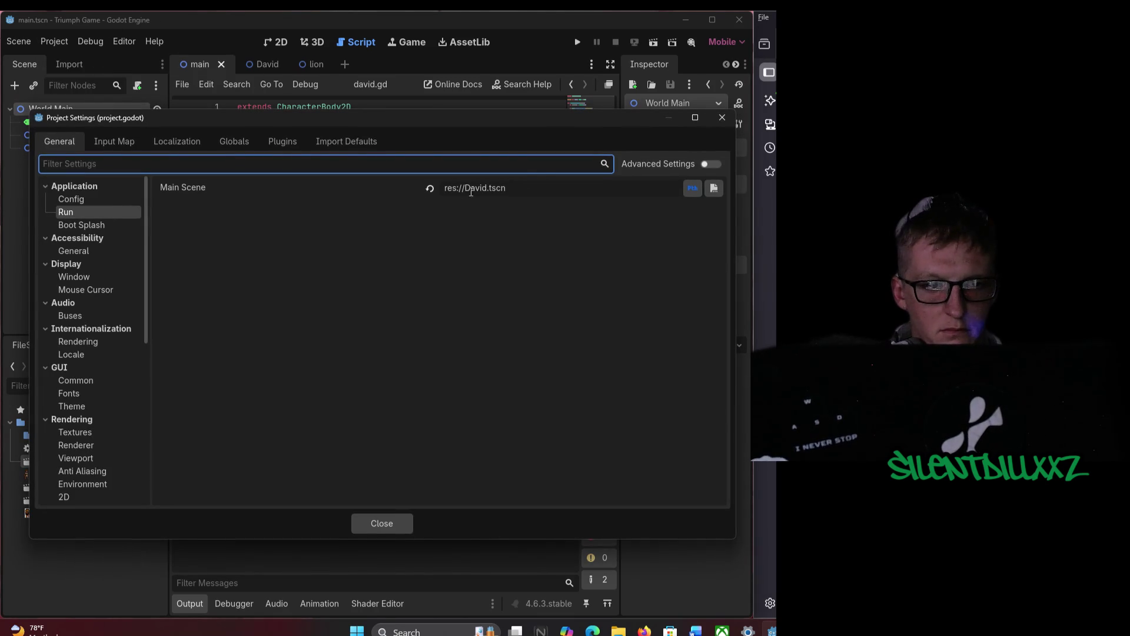
click(713, 190)
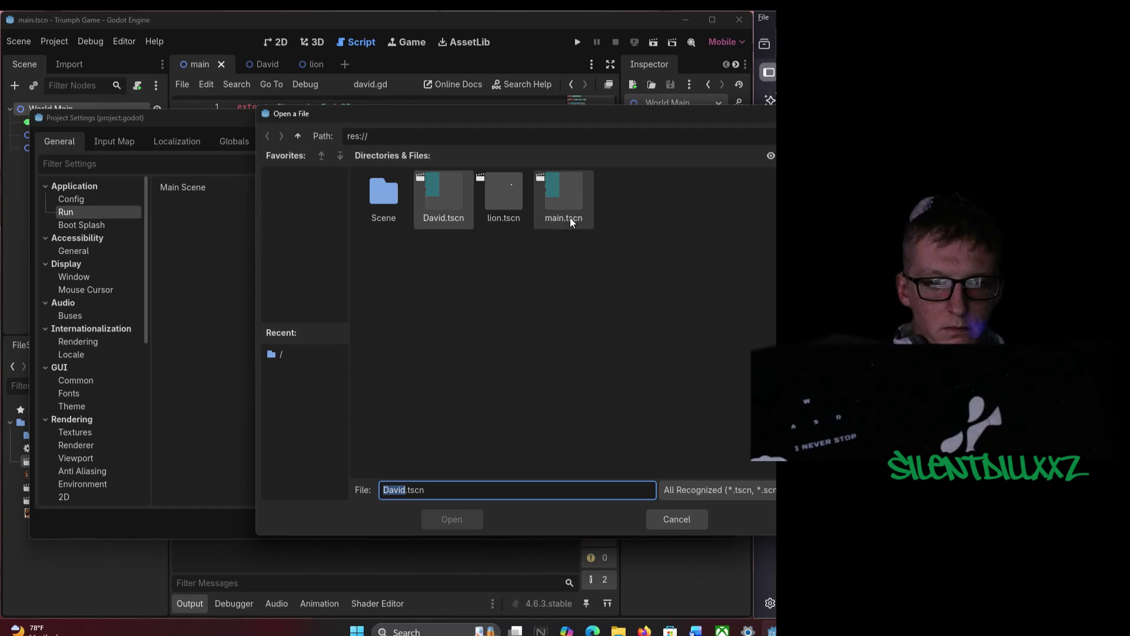
double_click(363, 203)
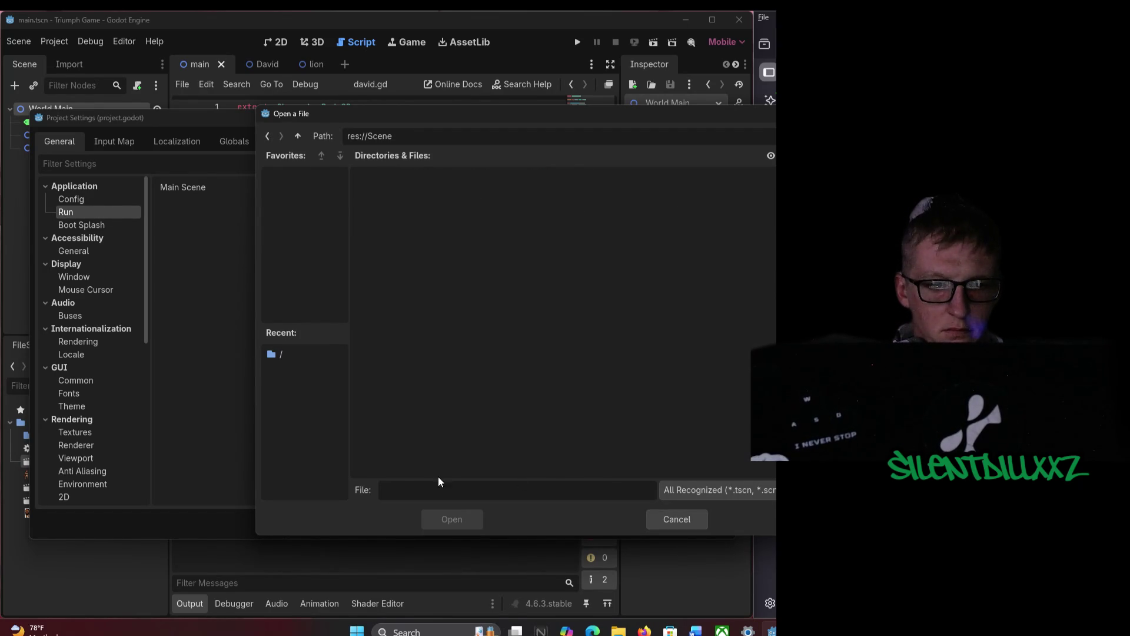
click(88, 212)
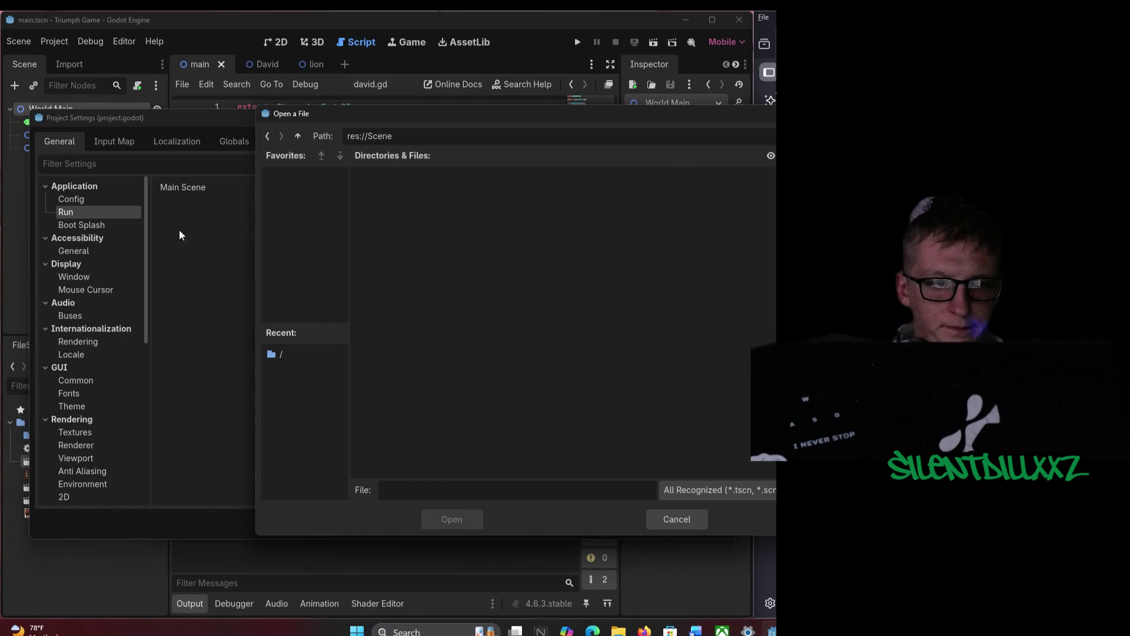
click(78, 206)
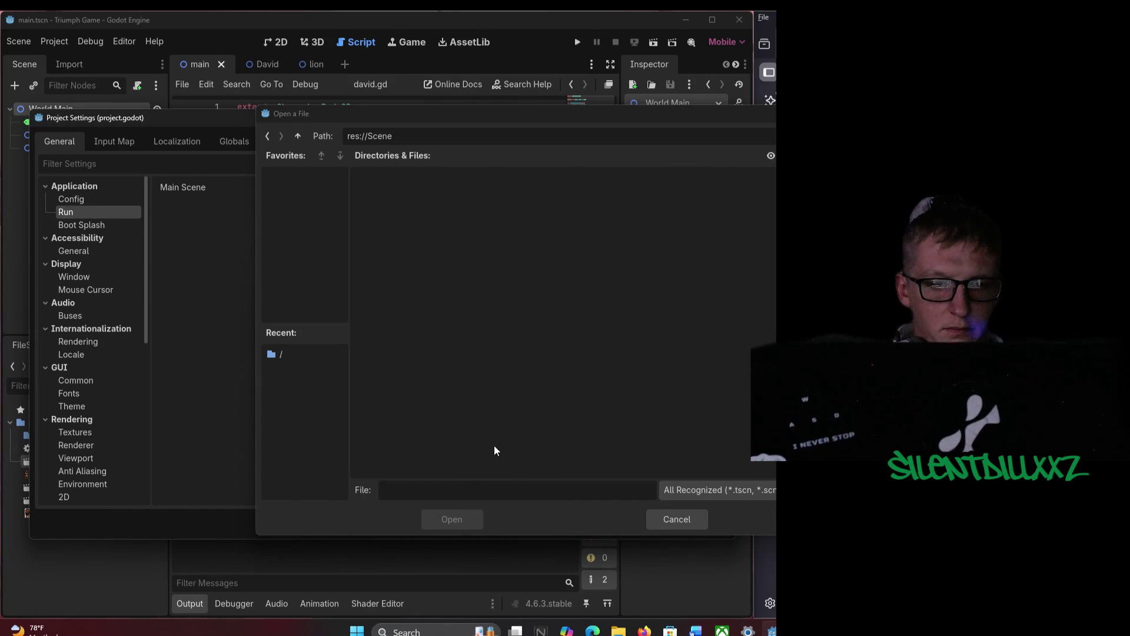
click(703, 526)
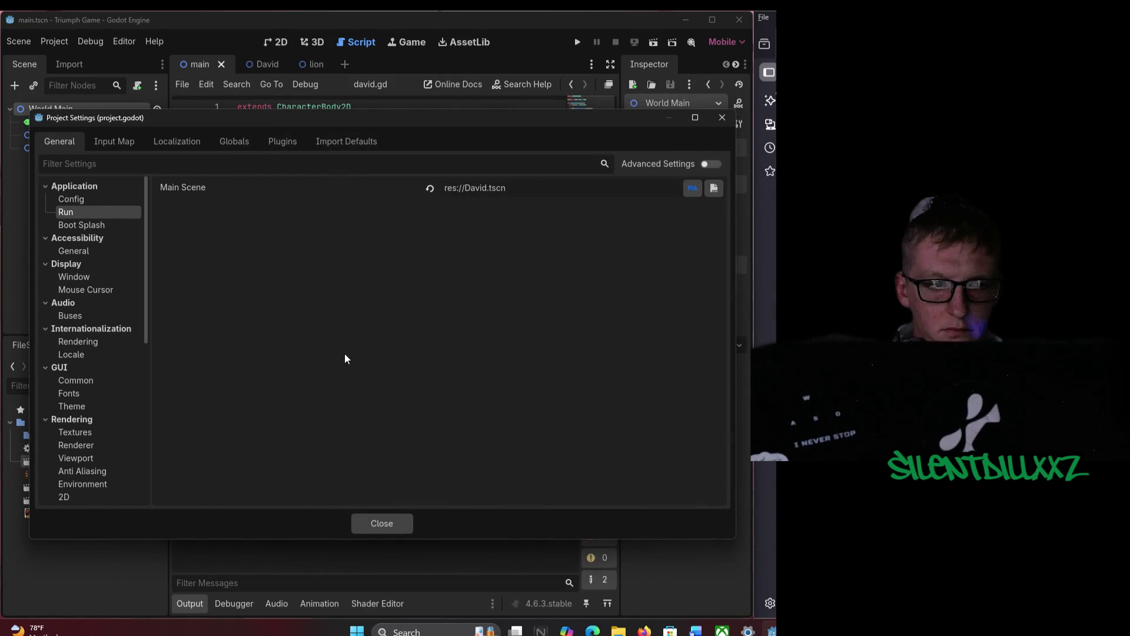
click(714, 188)
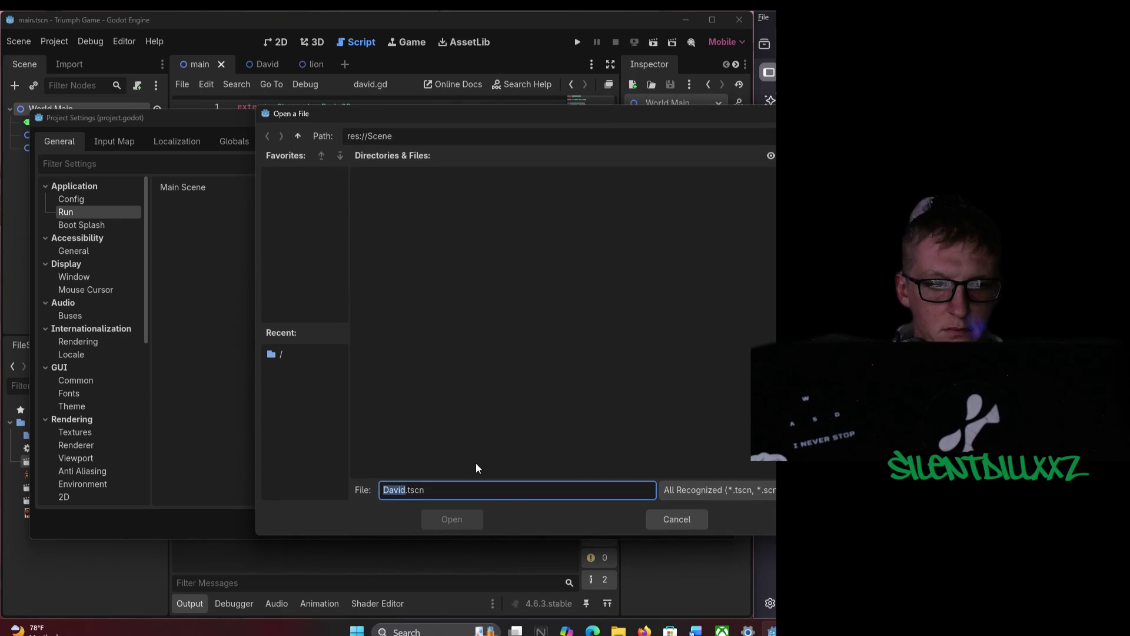
click(279, 353)
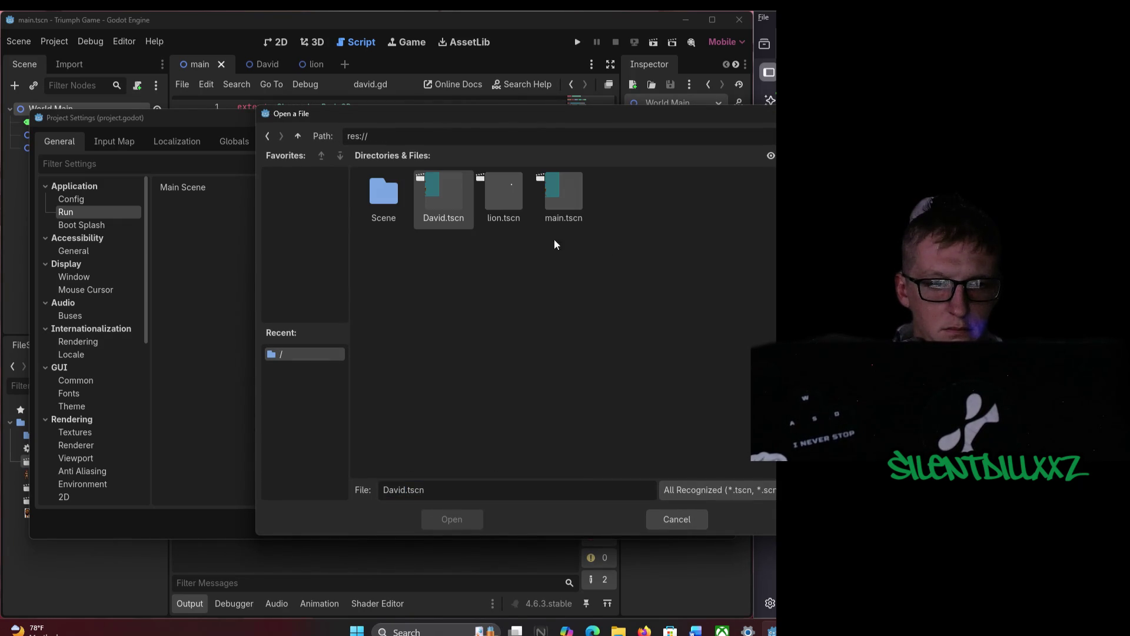
click(550, 196)
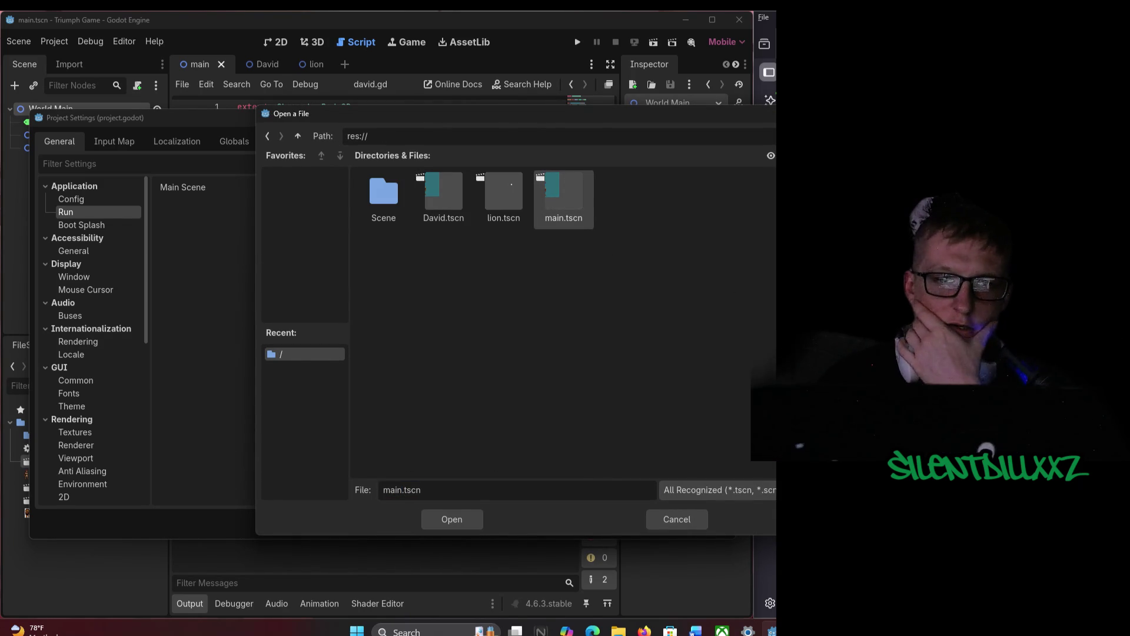
key(Escape)
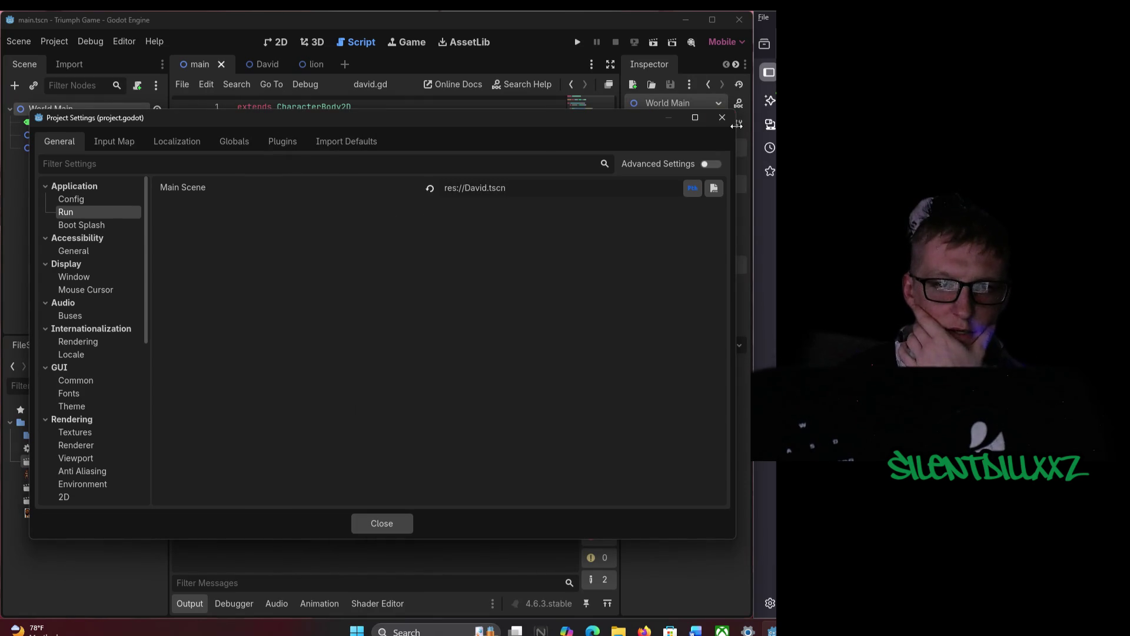
click(722, 117)
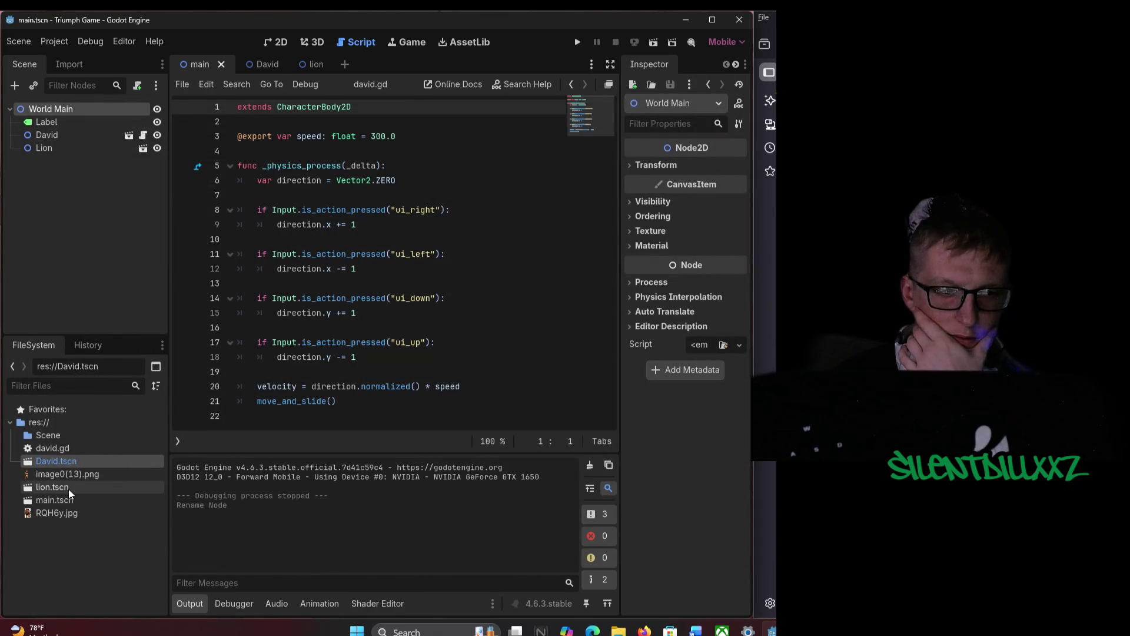
- Select main.tscn in FileSystem and show it in the 2D workspace
click(63, 504)
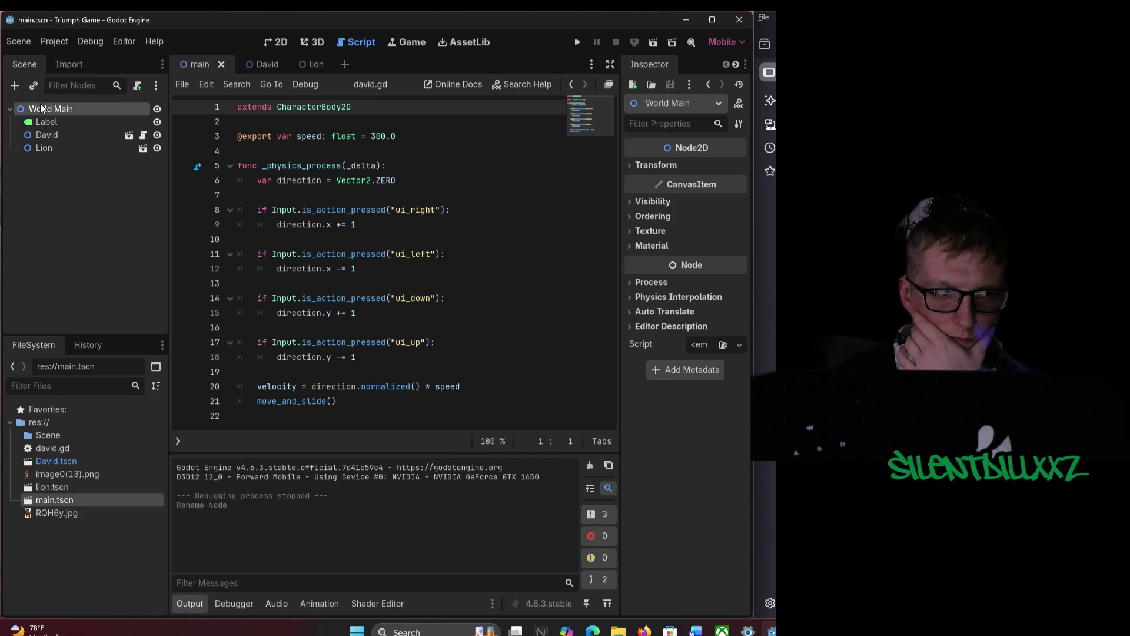
click(11, 109)
click(11, 108)
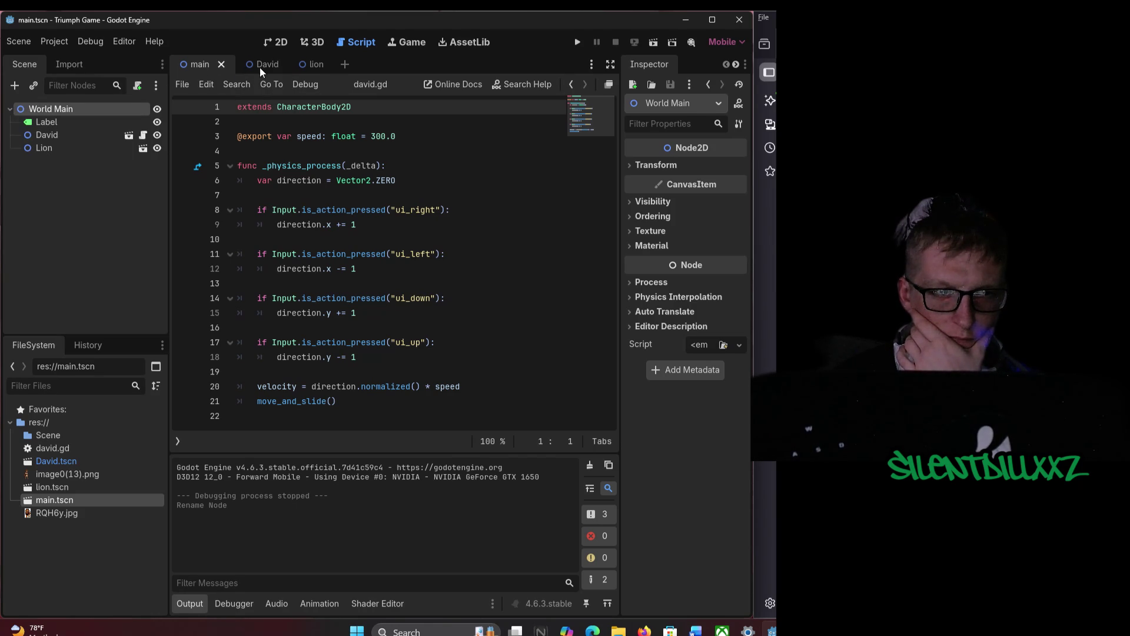
click(268, 39)
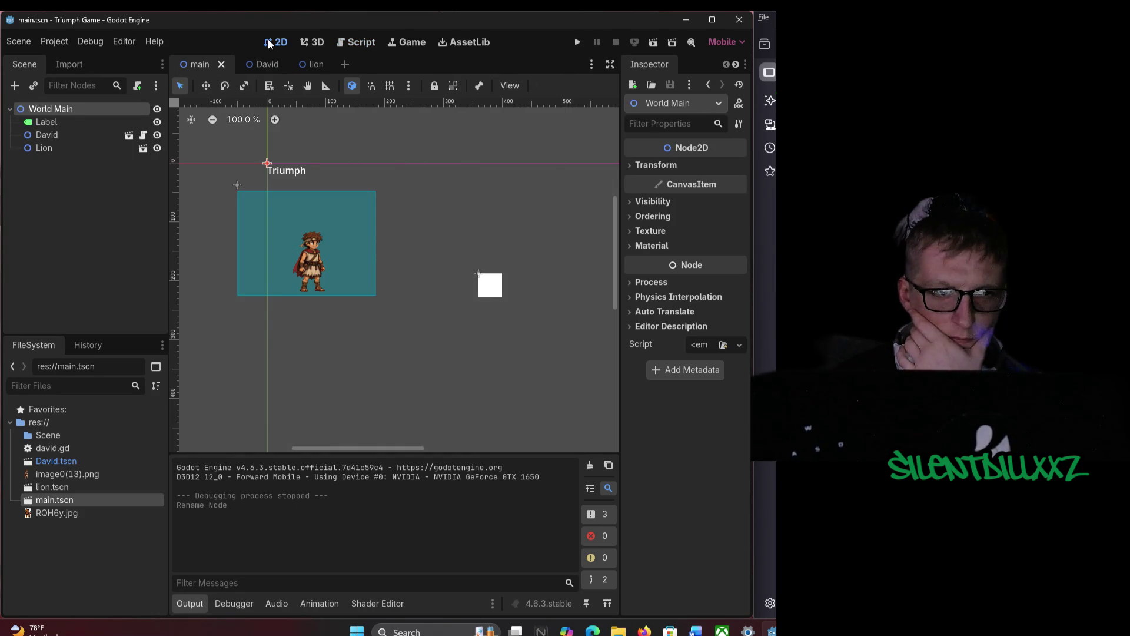
- Glance at the David and lion scene tabs, then return to the main scene
click(270, 64)
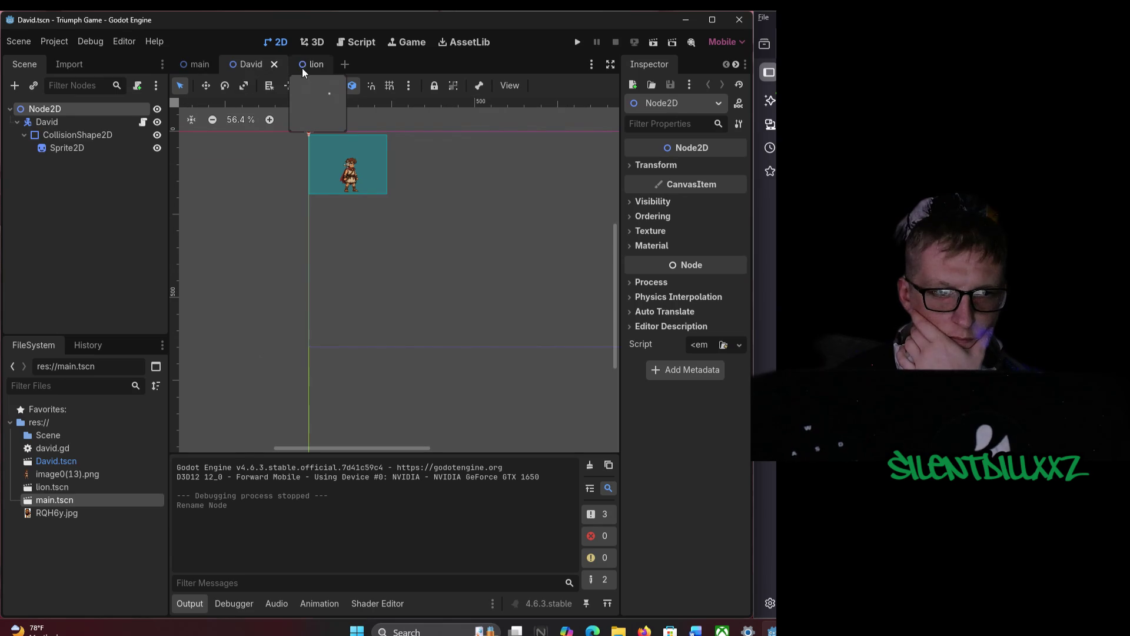
click(306, 71)
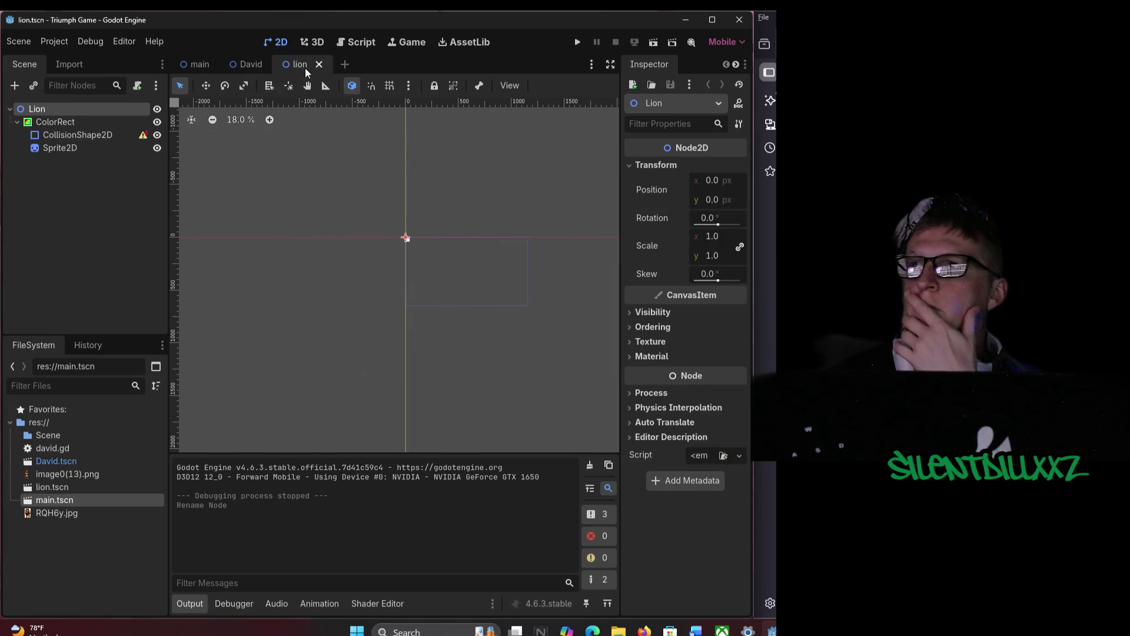
click(204, 72)
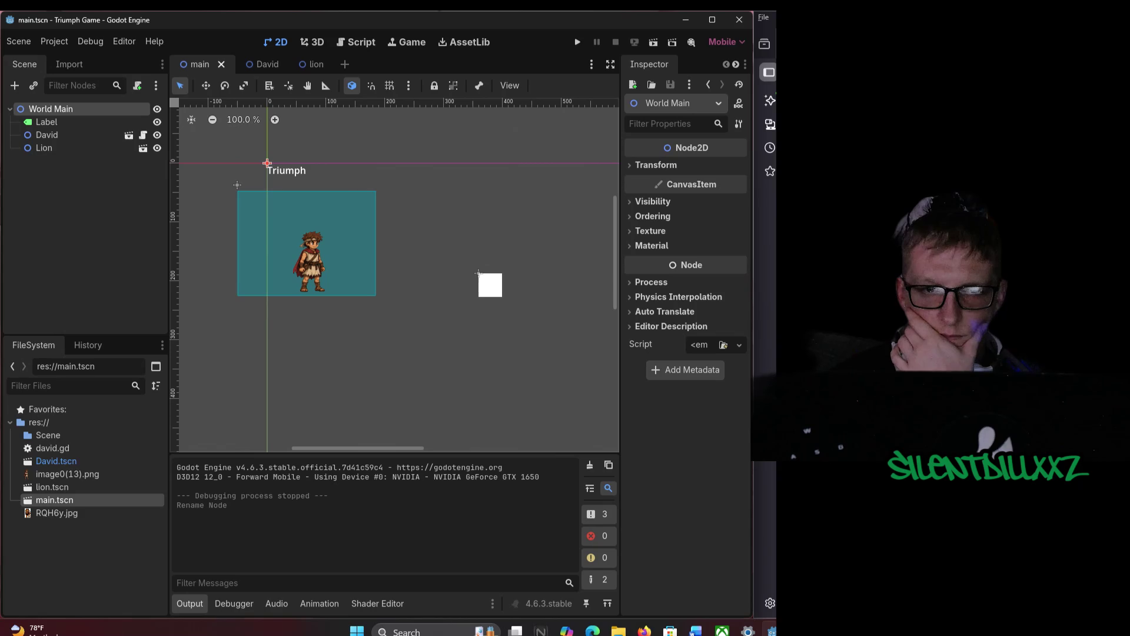
click(720, 98)
click(716, 109)
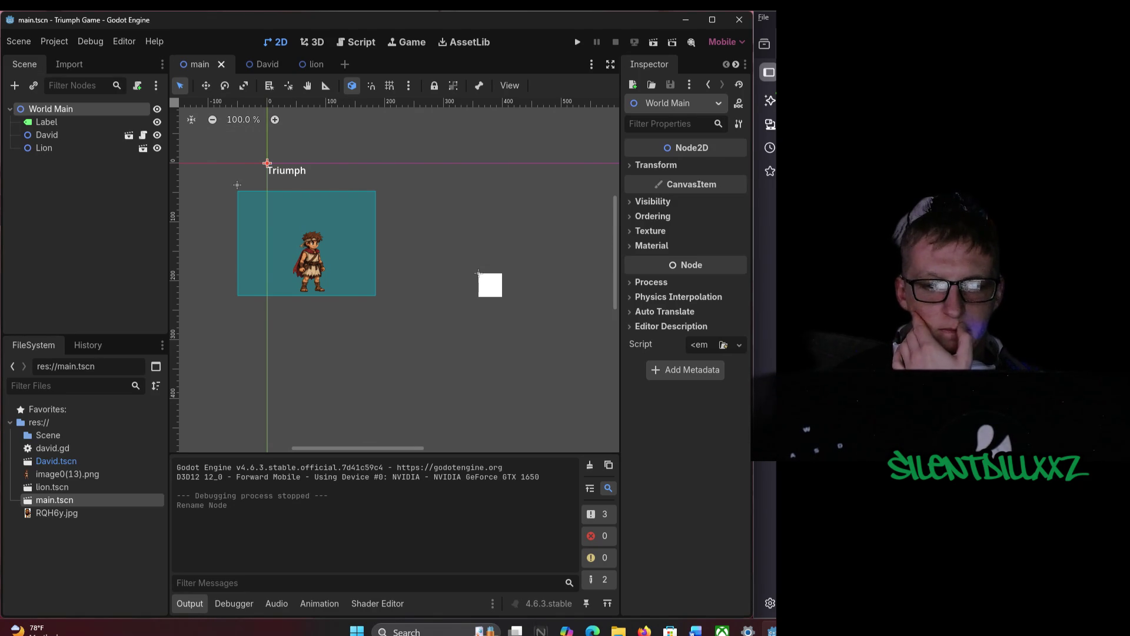
key(alt+Tab)
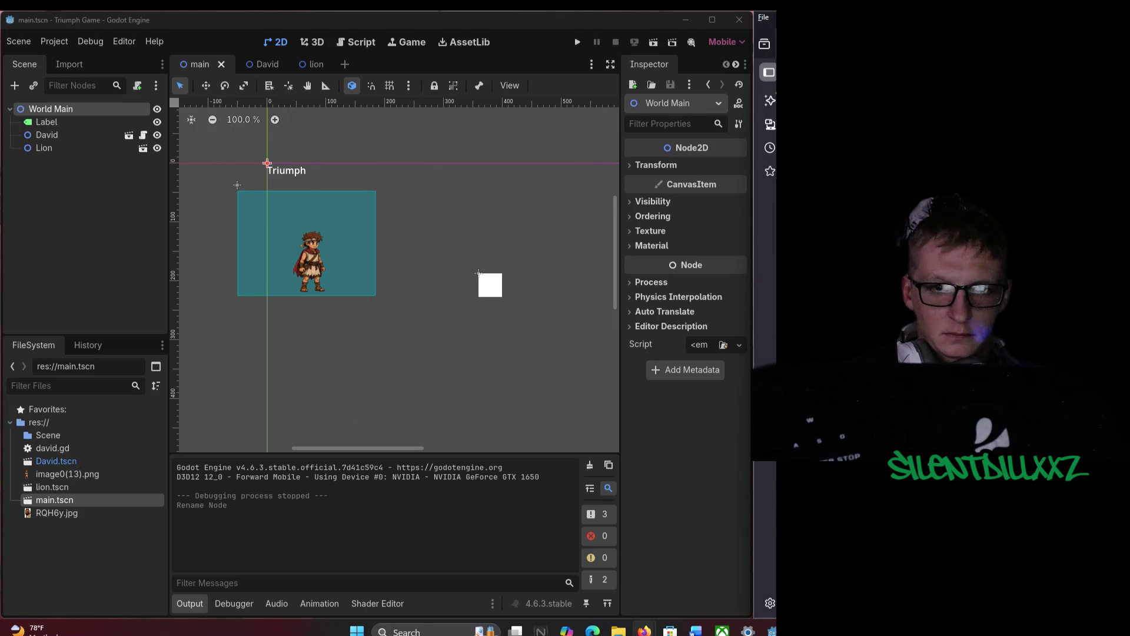
click(439, 317)
key(F5)
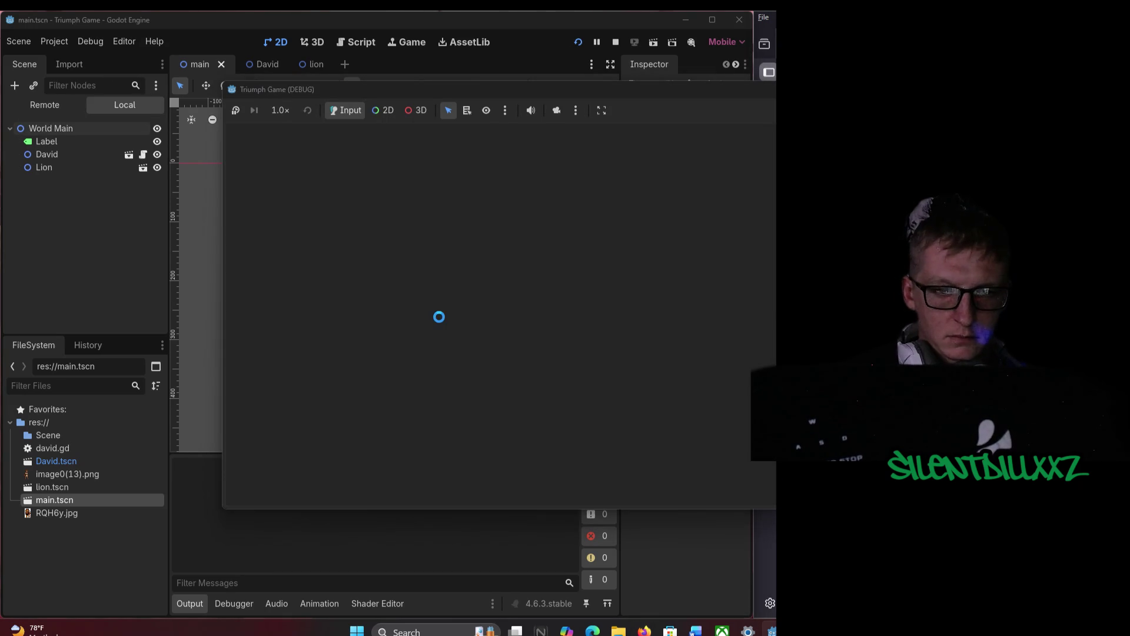
key(d)
key(s)
key(d)
key(a)
key(w)
key(a)
key(w)
key(d)
key(s)
key(w)
key(d)
key(s)
key(a)
key(w)
key(a)
key(s)
key(w)
key(d)
key(w)
key(d)
key(s)
key(a)
key(w)
key(s)
key(s)
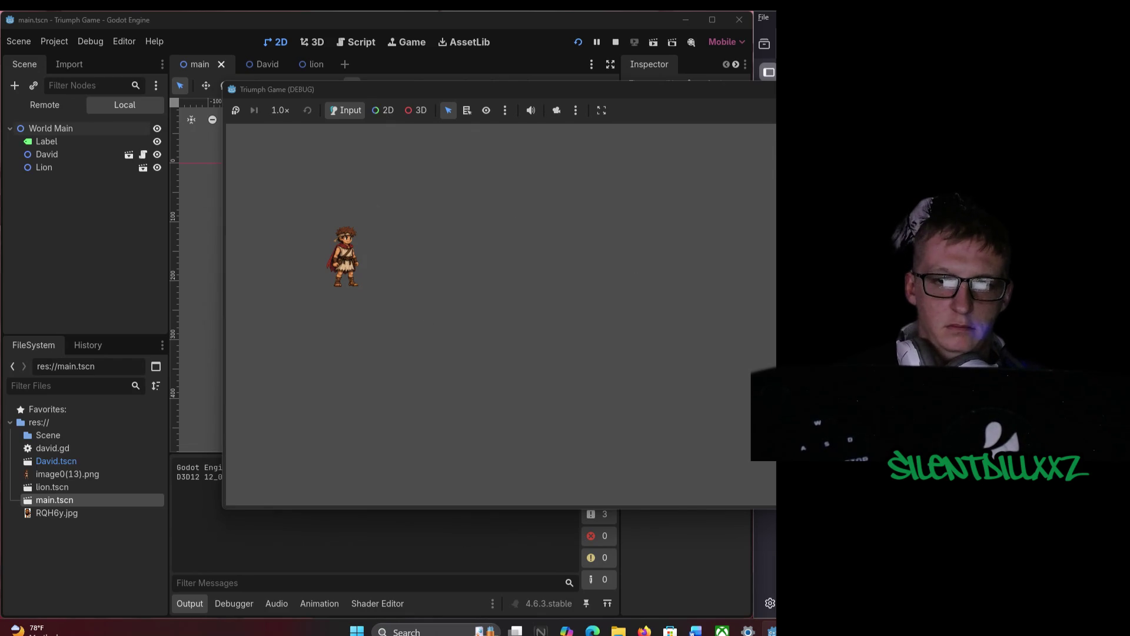
key(F8)
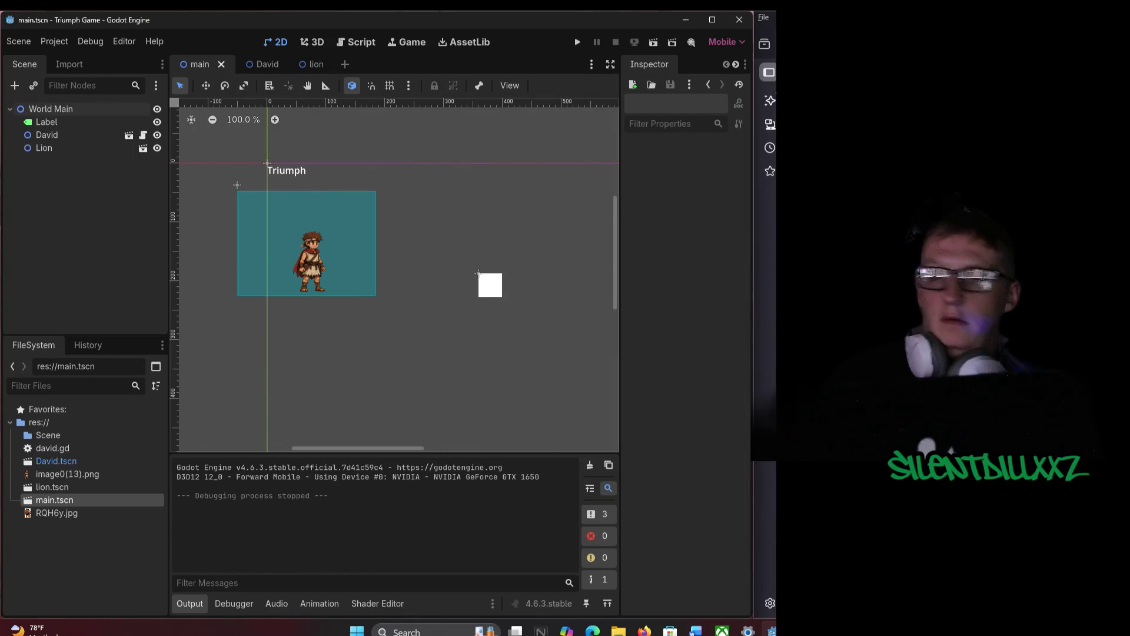